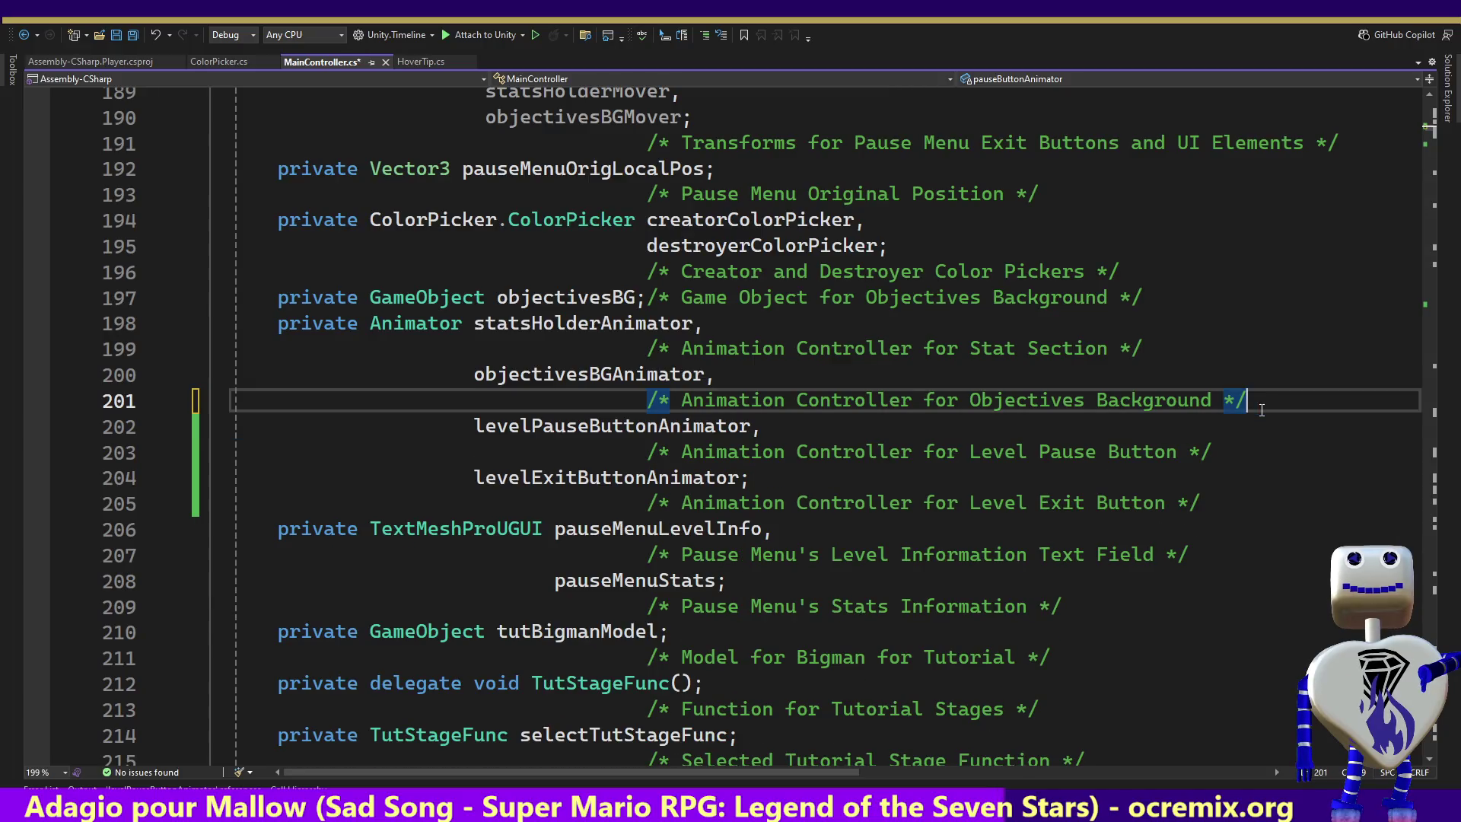
Delete the pauseButtonAnimator assignment line in MainController.cs.
{"action": "left_click", "coordinate": [1432, 135]}
{"action": "scroll", "coordinate": [1434, 145], "scroll_direction": "down", "scroll_amount": 6}
{"action": "scroll", "coordinate": [1434, 149], "scroll_direction": "up", "scroll_amount": 6}
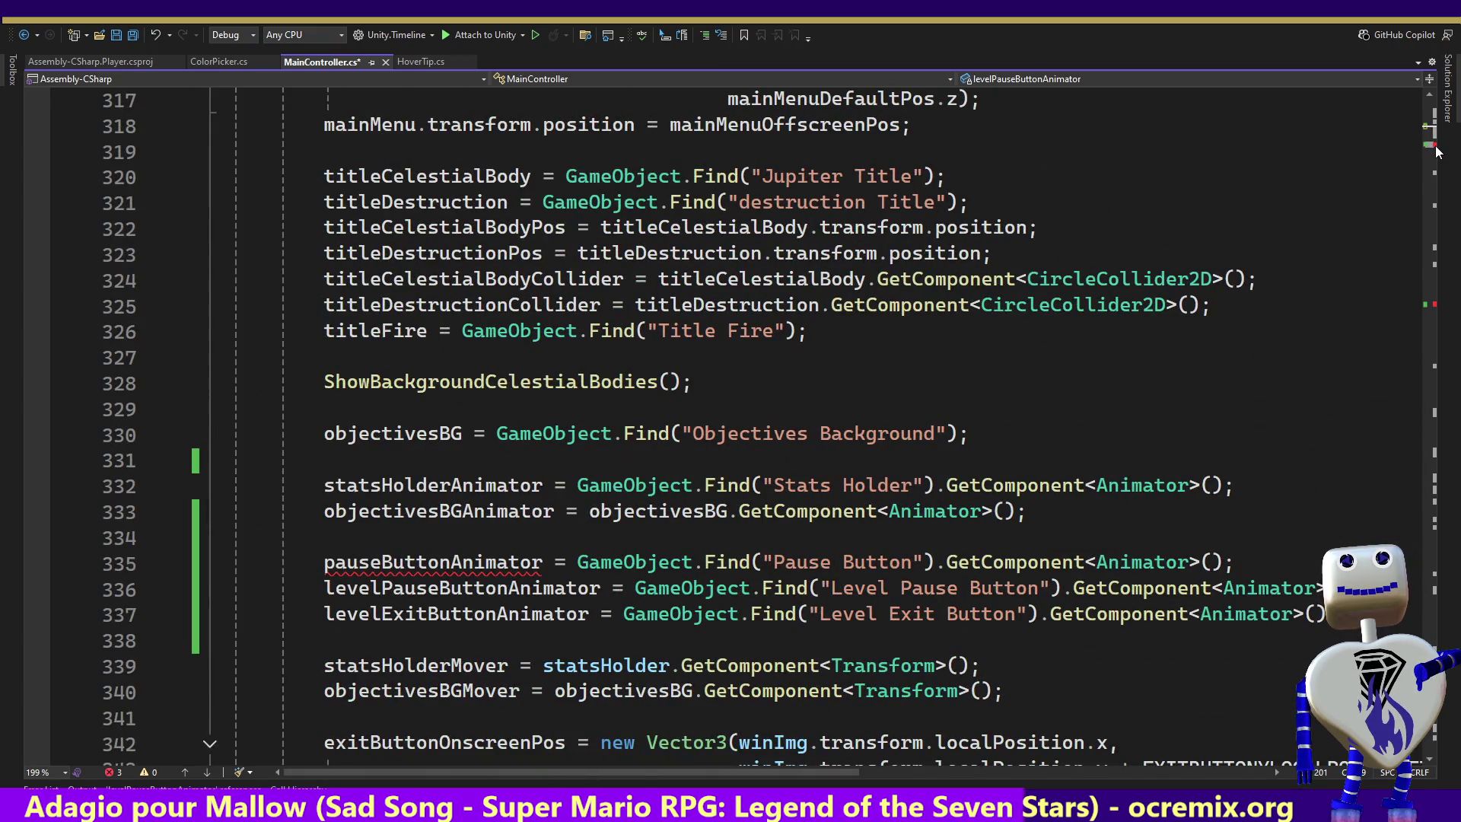
{"action": "left_click", "coordinate": [1255, 483]}
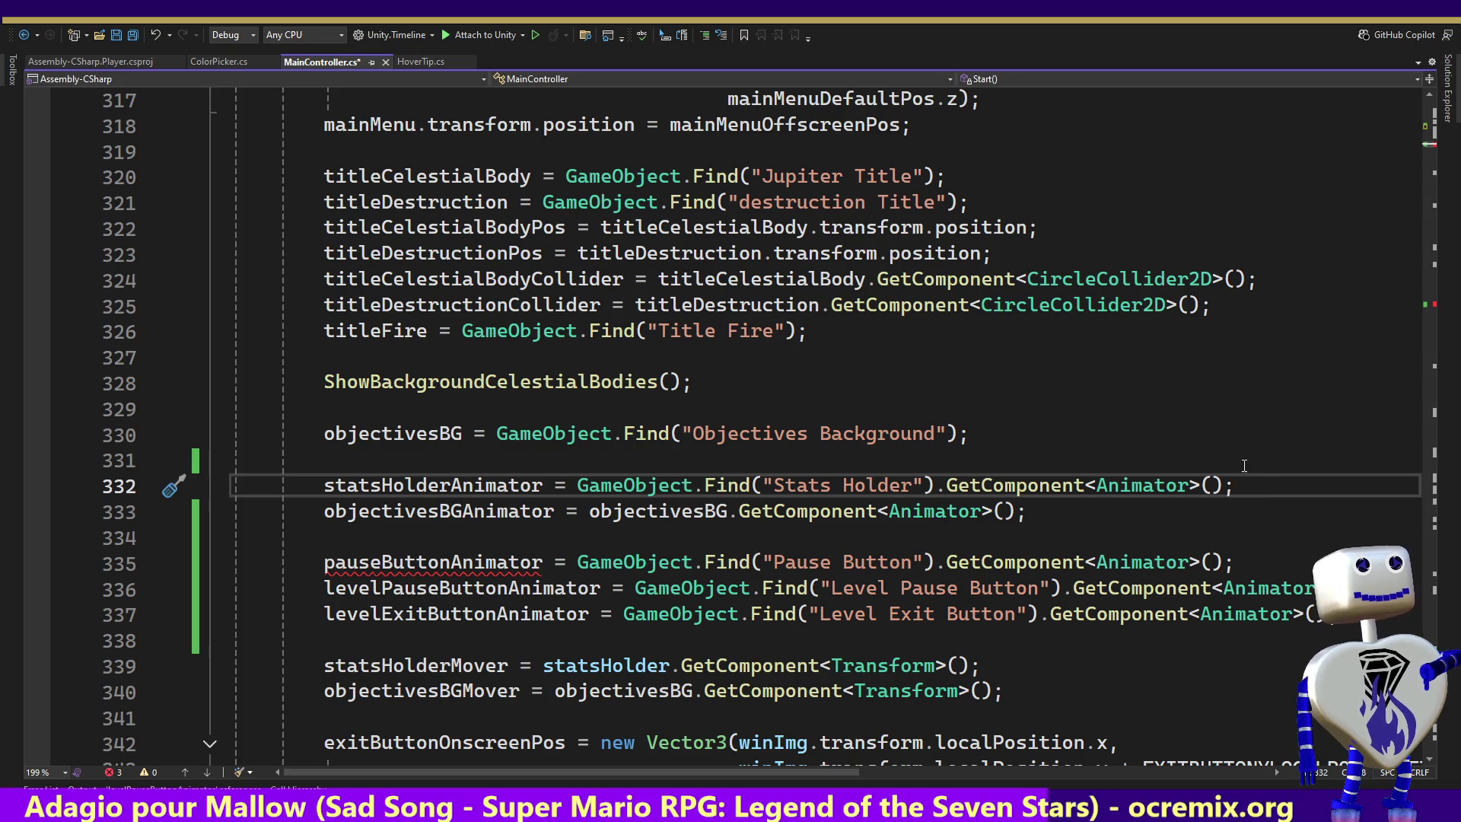
{"action": "left_click", "coordinate": [1268, 559]}
{"action": "key", "text": "shift+Home"}
{"action": "key", "text": "BackSpace"}
{"action": "key", "text": "BackSpace"}
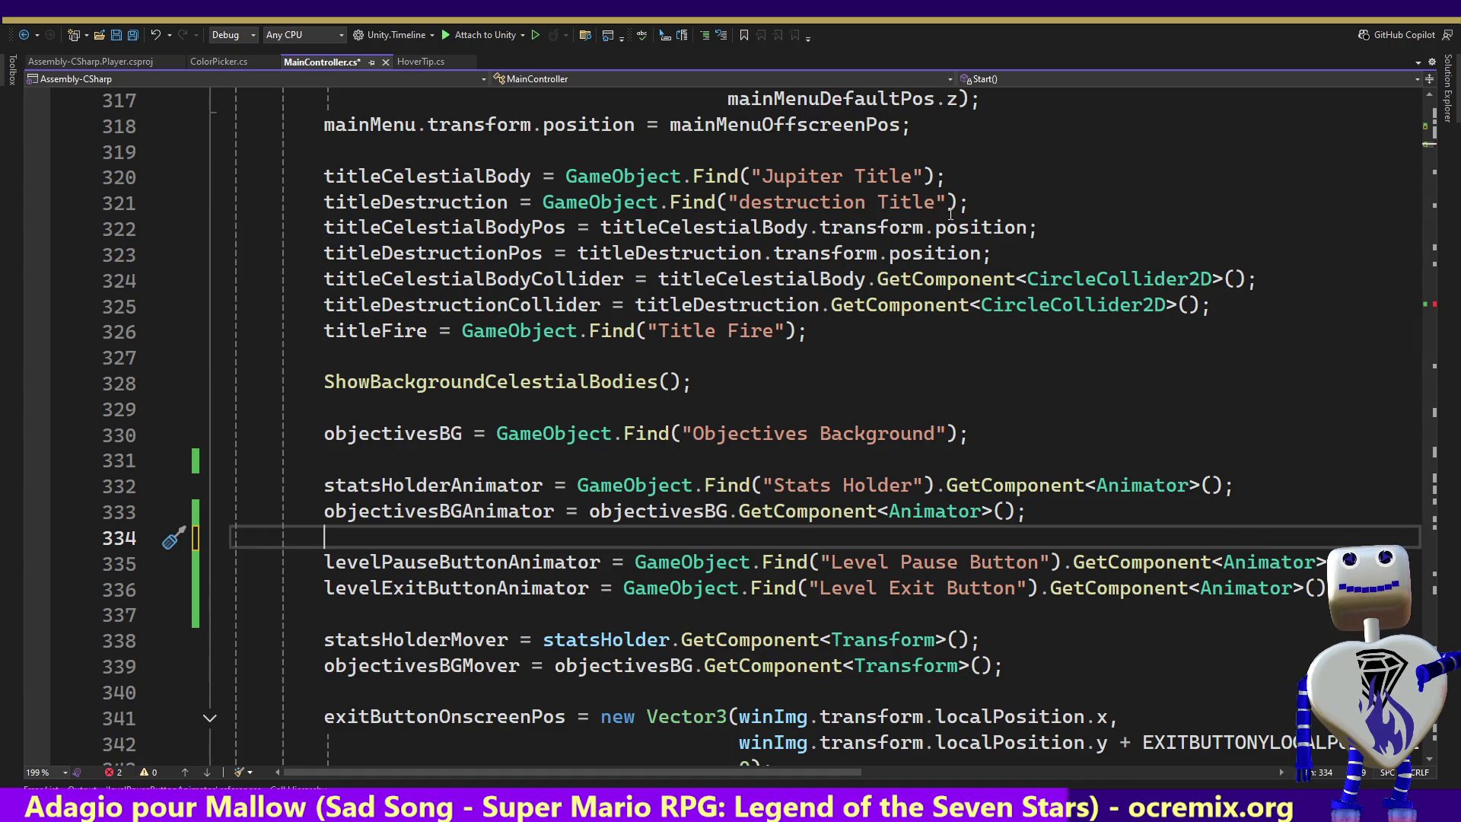
Remove the Pause Button Onscreen and Offscreen Play calls from ShowPauseButton and save the file.
{"action": "left_click_drag", "start_coordinate": [1430, 150], "coordinate": [1450, 310]}
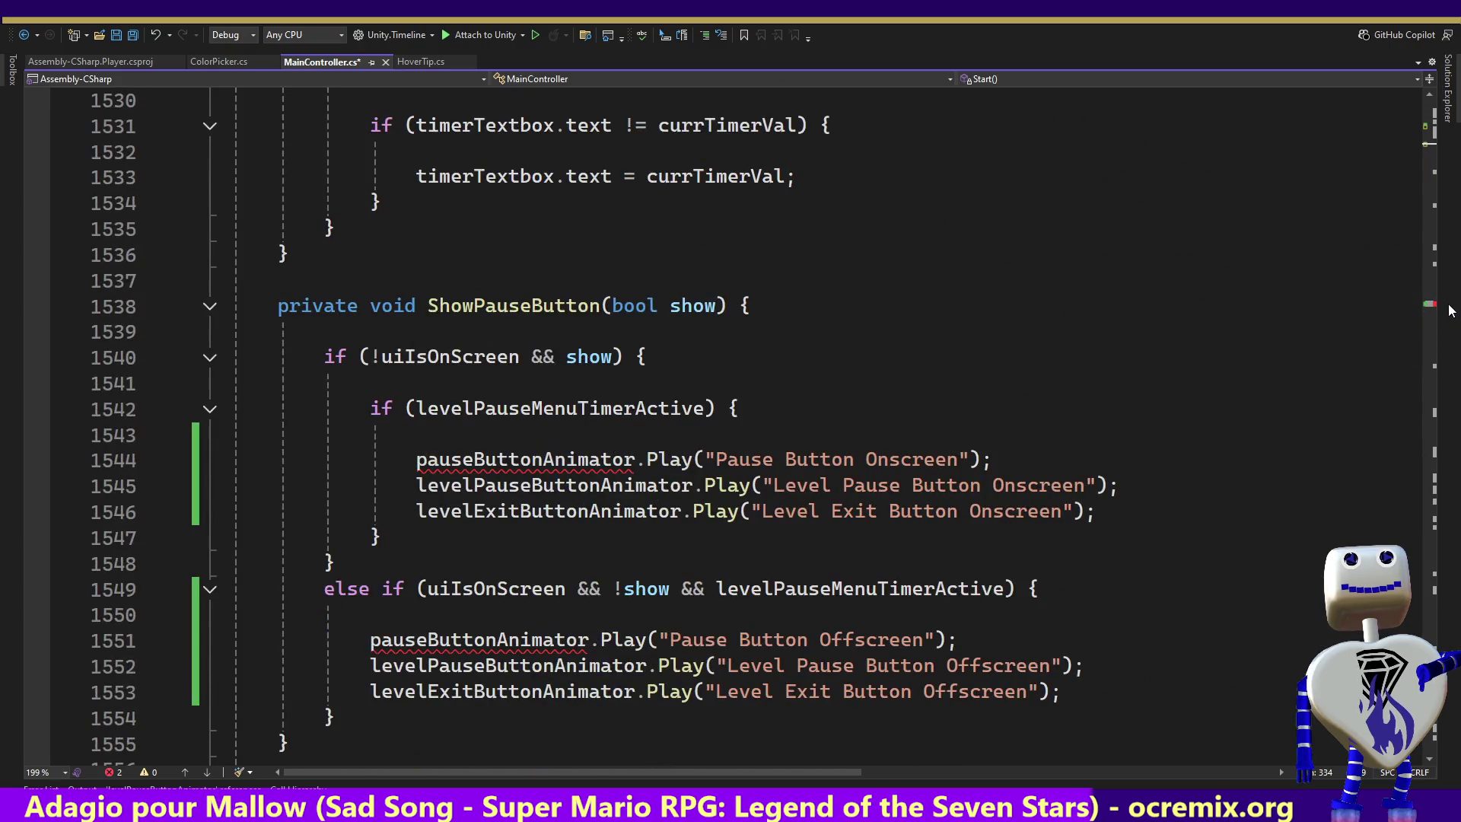
{"action": "left_click_drag", "start_coordinate": [1006, 464], "coordinate": [1001, 435]}
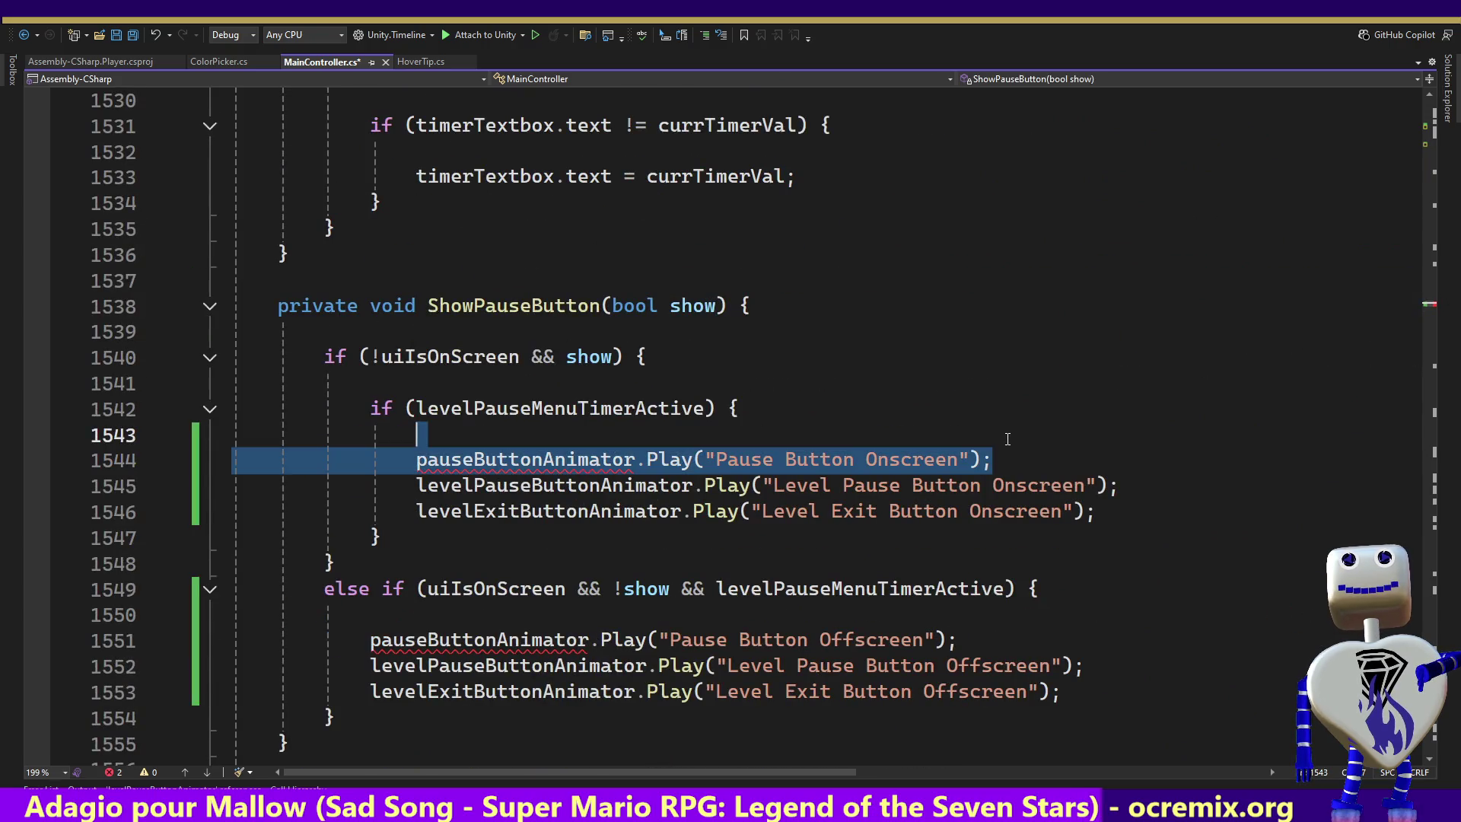
{"action": "key", "text": "BackSpace"}
{"action": "left_click_drag", "start_coordinate": [960, 614], "coordinate": [977, 589]}
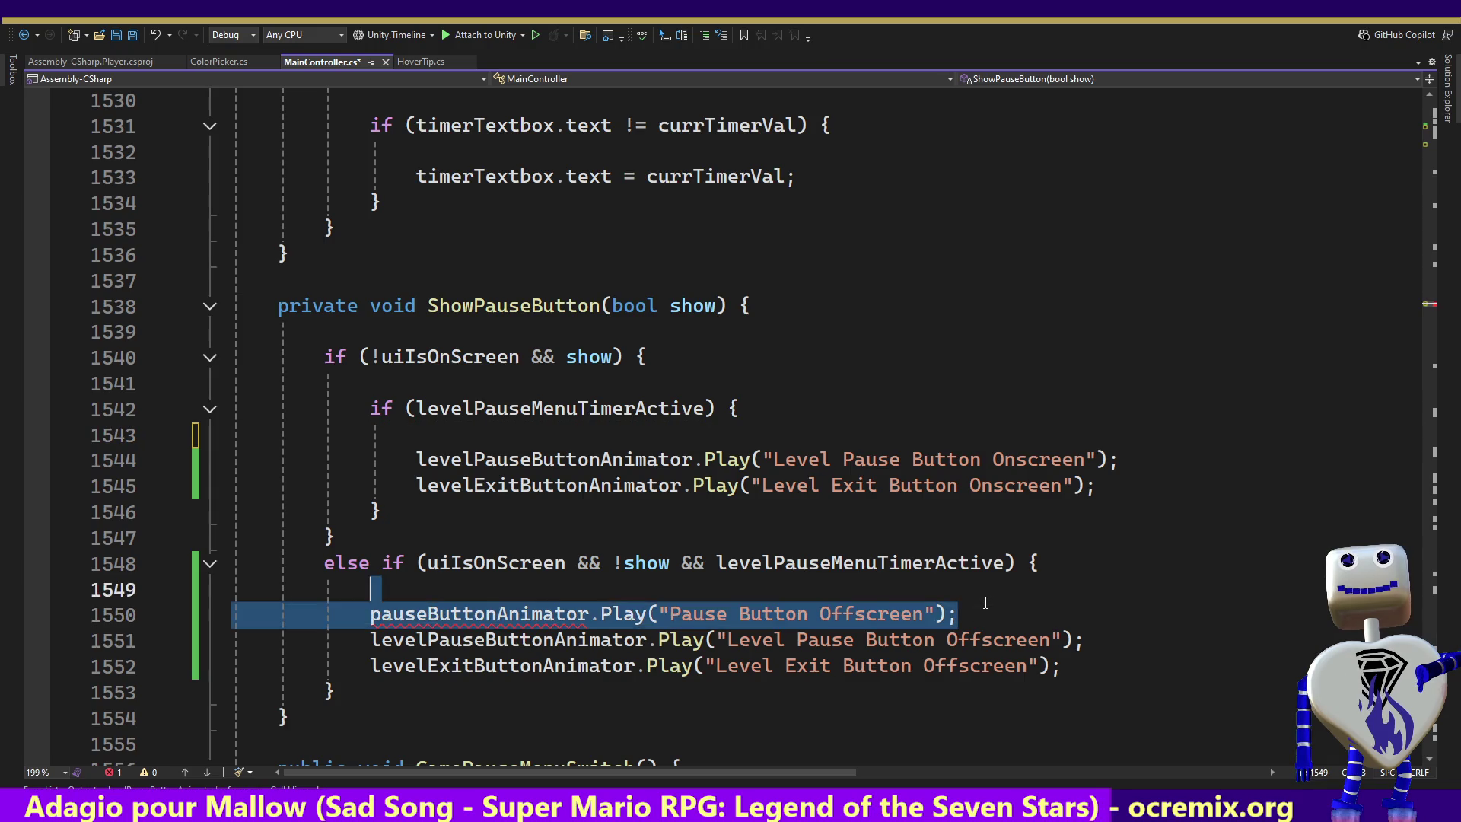
{"action": "key", "text": "BackSpace"}
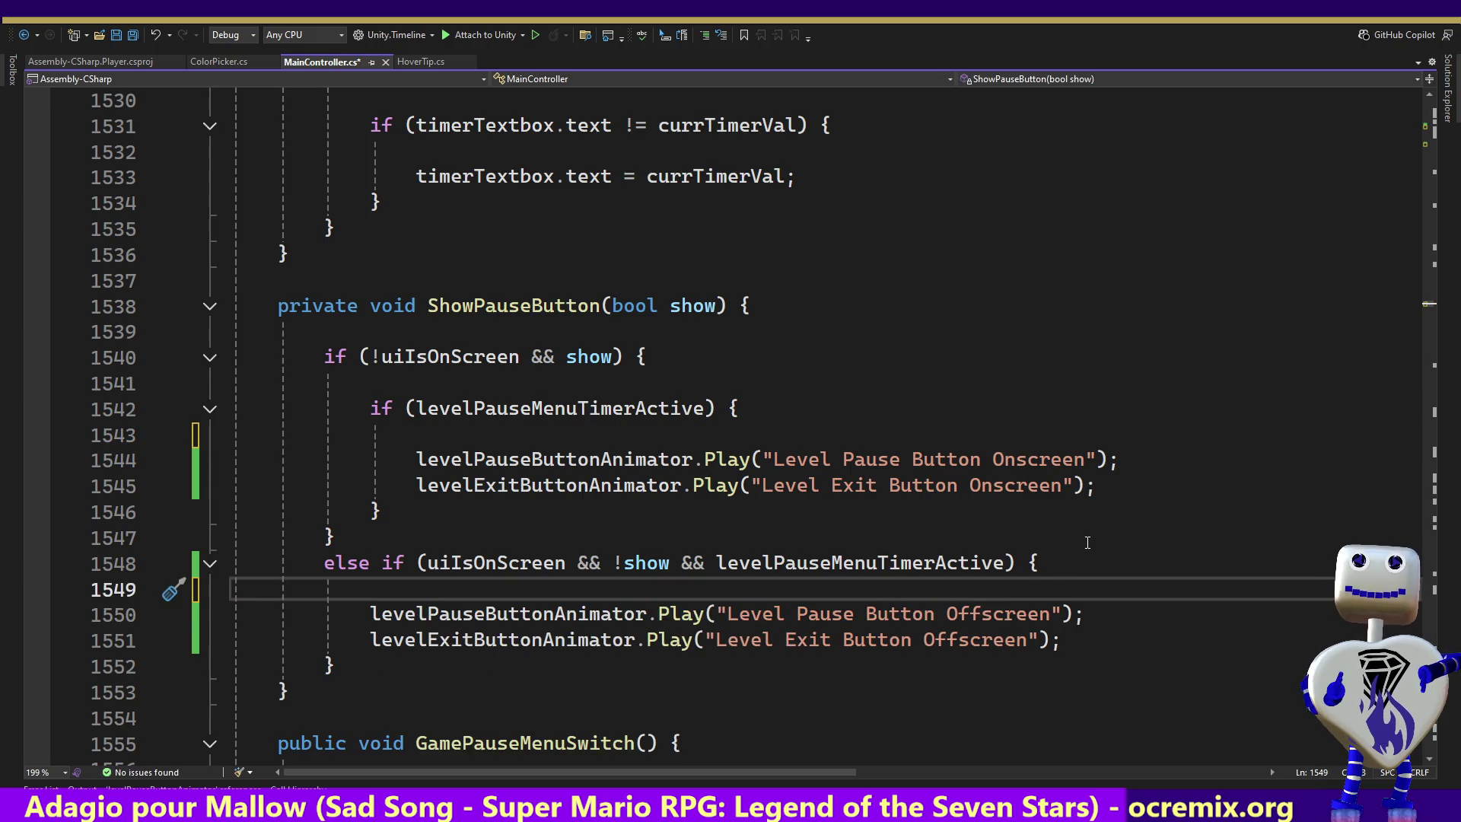
{"action": "key", "text": "ctrl+s"}
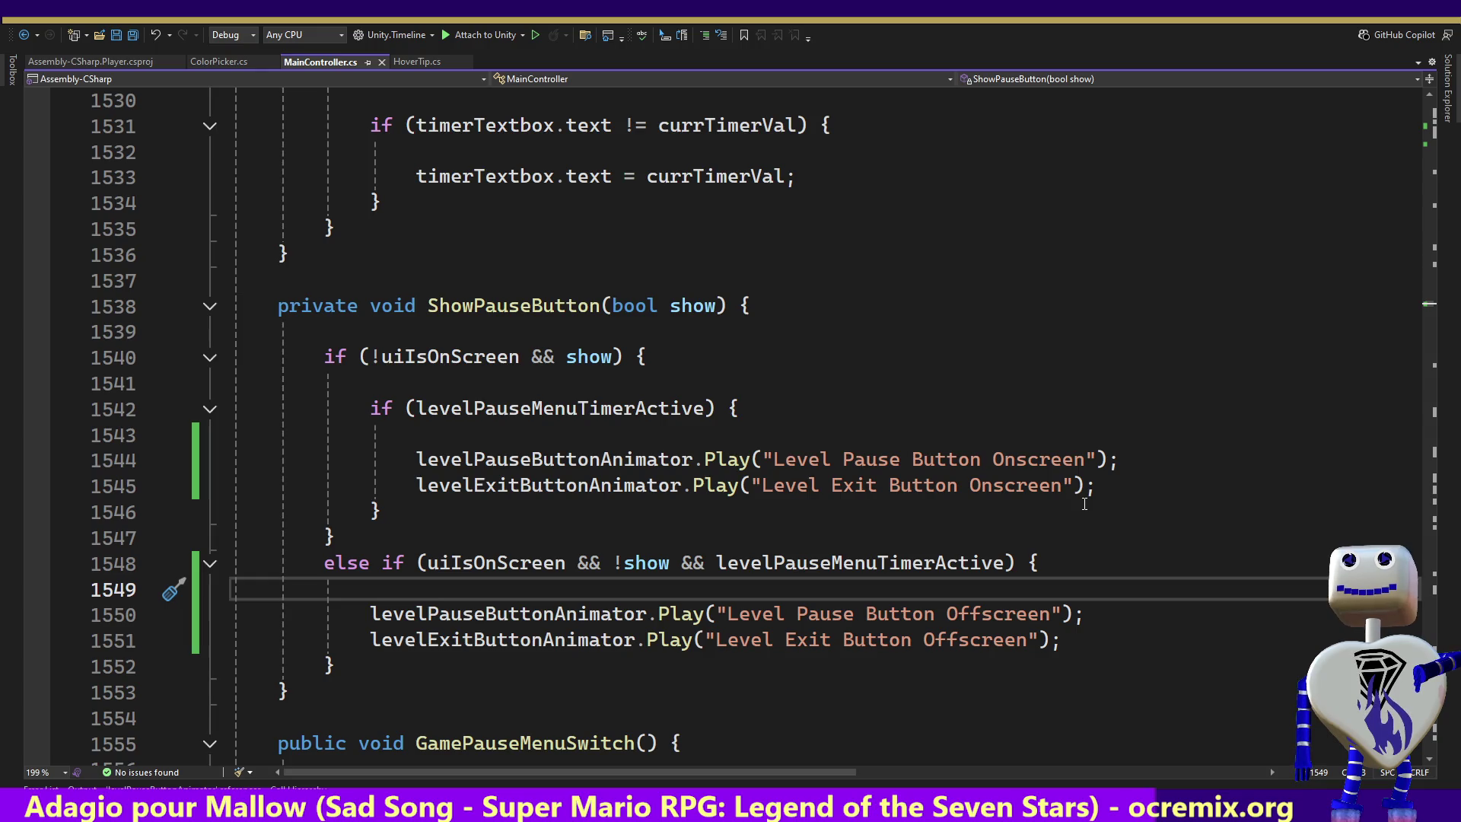
{"action": "key", "text": "alt+Tab"}
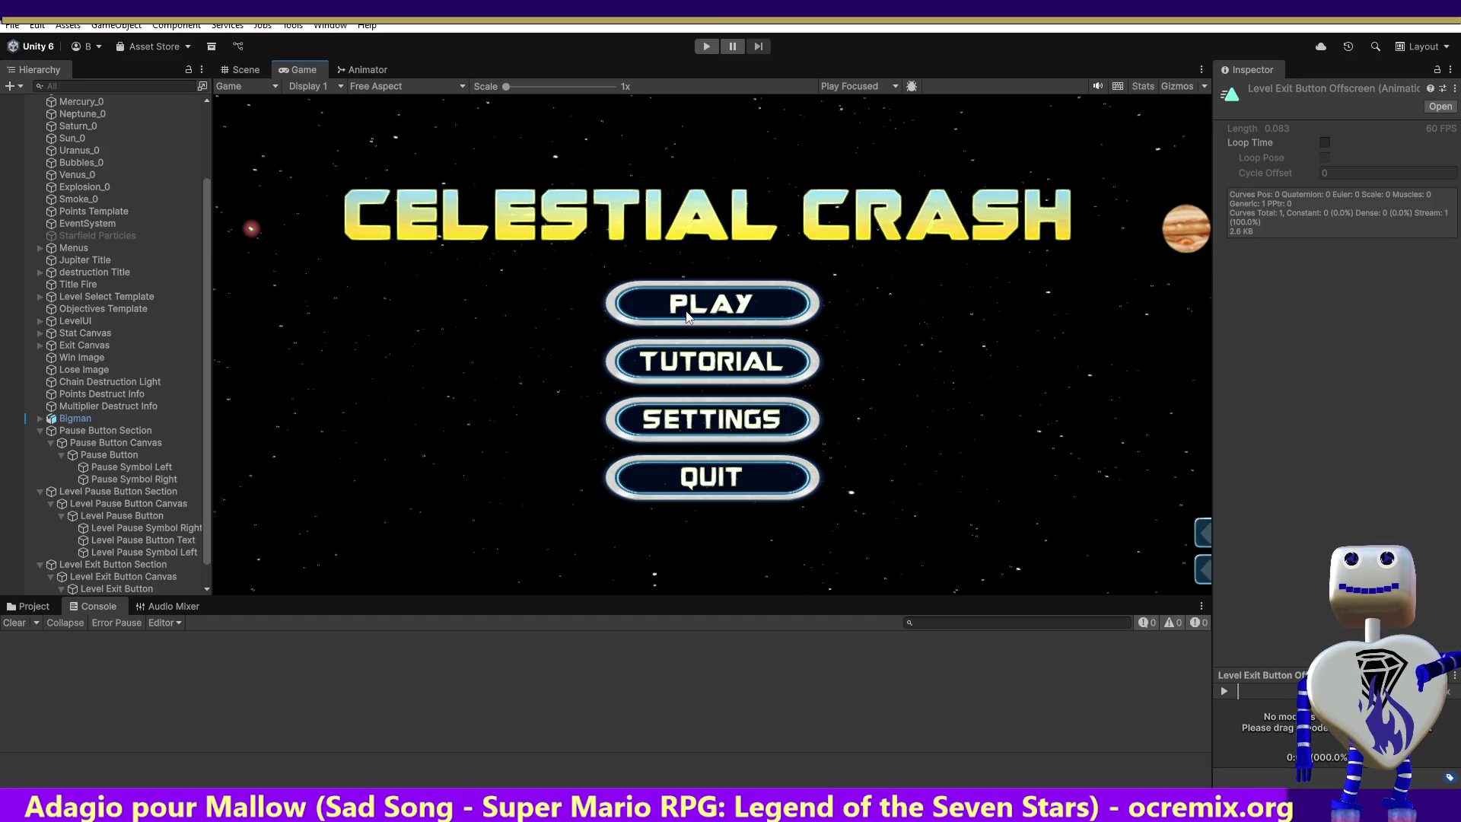
{"action": "left_click", "coordinate": [707, 46]}
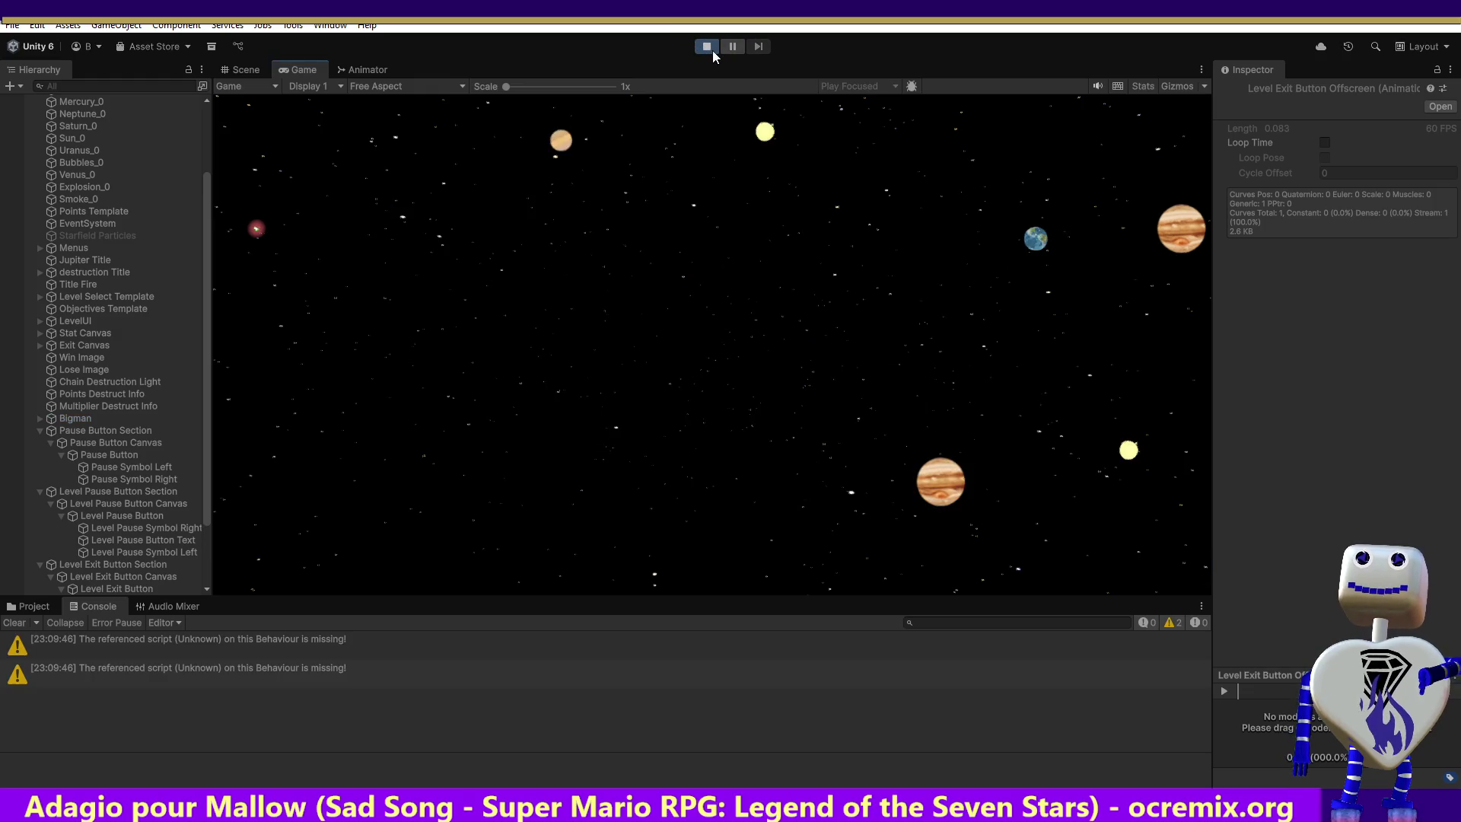
{"action": "left_click", "coordinate": [711, 45]}
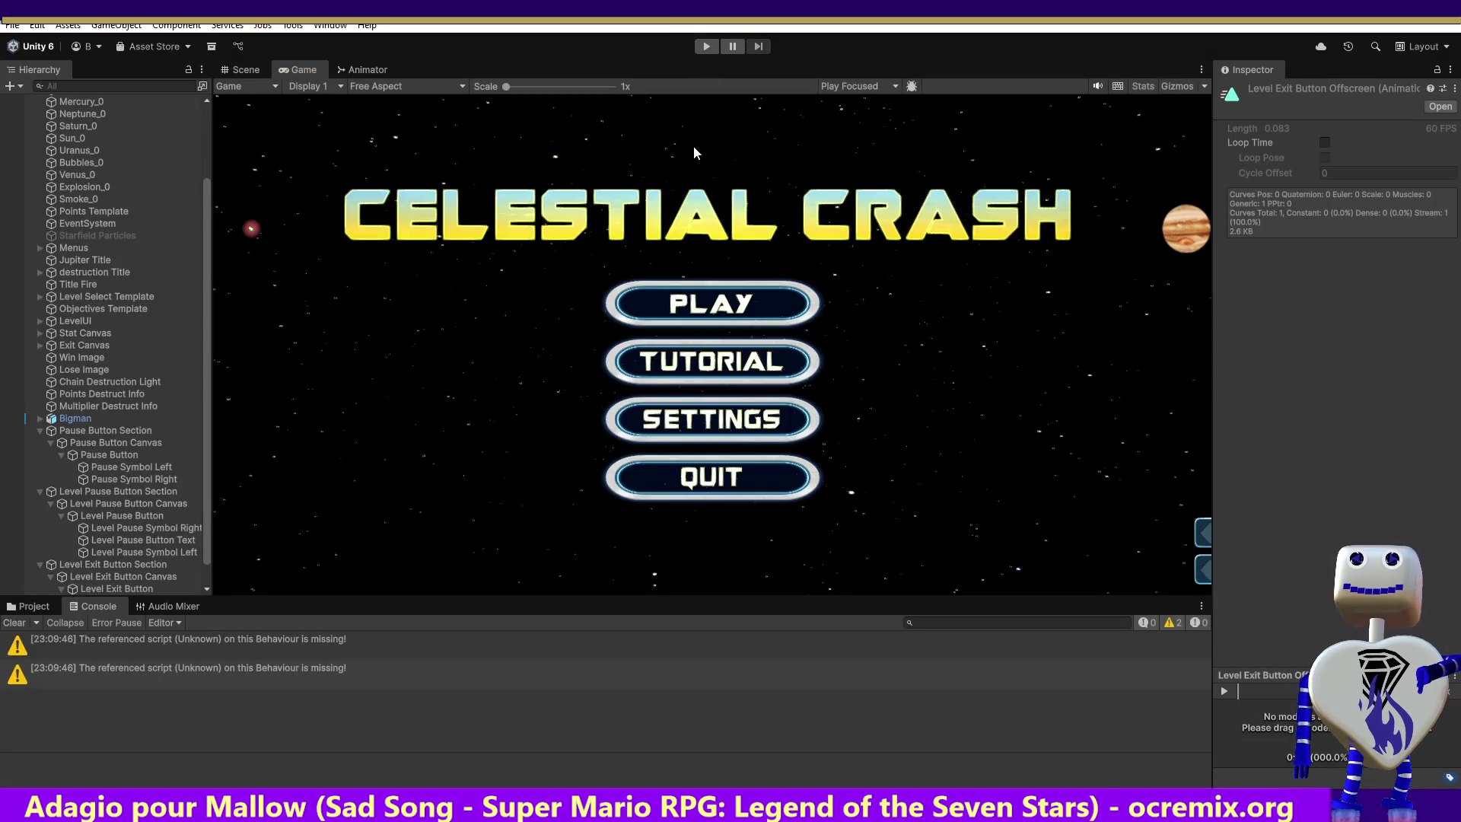
{"action": "left_click", "coordinate": [103, 430]}
{"action": "key", "text": "Delete"}
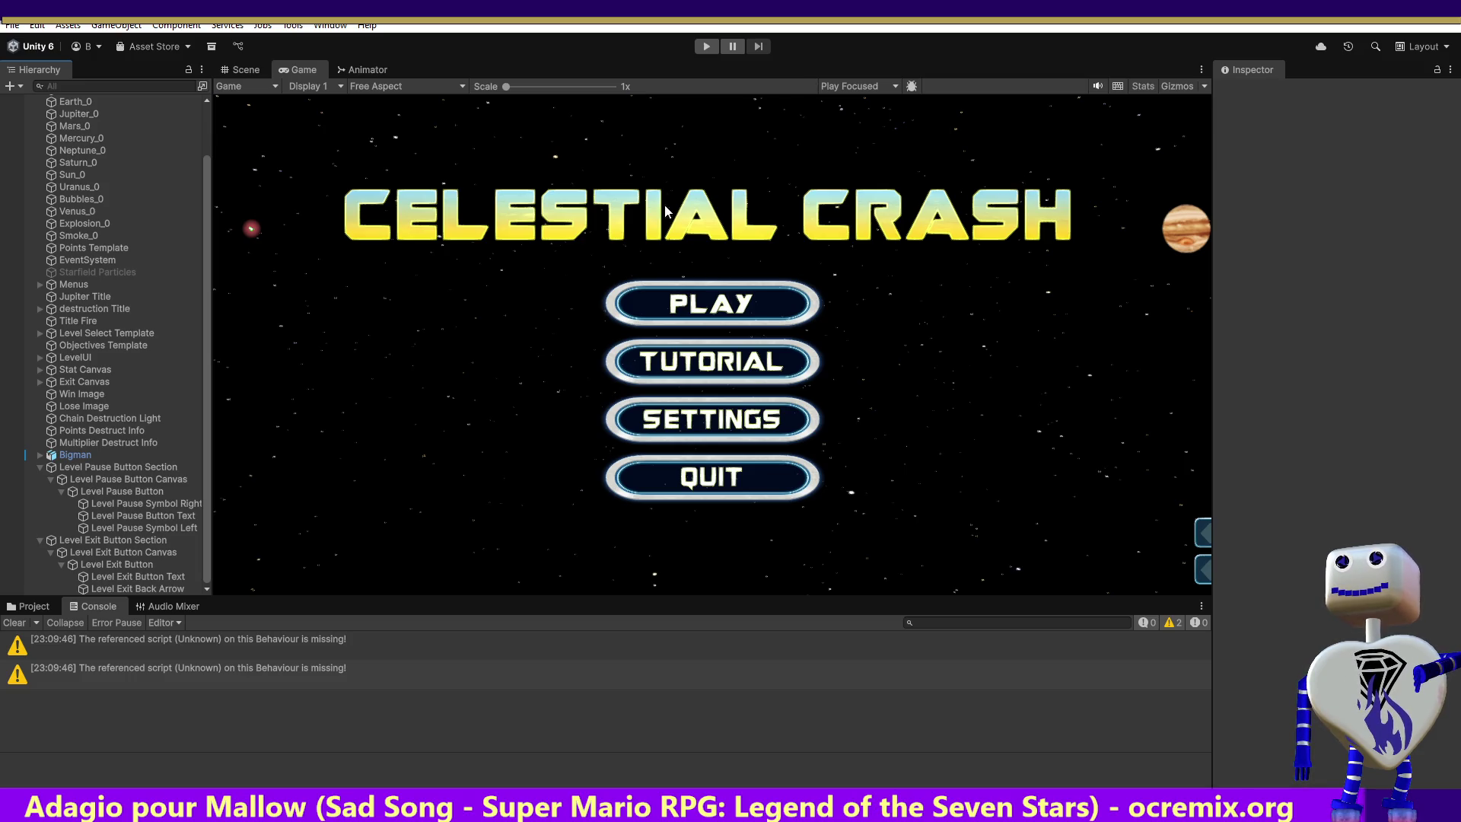
Enter play mode and start the Score Challenge level from the PLAY menu.
{"action": "left_click", "coordinate": [704, 46]}
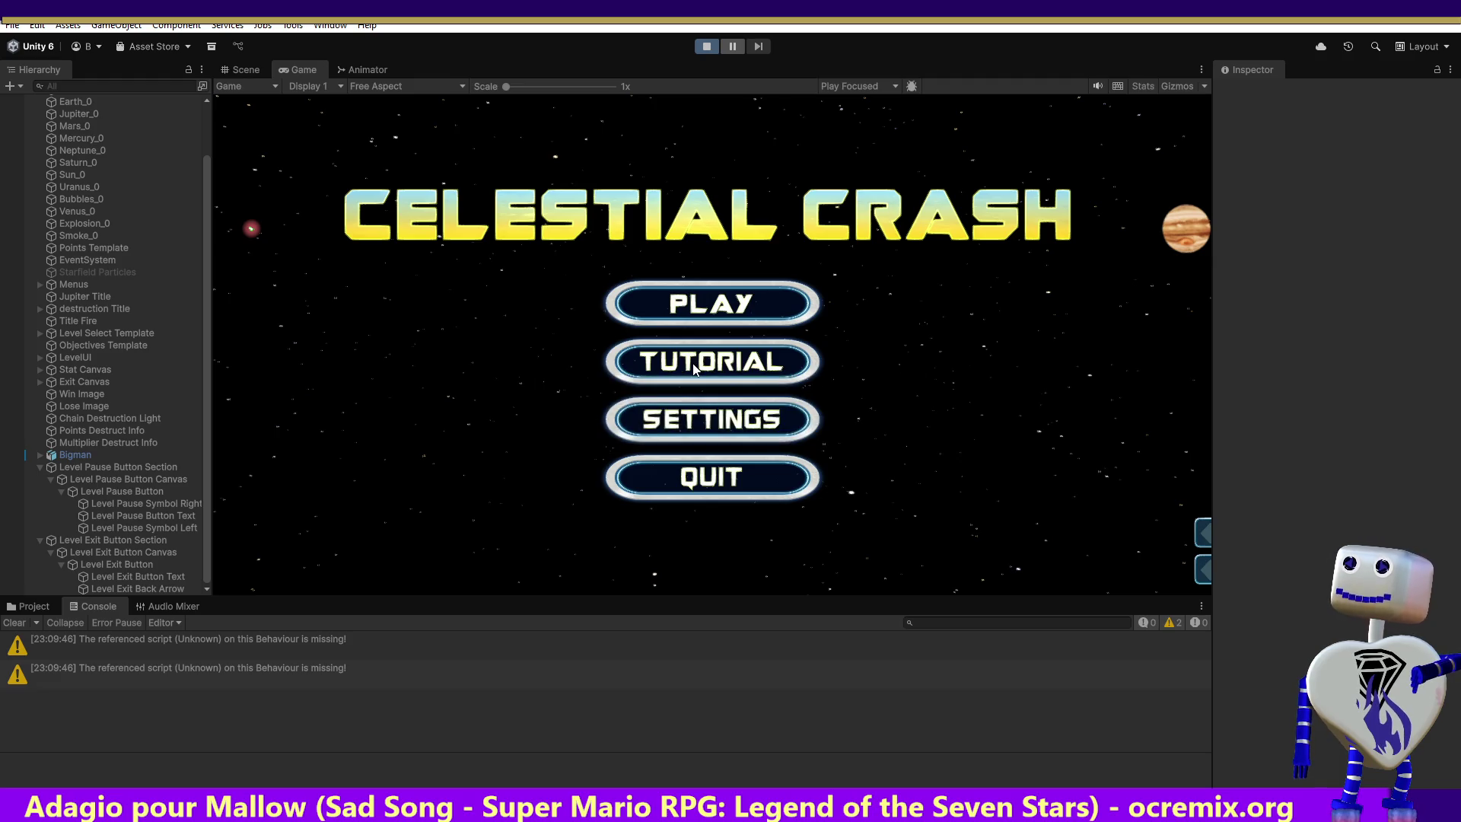
{"action": "left_click", "coordinate": [691, 366]}
{"action": "left_click", "coordinate": [715, 302]}
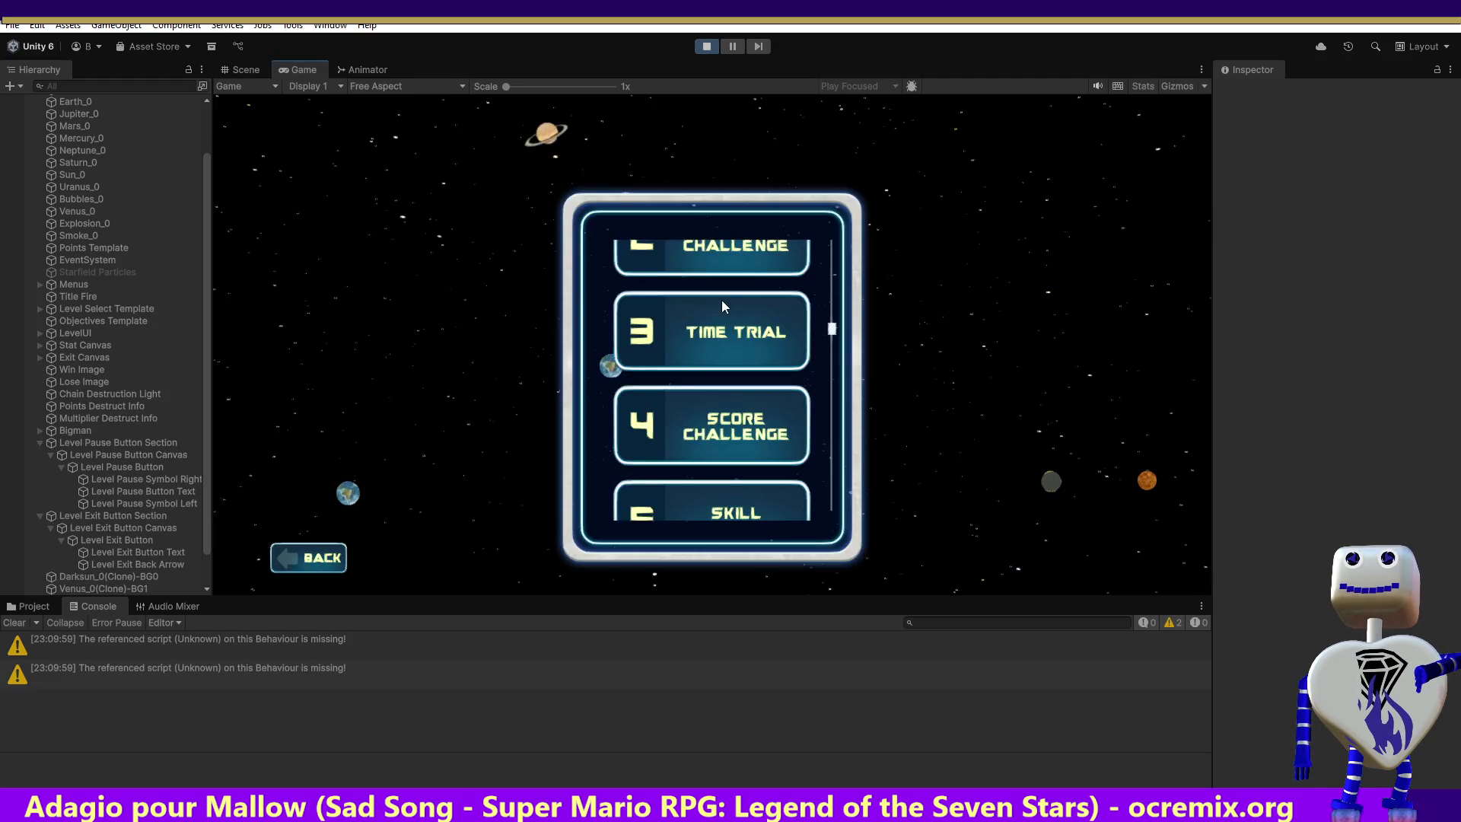
{"action": "left_click", "coordinate": [757, 301]}
{"action": "left_click", "coordinate": [1028, 316]}
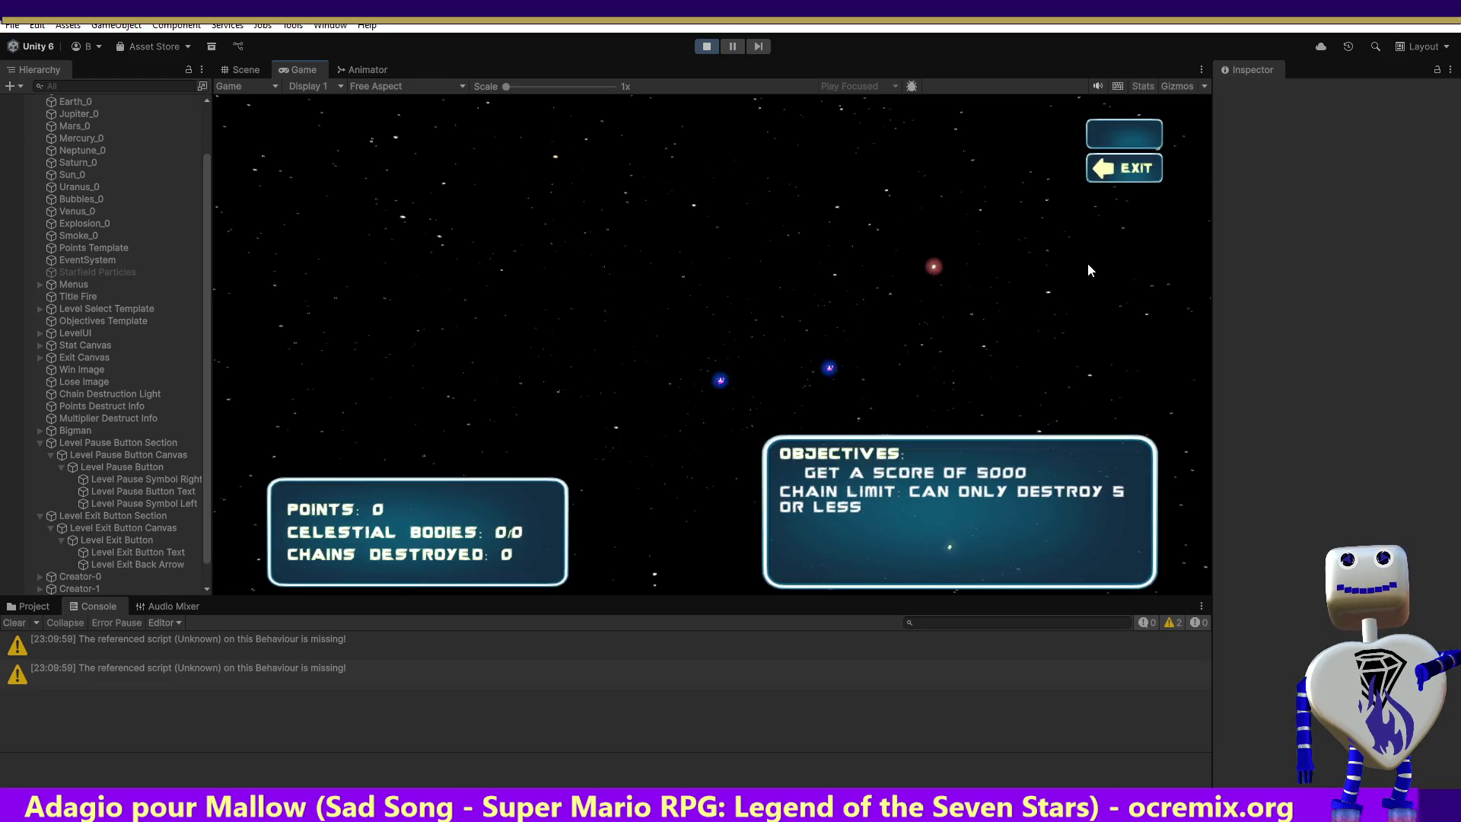
Select the Level Pause Button object and look over its Inspector settings.
{"action": "left_click", "coordinate": [123, 468]}
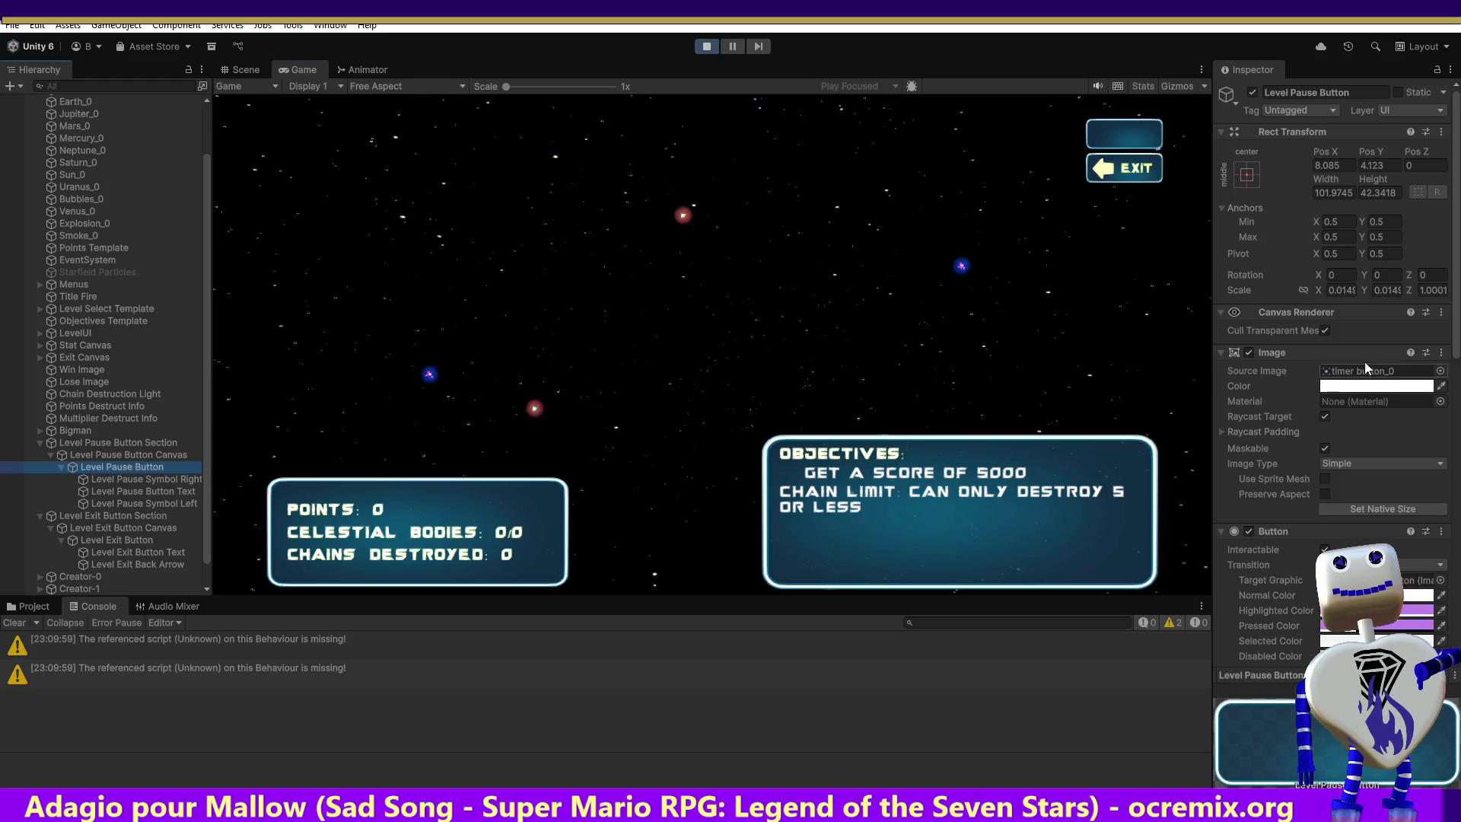
{"action": "scroll", "coordinate": [1332, 343], "scroll_direction": "down", "scroll_amount": 10}
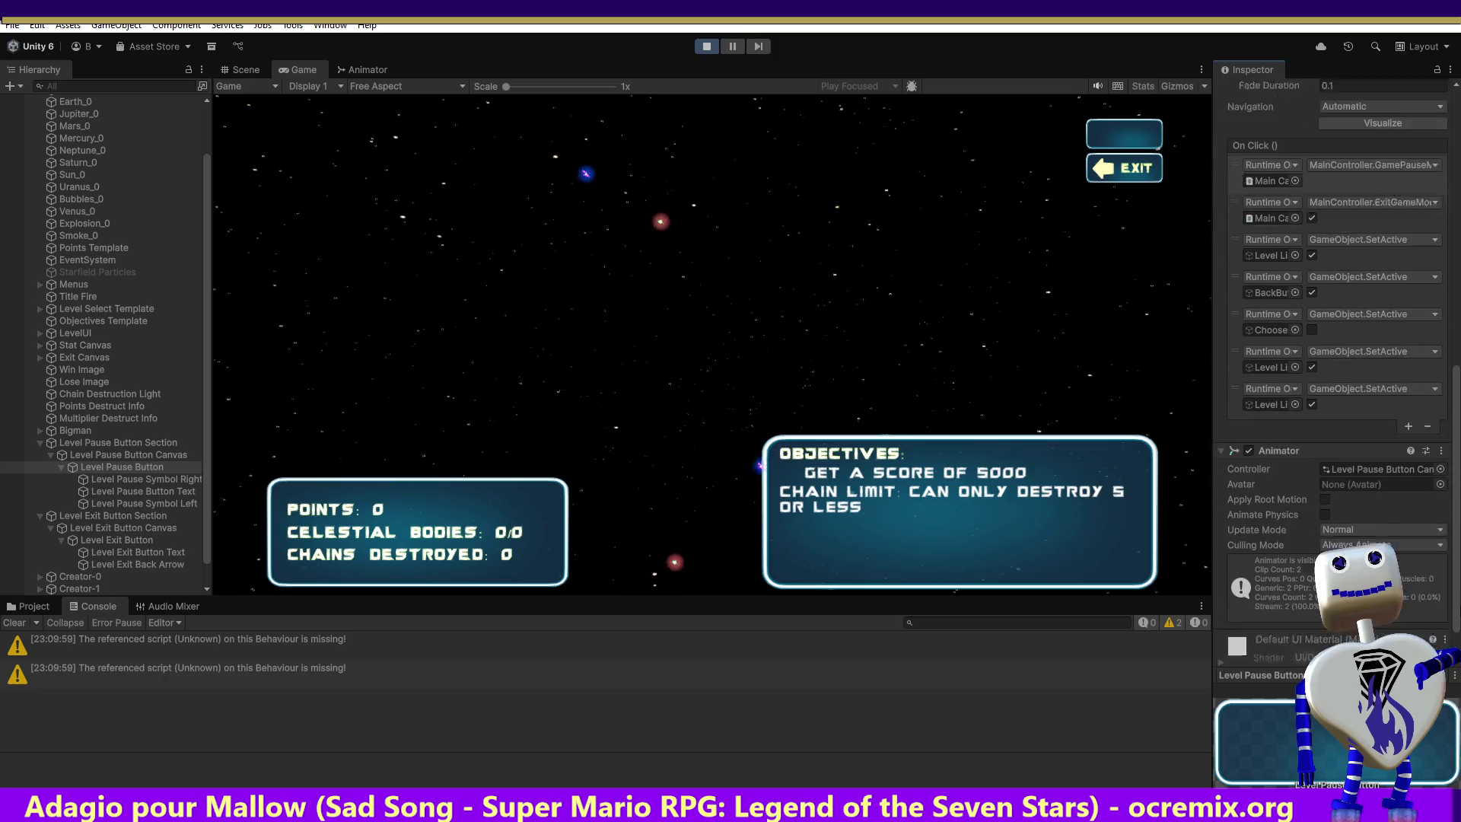
{"action": "scroll", "coordinate": [1394, 386], "scroll_direction": "up", "scroll_amount": 1}
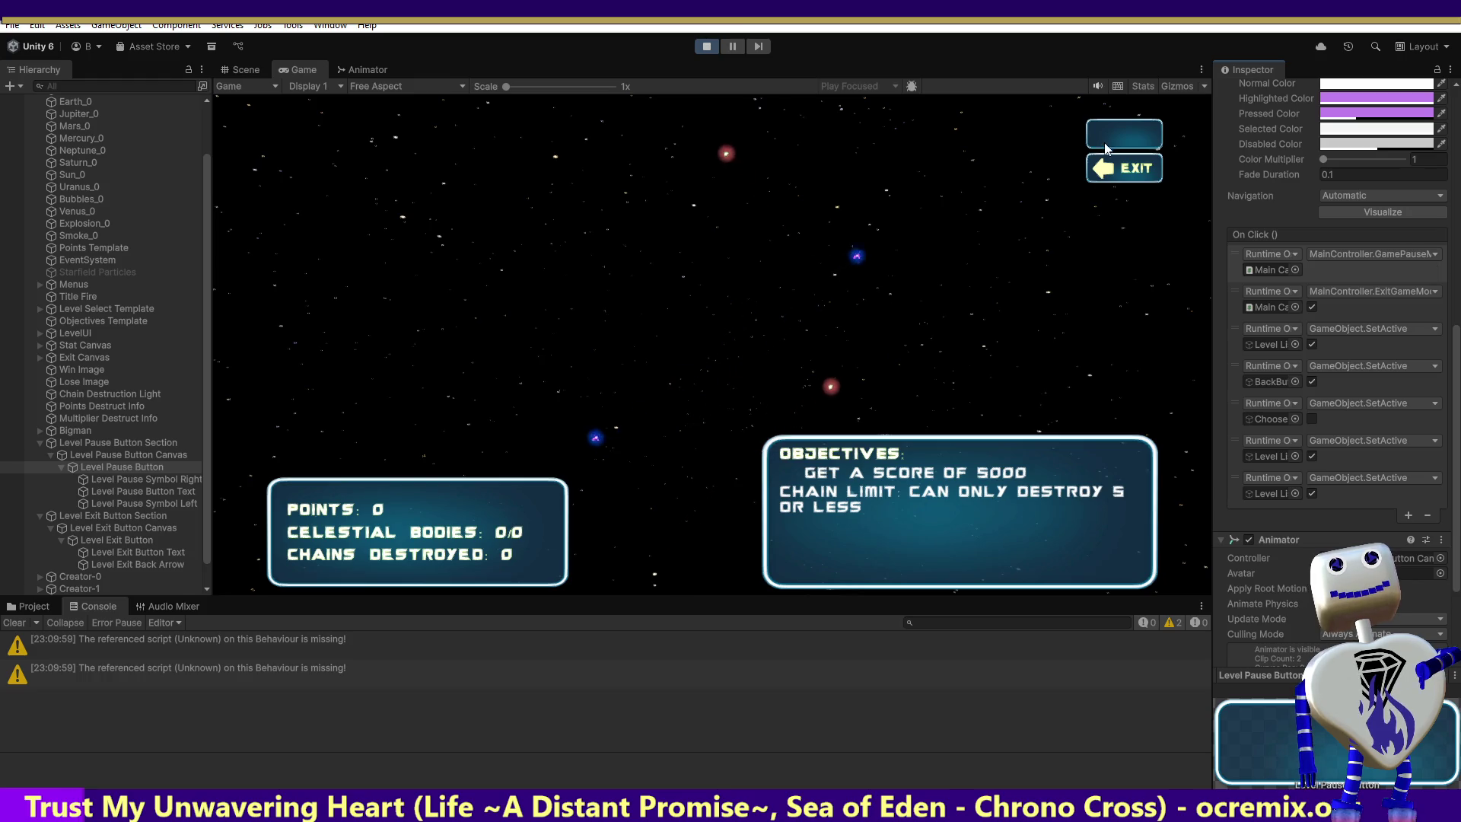
Use the level pause button to reach level select, go BACK to the main menu, and stop play mode.
{"action": "left_click", "coordinate": [1090, 166]}
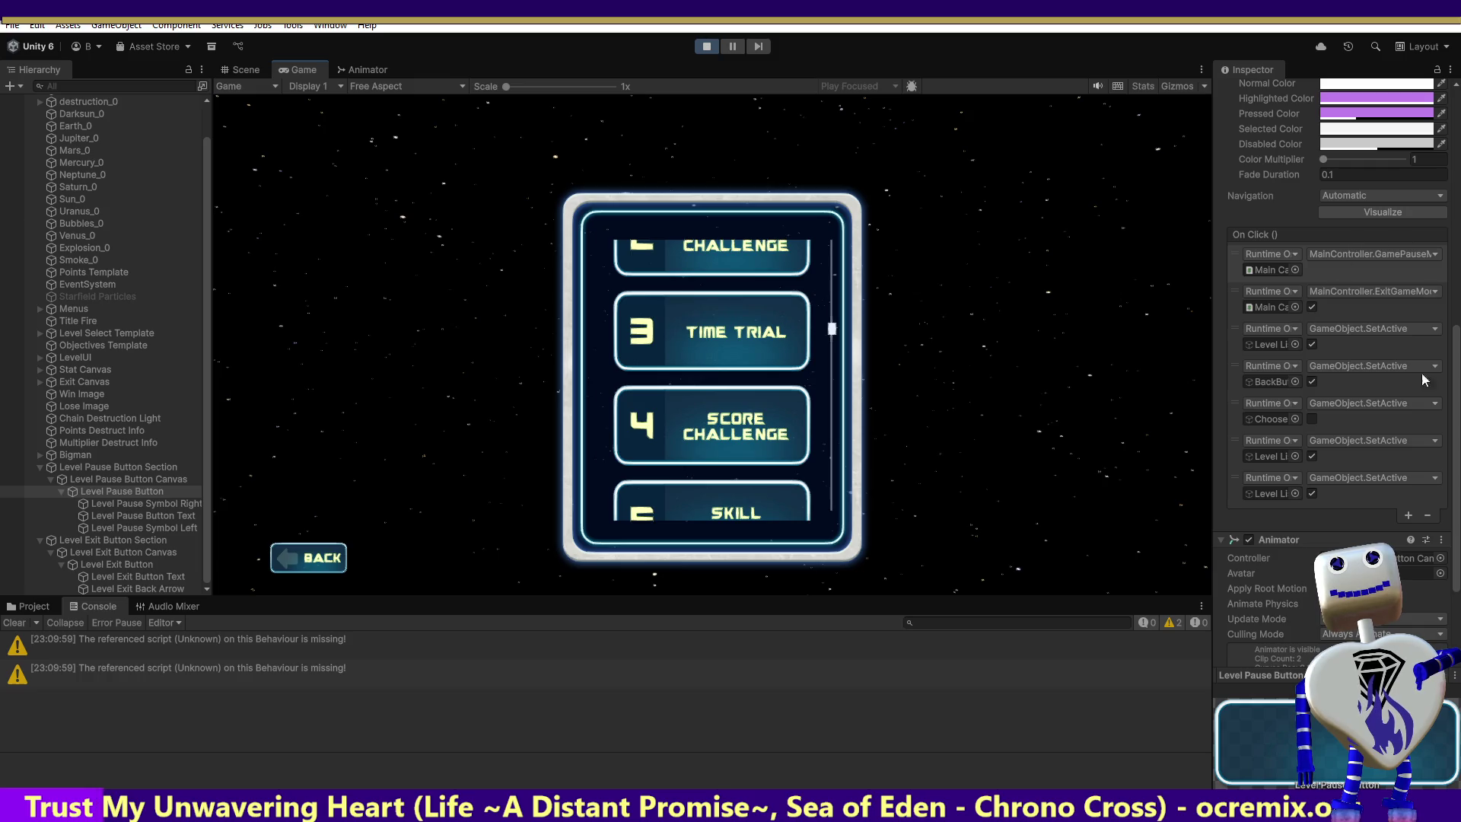
{"action": "left_click_drag", "start_coordinate": [1456, 373], "coordinate": [1458, 289]}
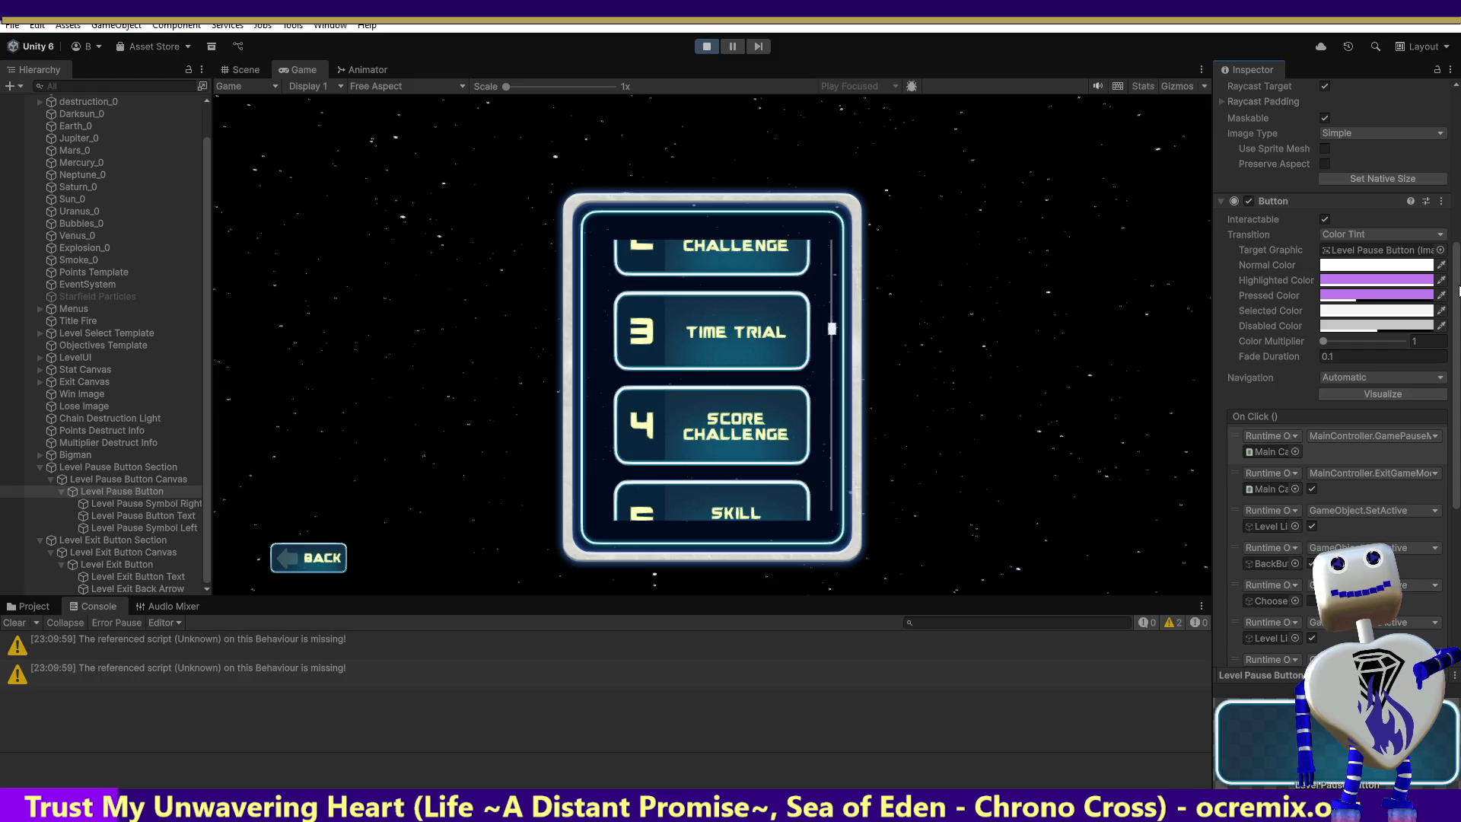
{"action": "left_click_drag", "start_coordinate": [1459, 291], "coordinate": [1458, 289]}
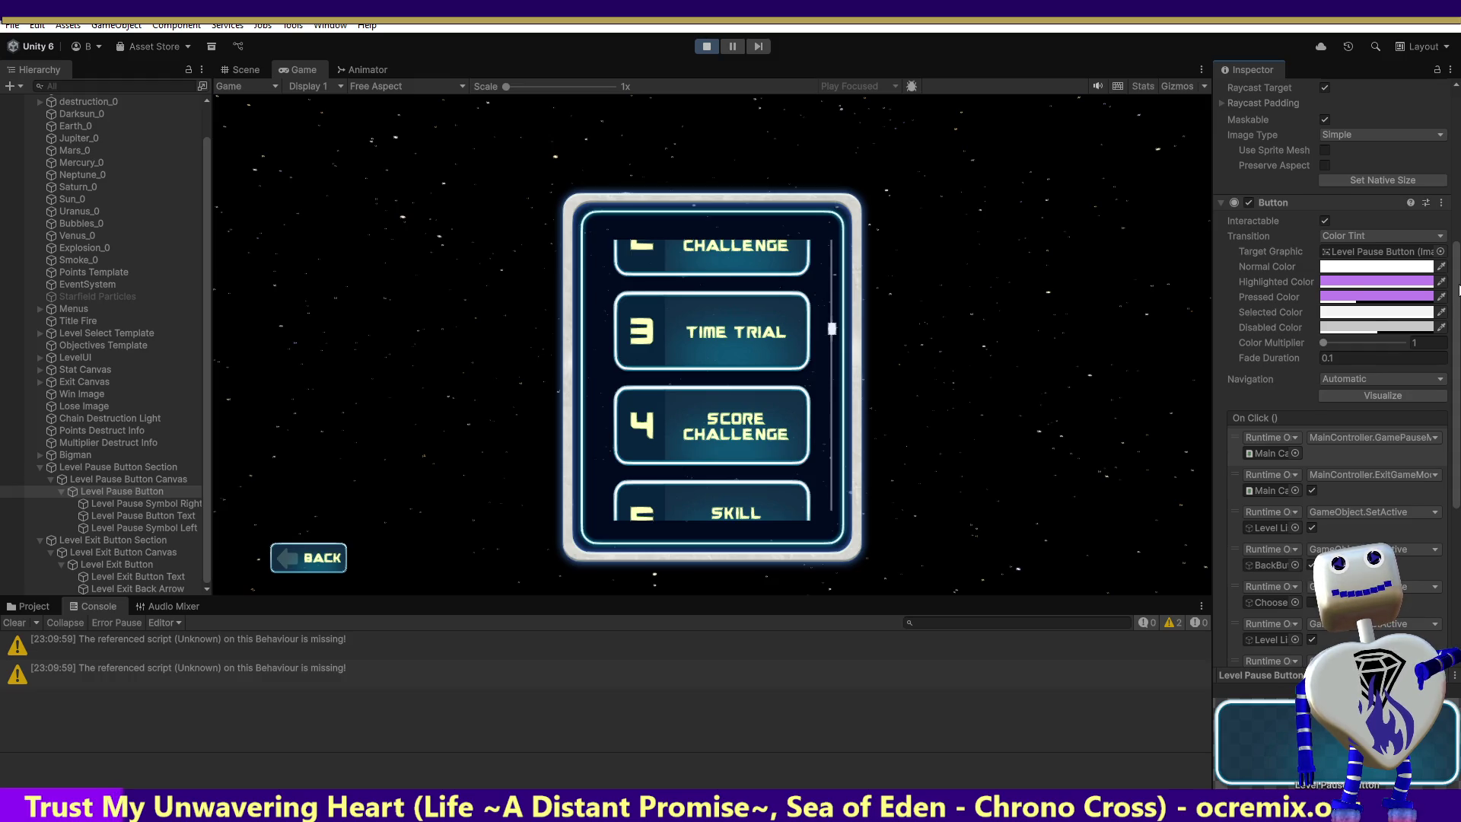
{"action": "left_click_drag", "start_coordinate": [1459, 289], "coordinate": [1458, 274]}
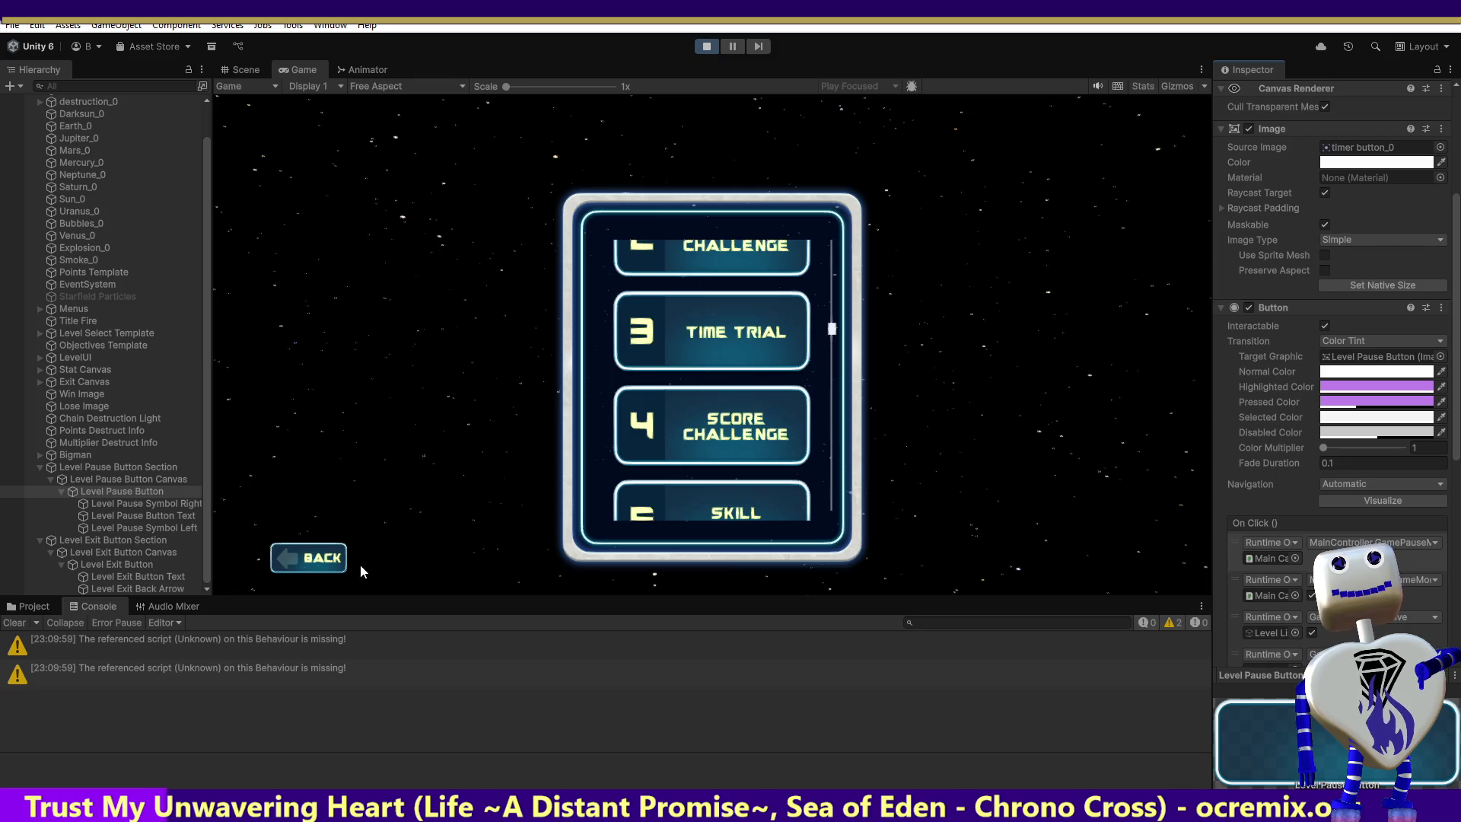
{"action": "left_click", "coordinate": [328, 560]}
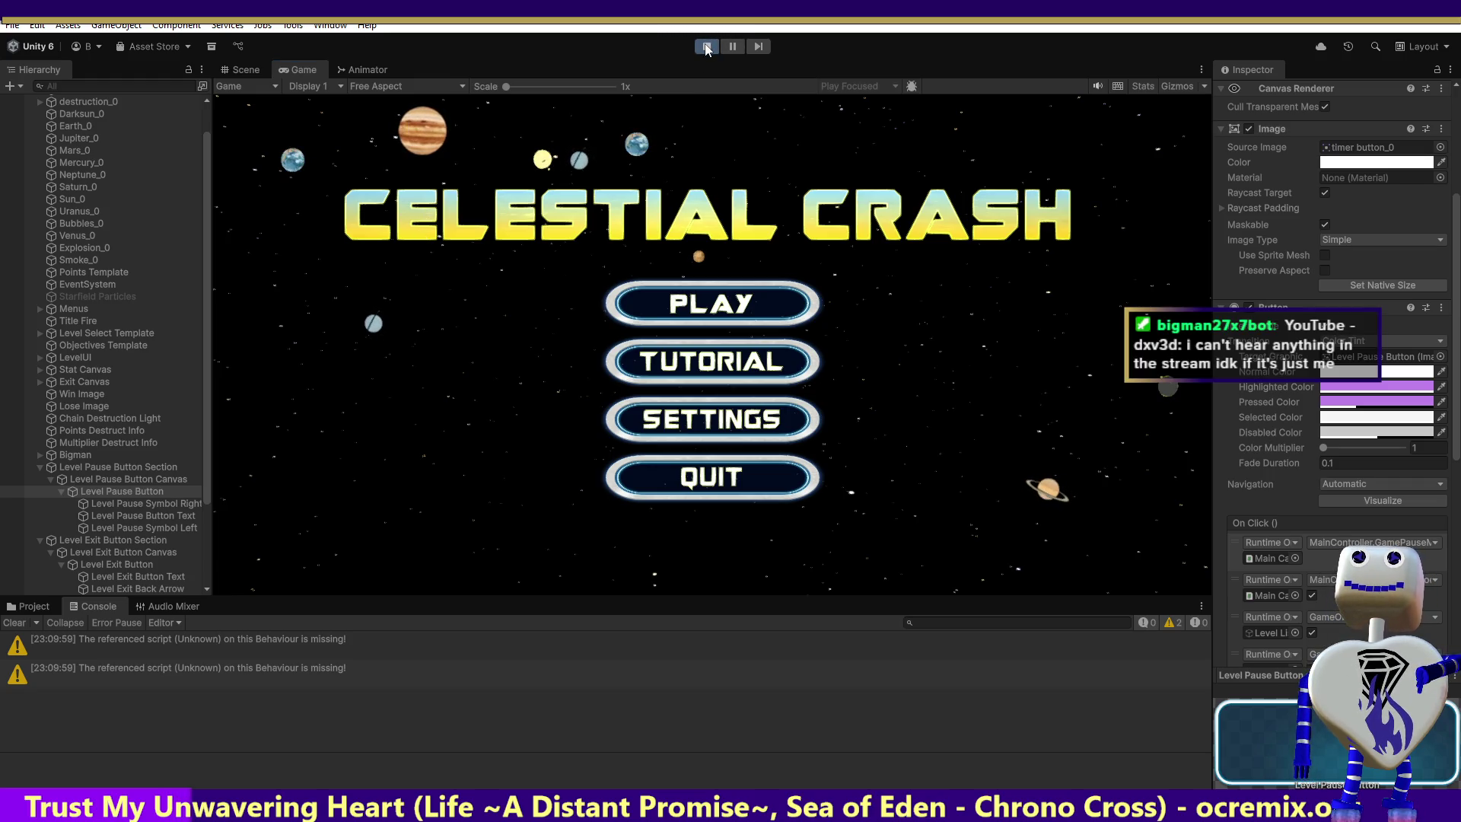
{"action": "key", "text": "ctrl+p"}
Select Level Pause Symbol Right under the Level Pause Button Canvas and expand its Sprite Renderer.
{"action": "left_click", "coordinate": [97, 518]}
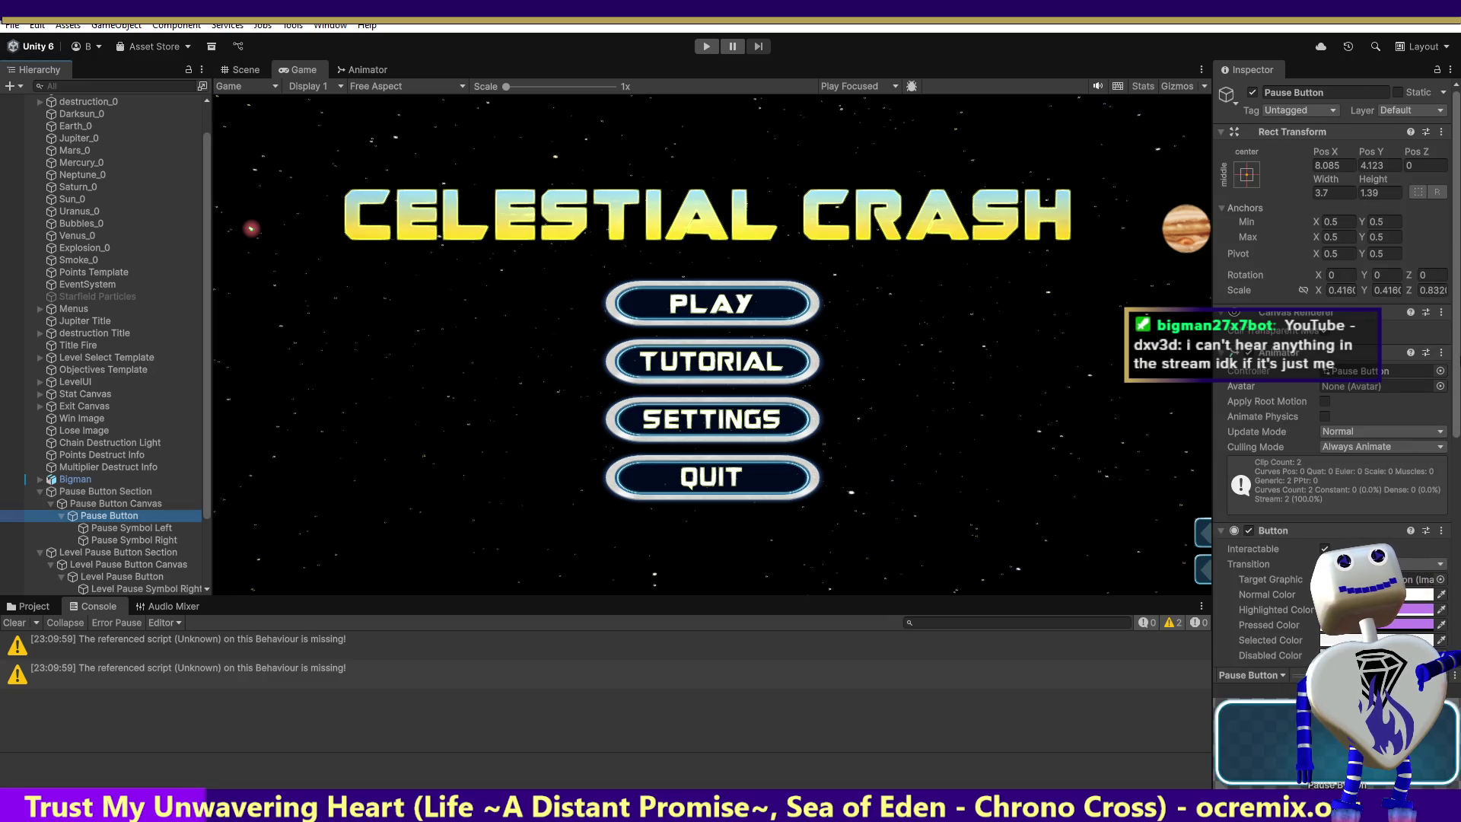
{"action": "scroll", "coordinate": [1331, 380], "scroll_direction": "down", "scroll_amount": 10}
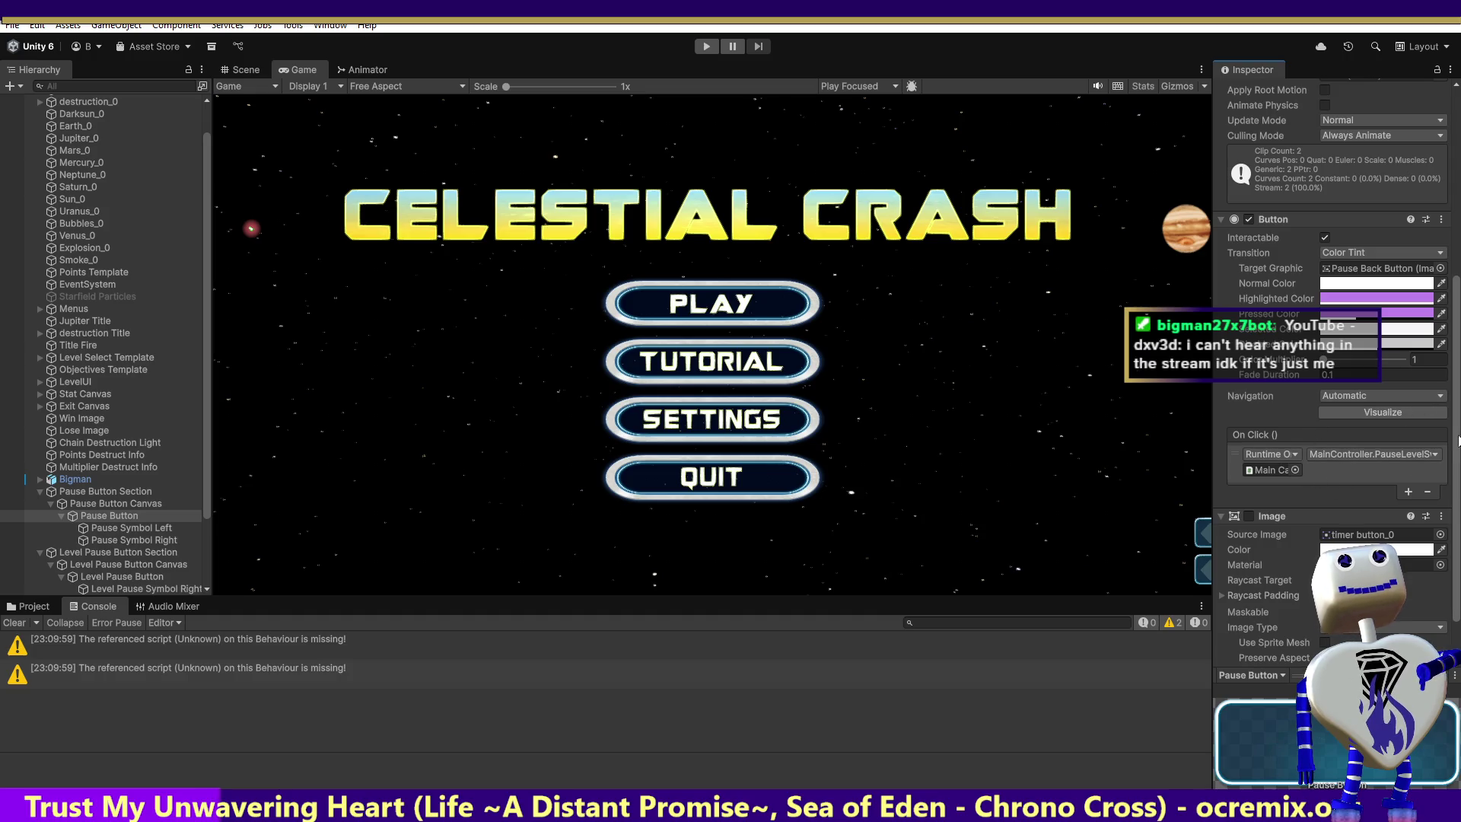
{"action": "left_click", "coordinate": [137, 564]}
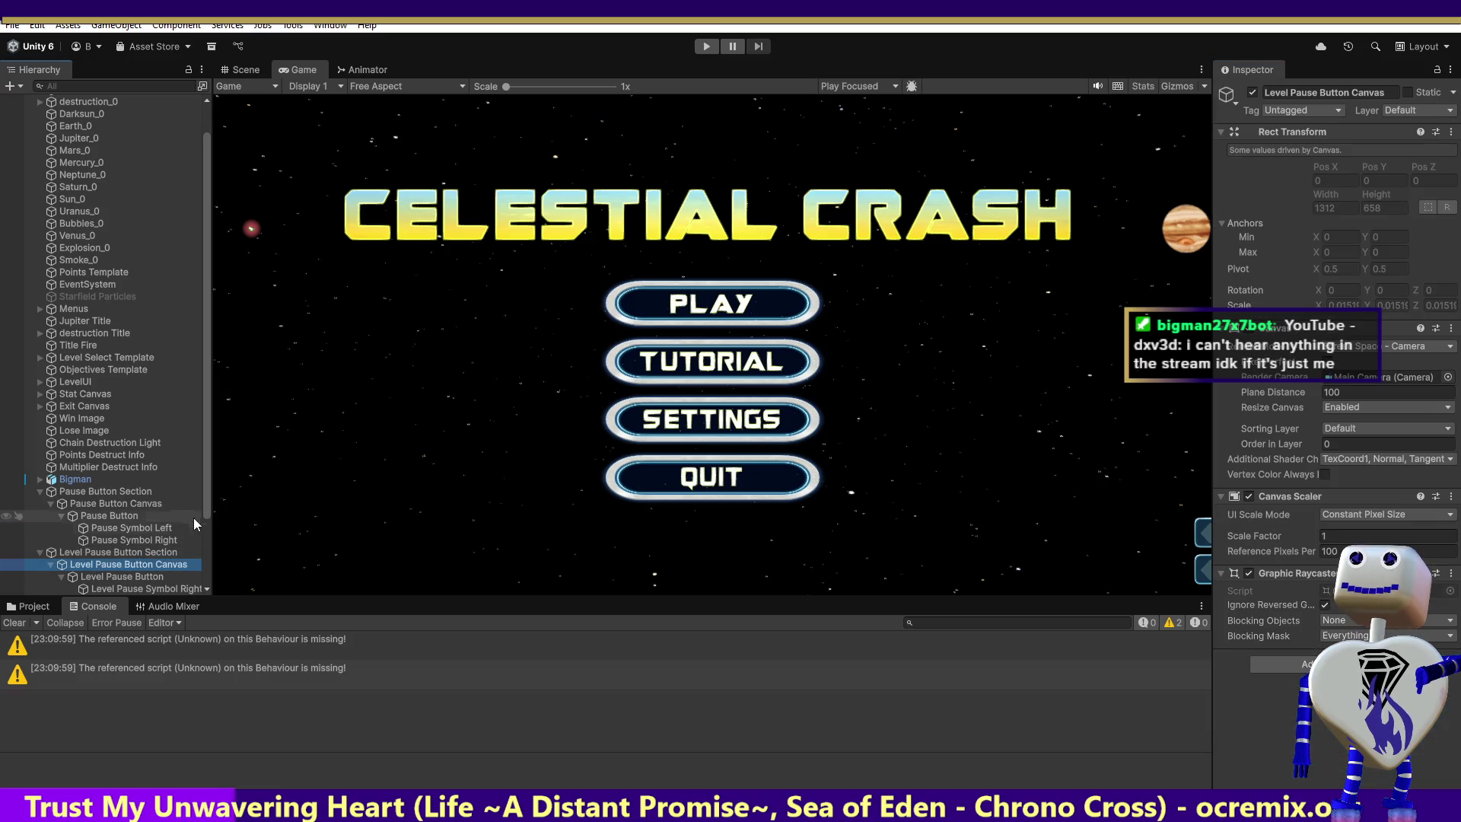
{"action": "scroll", "coordinate": [200, 503], "scroll_direction": "down", "scroll_amount": 3}
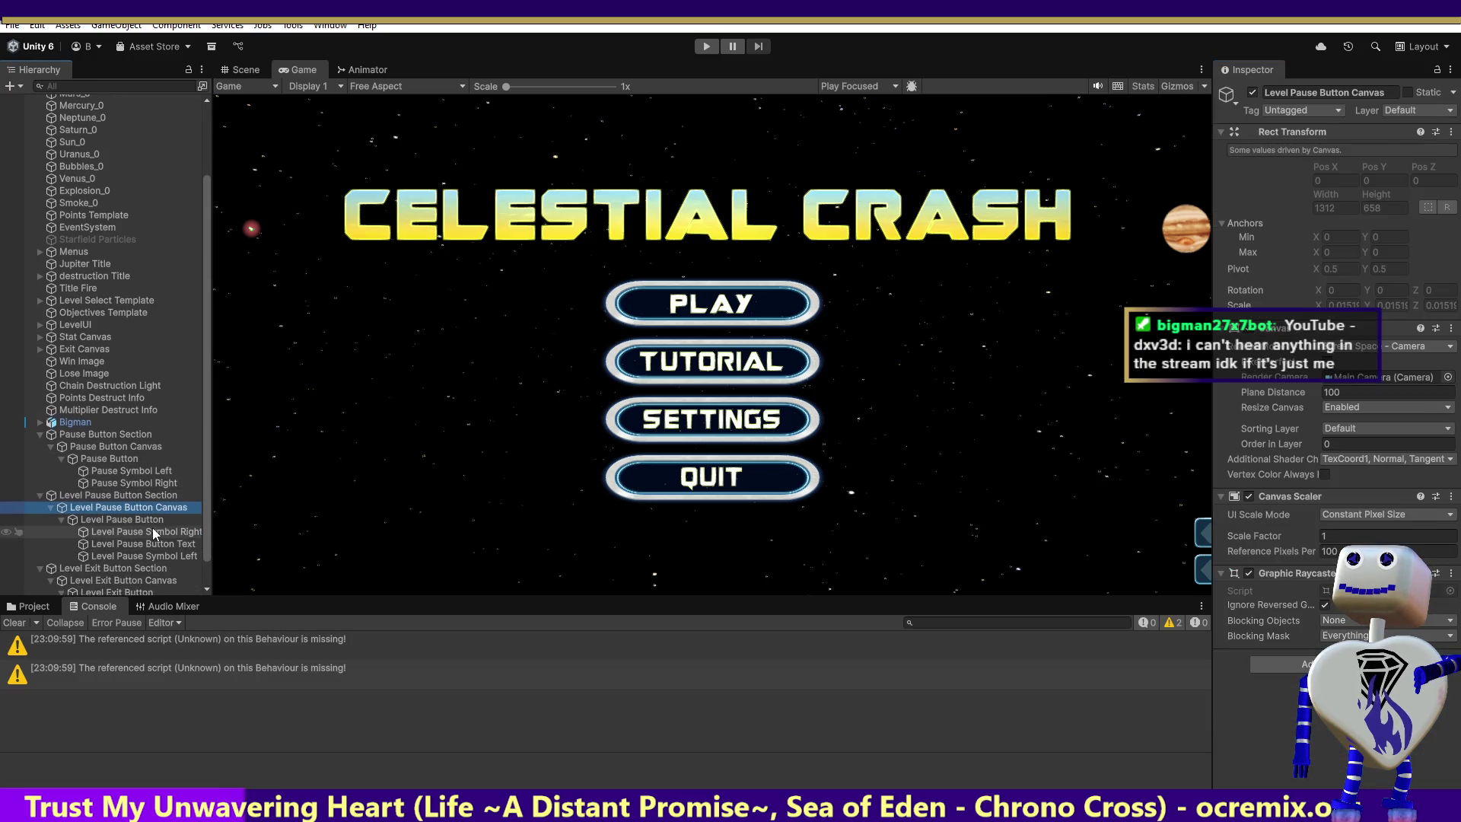
{"action": "left_click", "coordinate": [152, 531]}
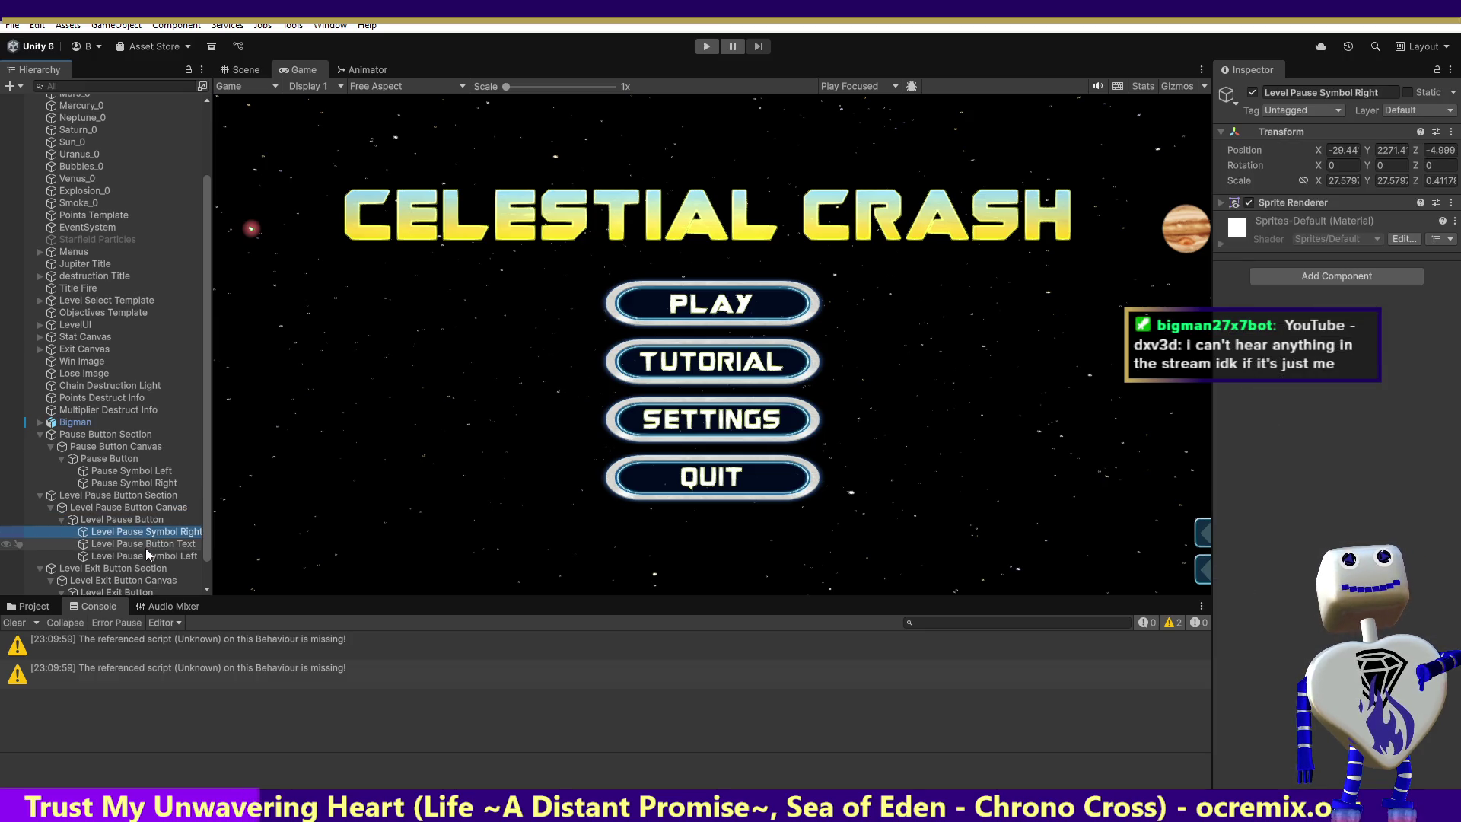
{"action": "left_click", "coordinate": [1220, 203]}
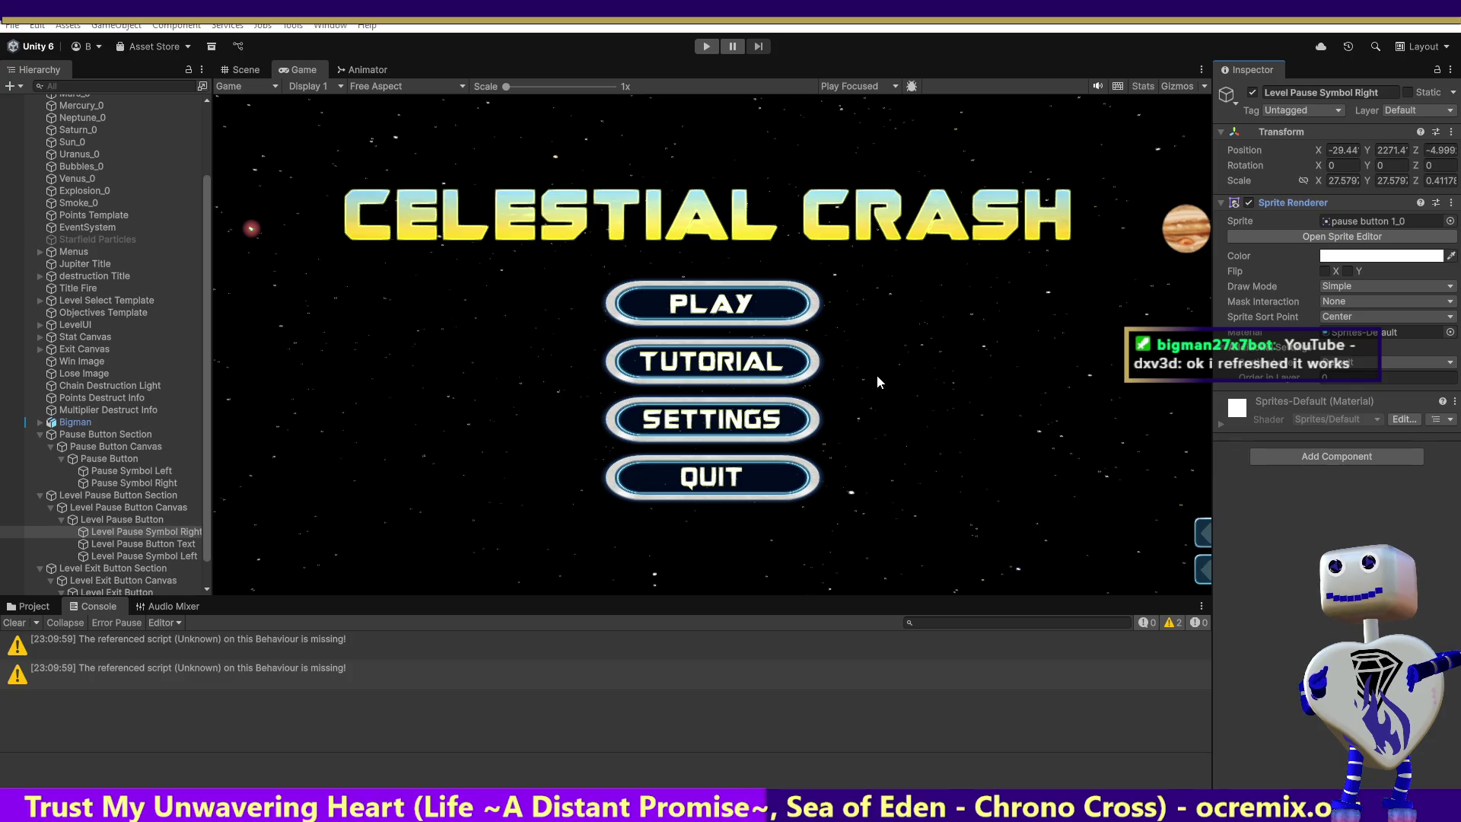
{"action": "left_click", "coordinate": [113, 537]}
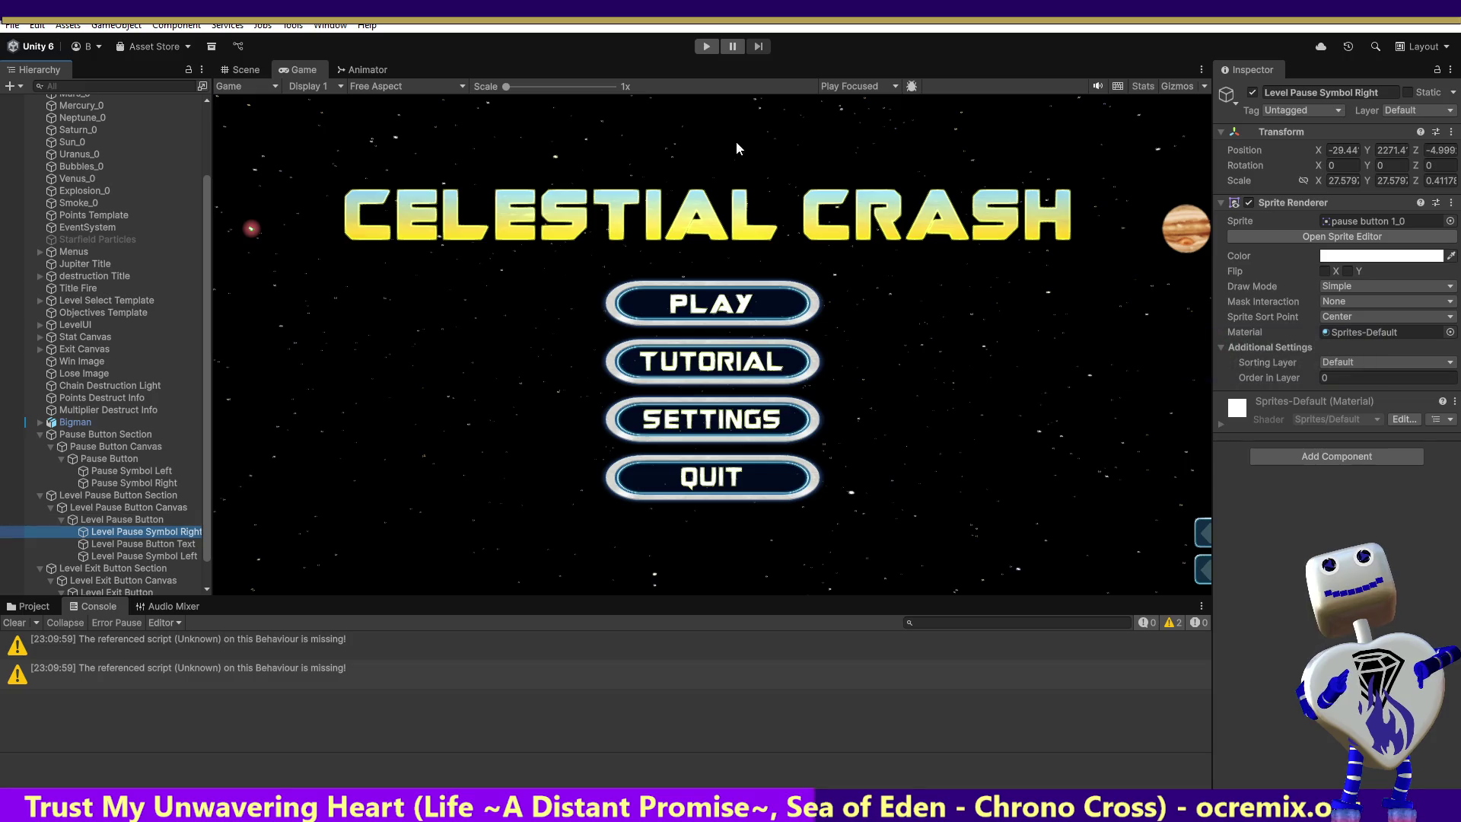
In the Scene view, frame the pause symbol and parent Level Pause Symbol Right under Level Pause Button.
{"action": "left_click", "coordinate": [245, 70]}
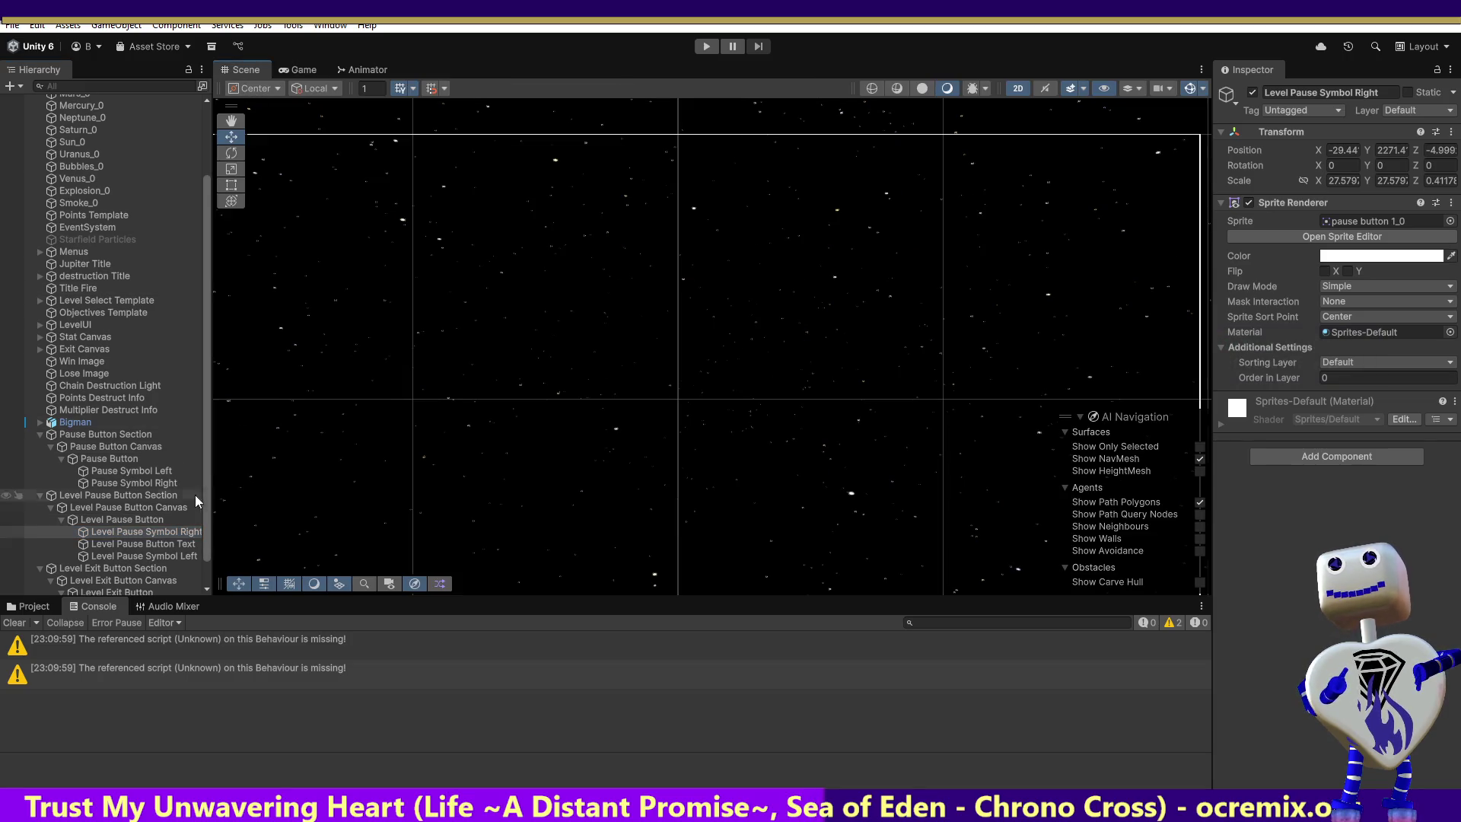
{"action": "double_click", "coordinate": [122, 532]}
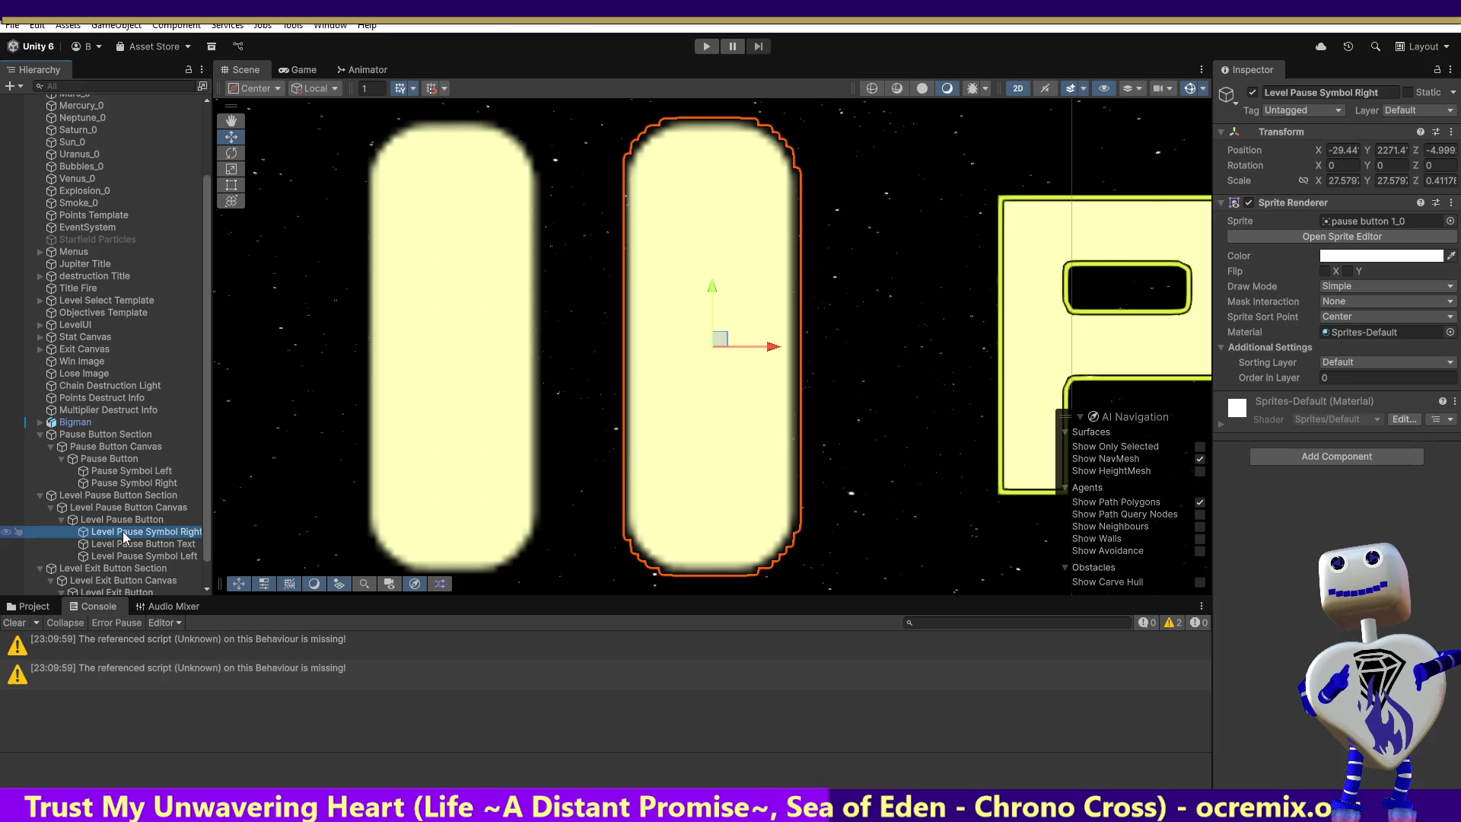
{"action": "double_click", "coordinate": [130, 518]}
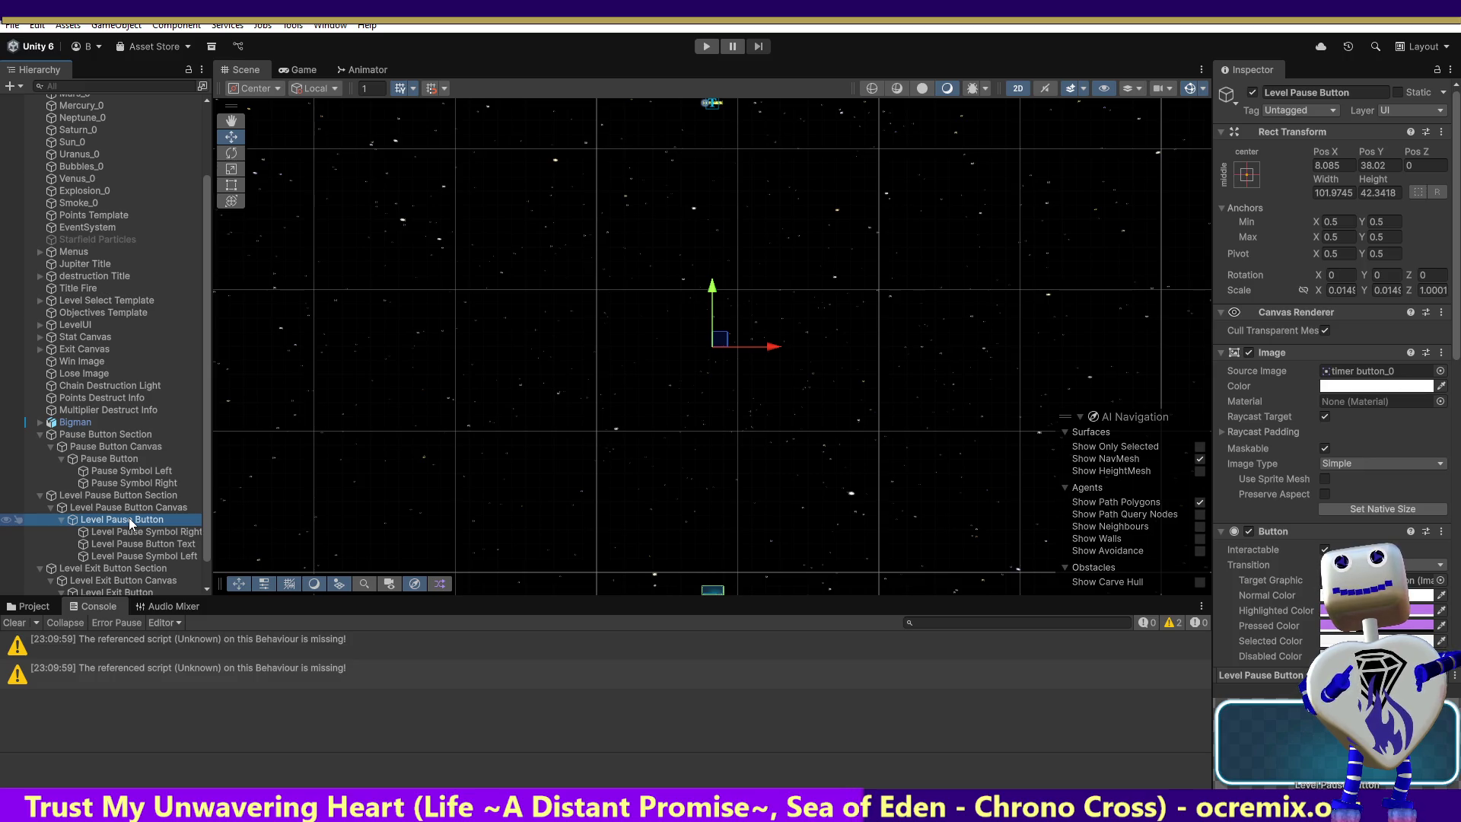
{"action": "left_click", "coordinate": [132, 533]}
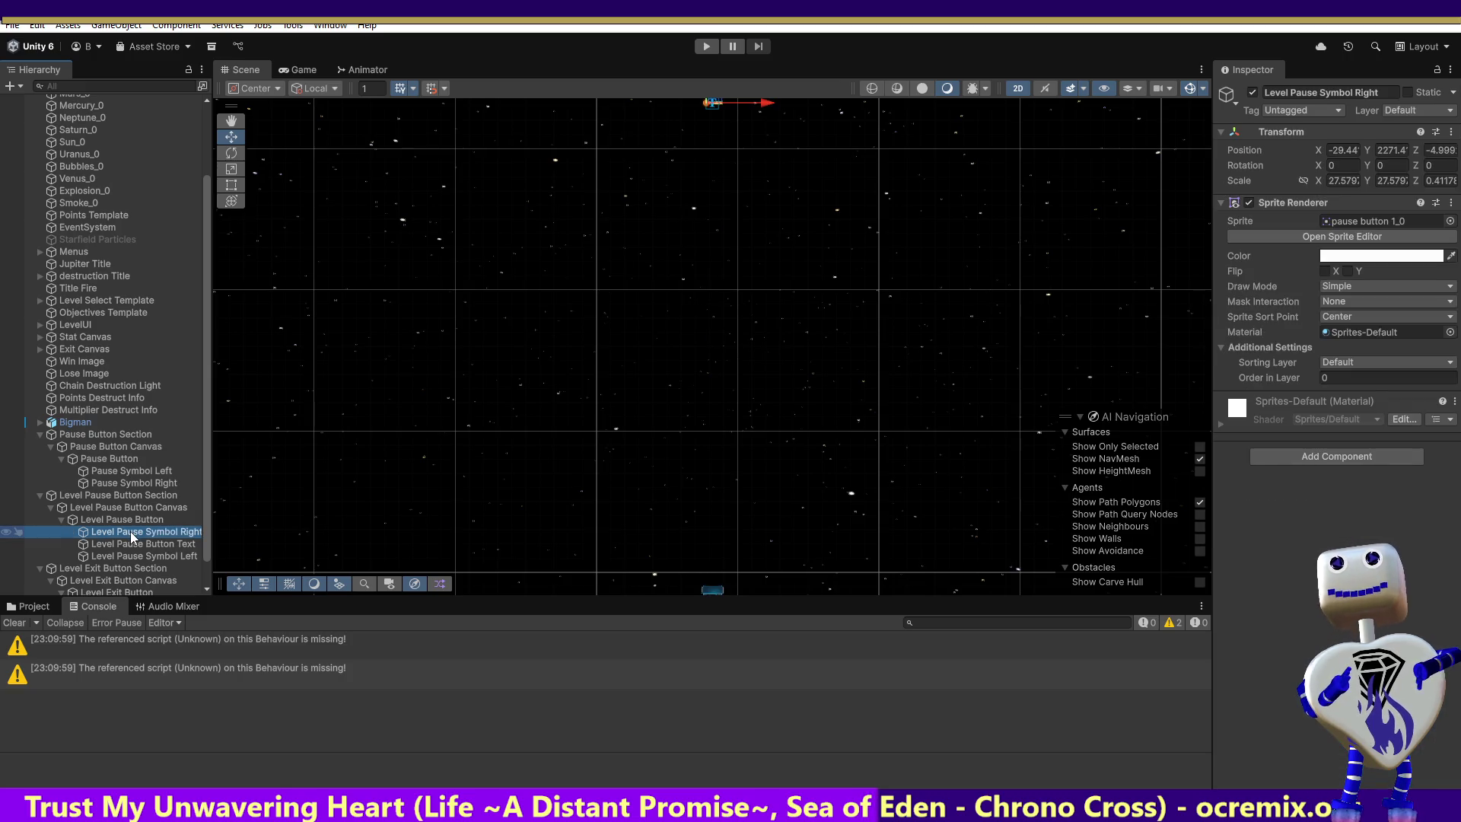
{"action": "left_click_drag", "start_coordinate": [130, 532], "coordinate": [131, 535]}
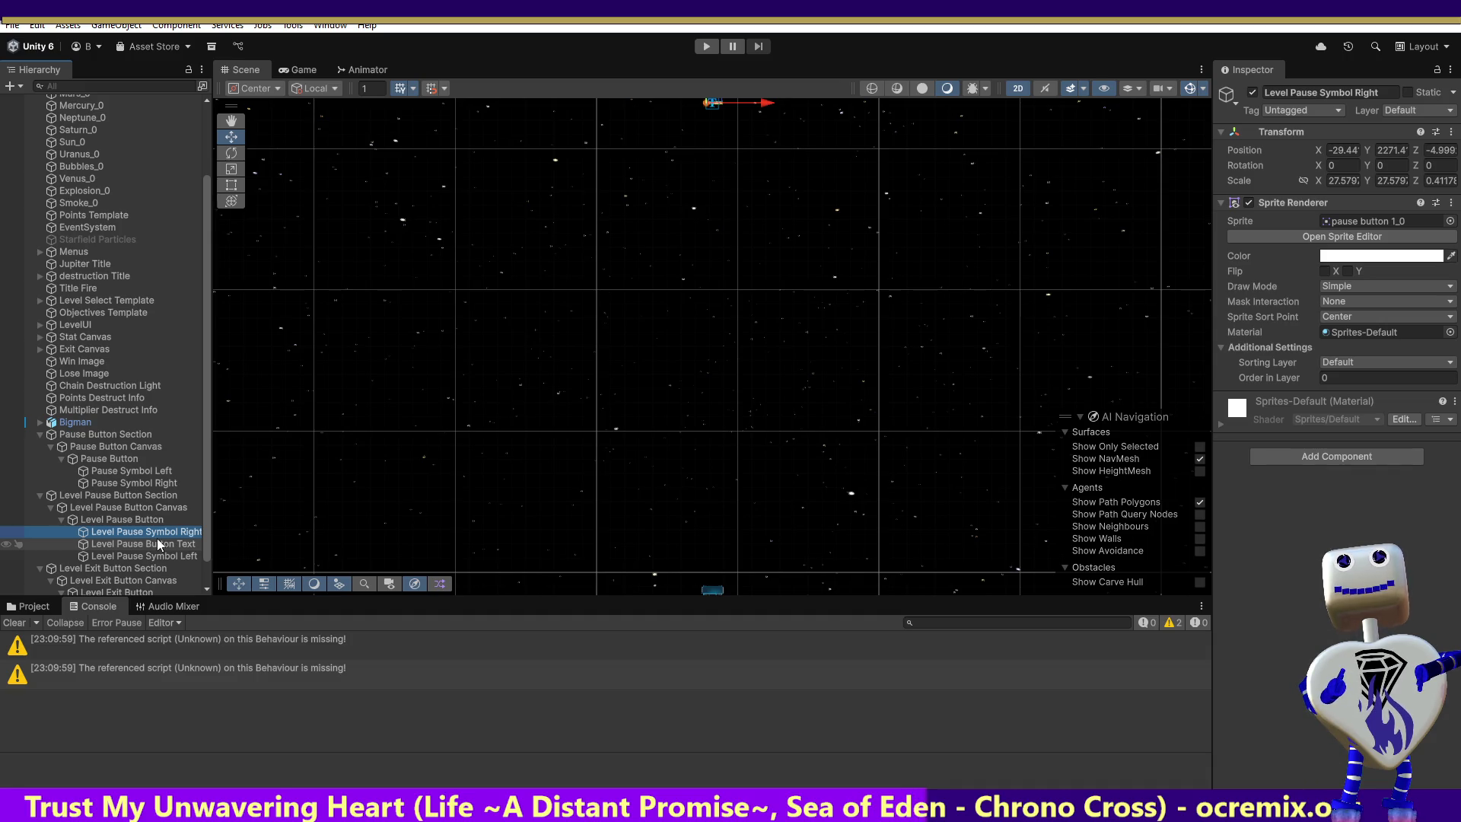
Set the symbol's Position X to 0, undoing a trial Y change.
{"action": "left_click", "coordinate": [1339, 151]}
{"action": "type", "text": "0"}
{"action": "left_click", "coordinate": [1396, 150]}
{"action": "type", "text": "0"}
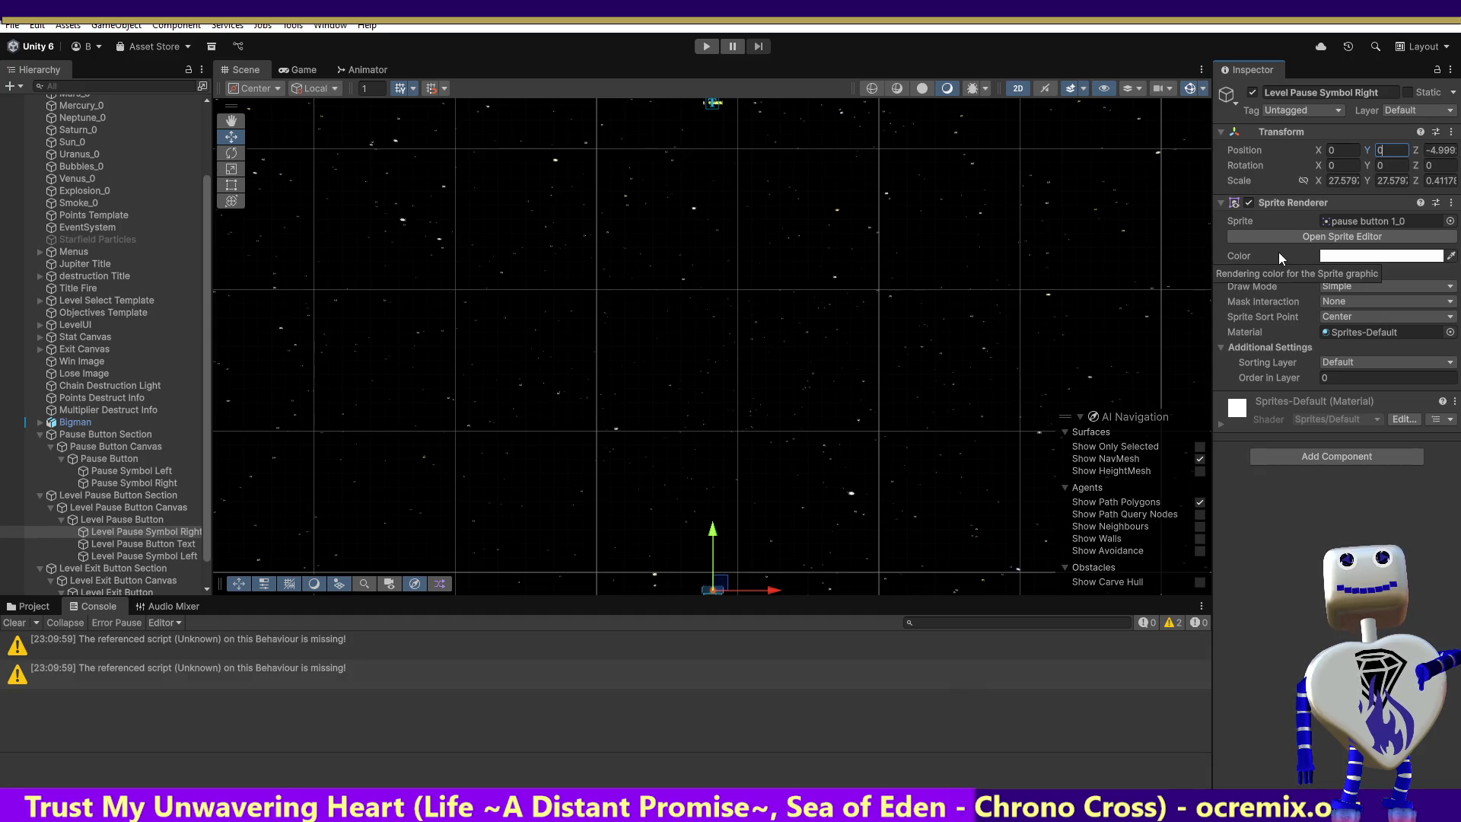
{"action": "key", "text": "ctrl+z"}
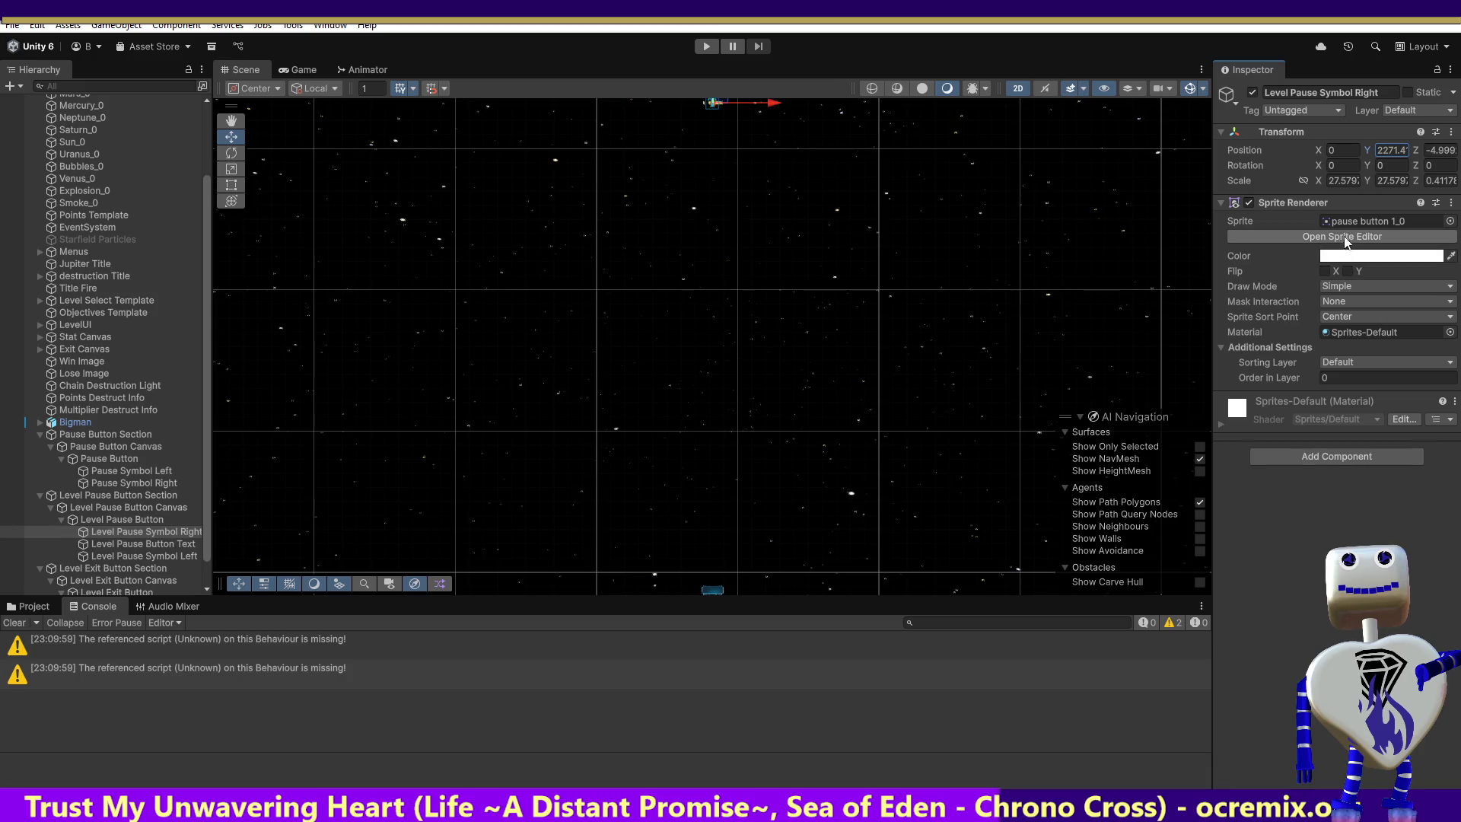
Pan the scene with the Hand tool to frame the Level Exit Button beside the pause button.
{"action": "left_click", "coordinate": [117, 519]}
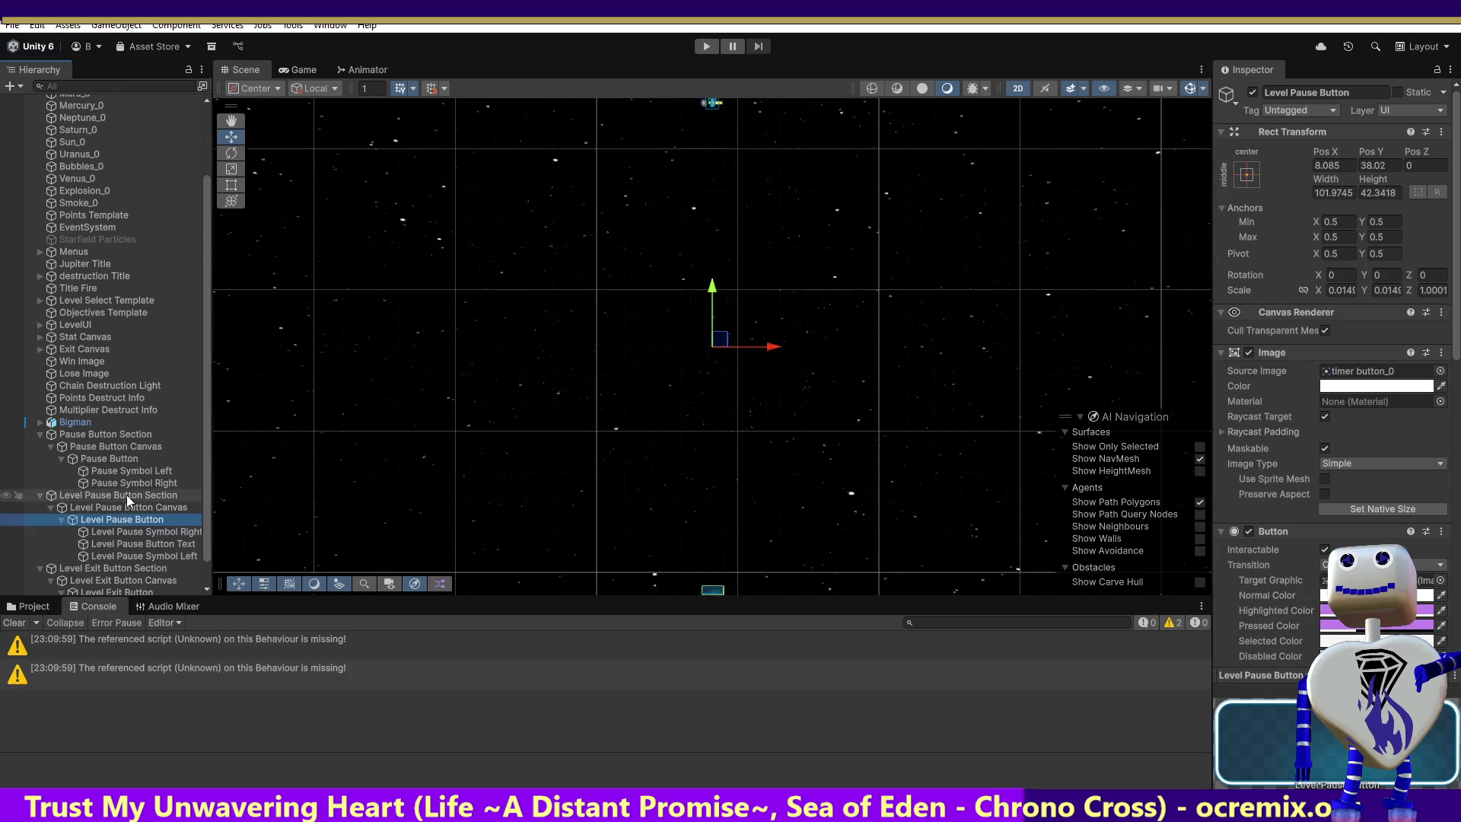
{"action": "left_click", "coordinate": [230, 120]}
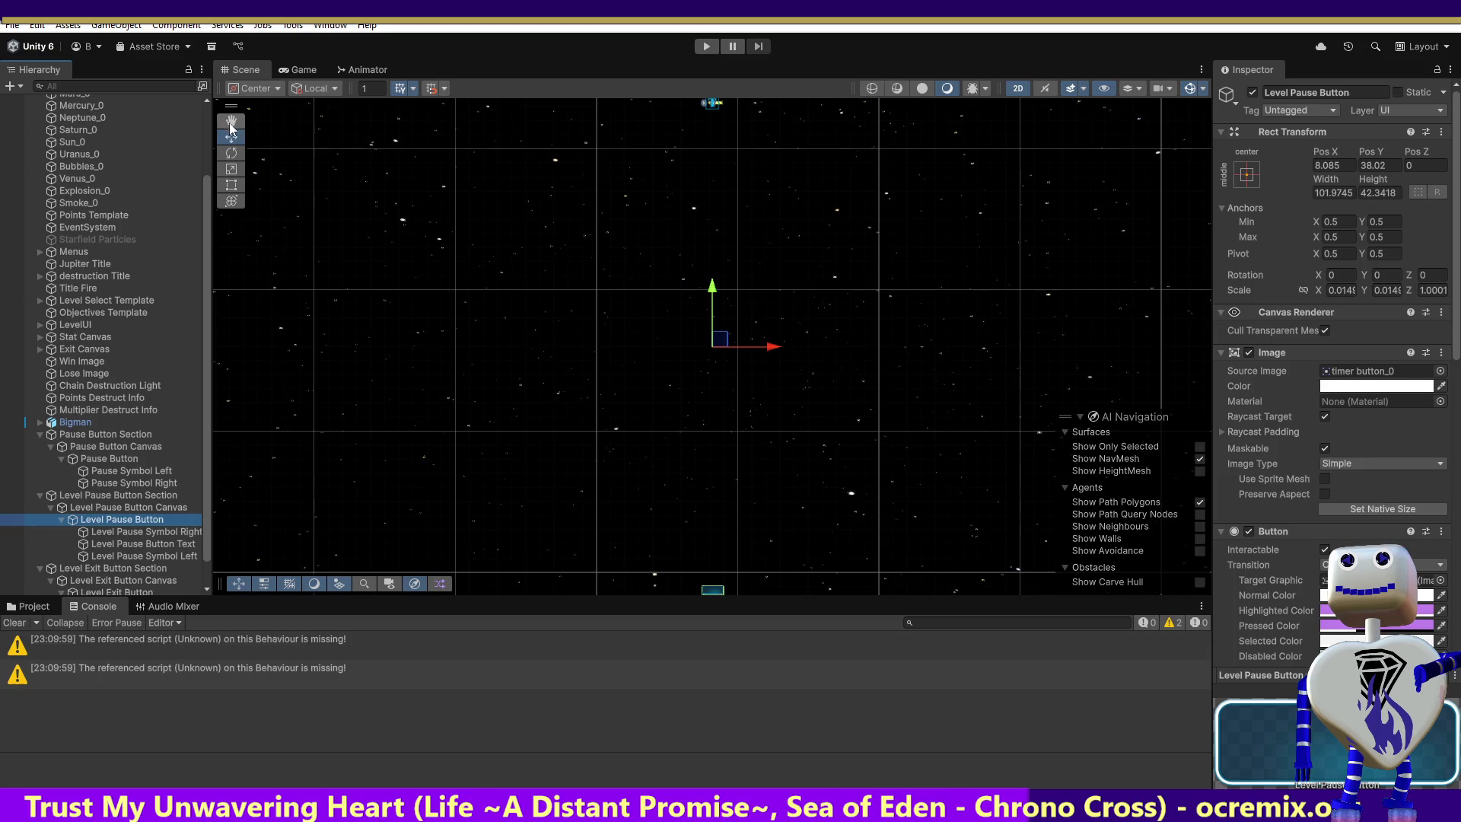
{"action": "left_click_drag", "start_coordinate": [703, 518], "coordinate": [674, 348]}
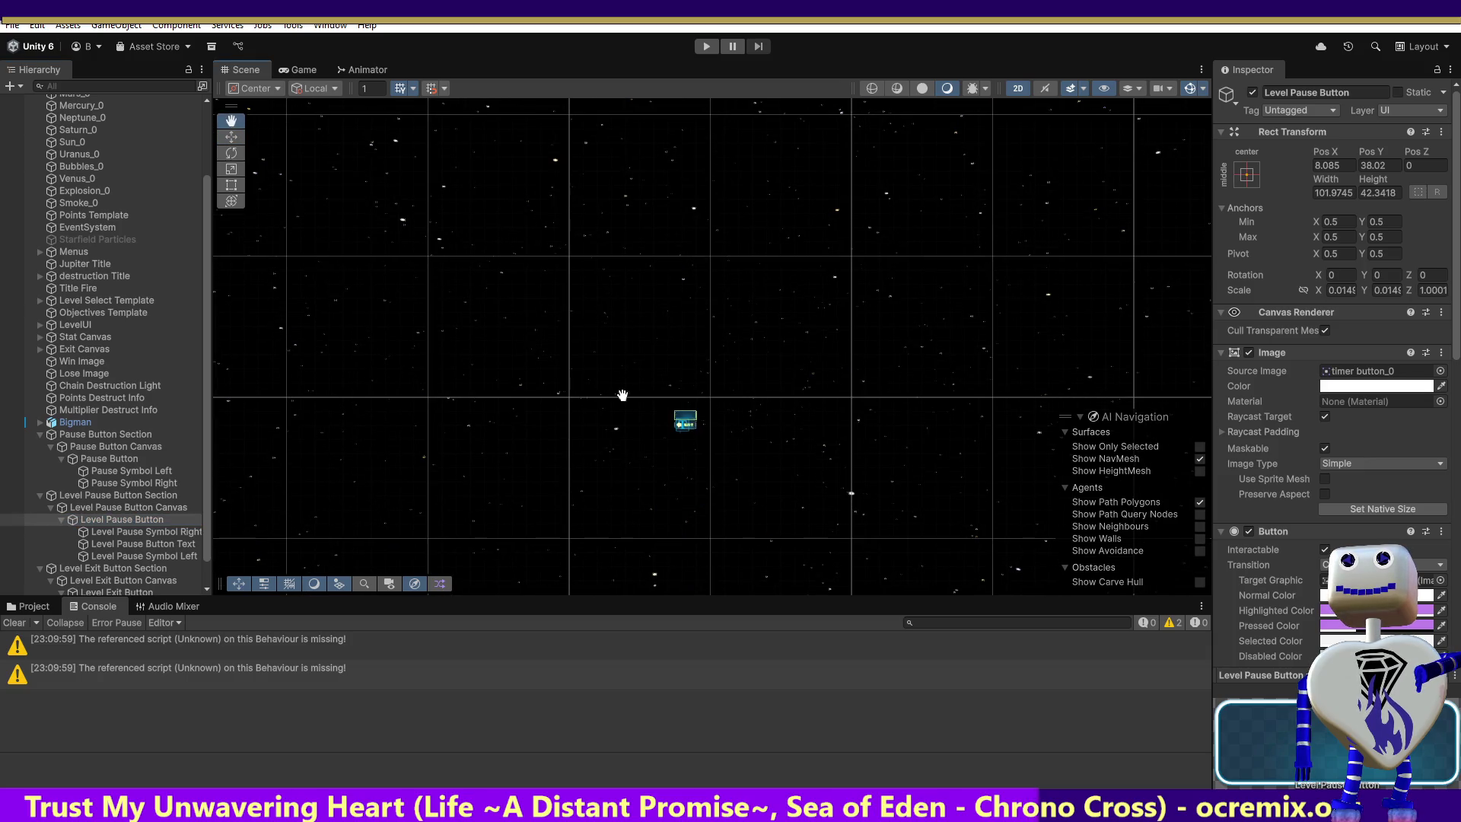
{"action": "double_click", "coordinate": [129, 591]}
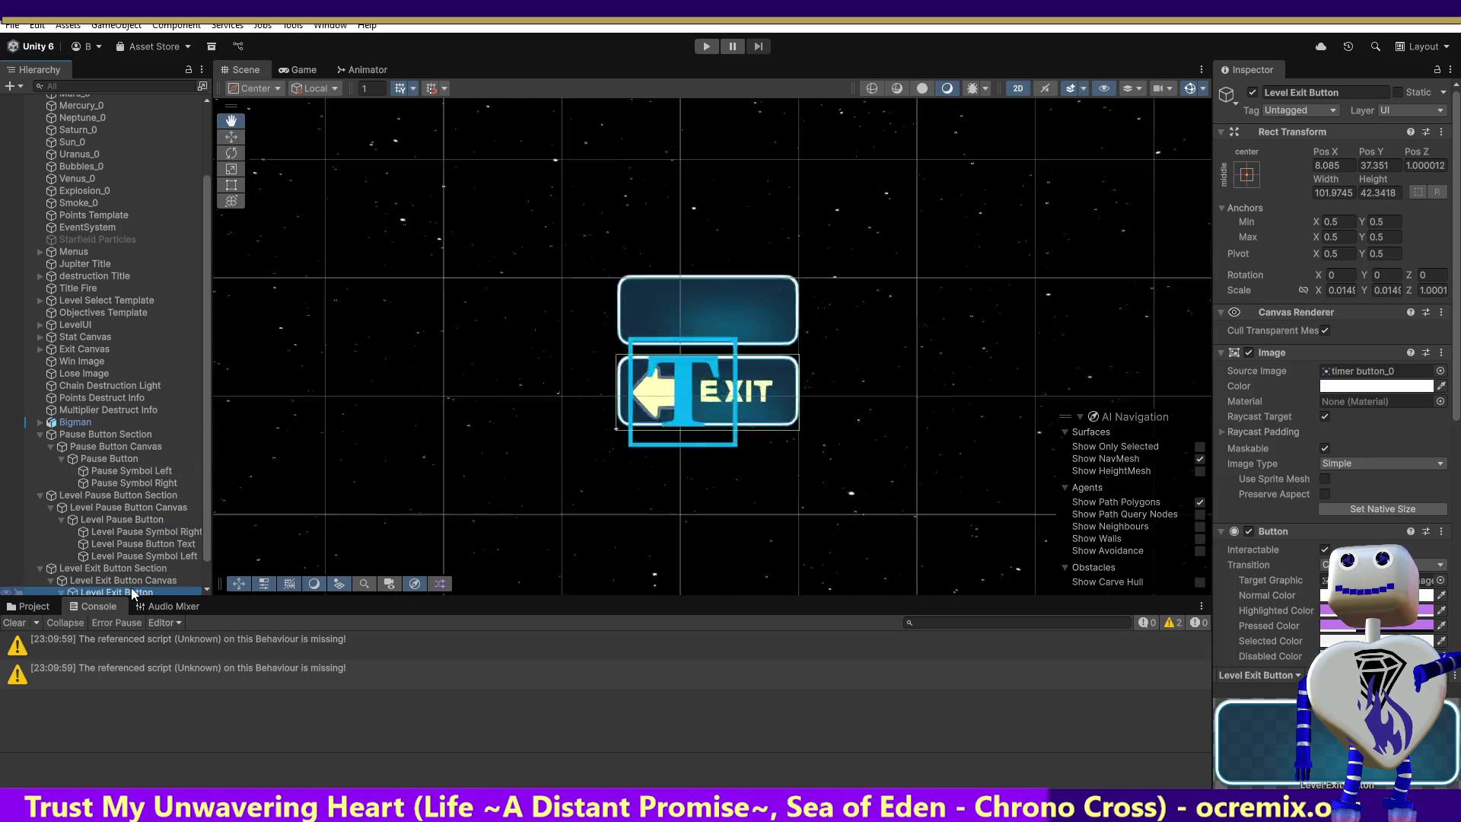
{"action": "left_click_drag", "start_coordinate": [514, 218], "coordinate": [479, 362]}
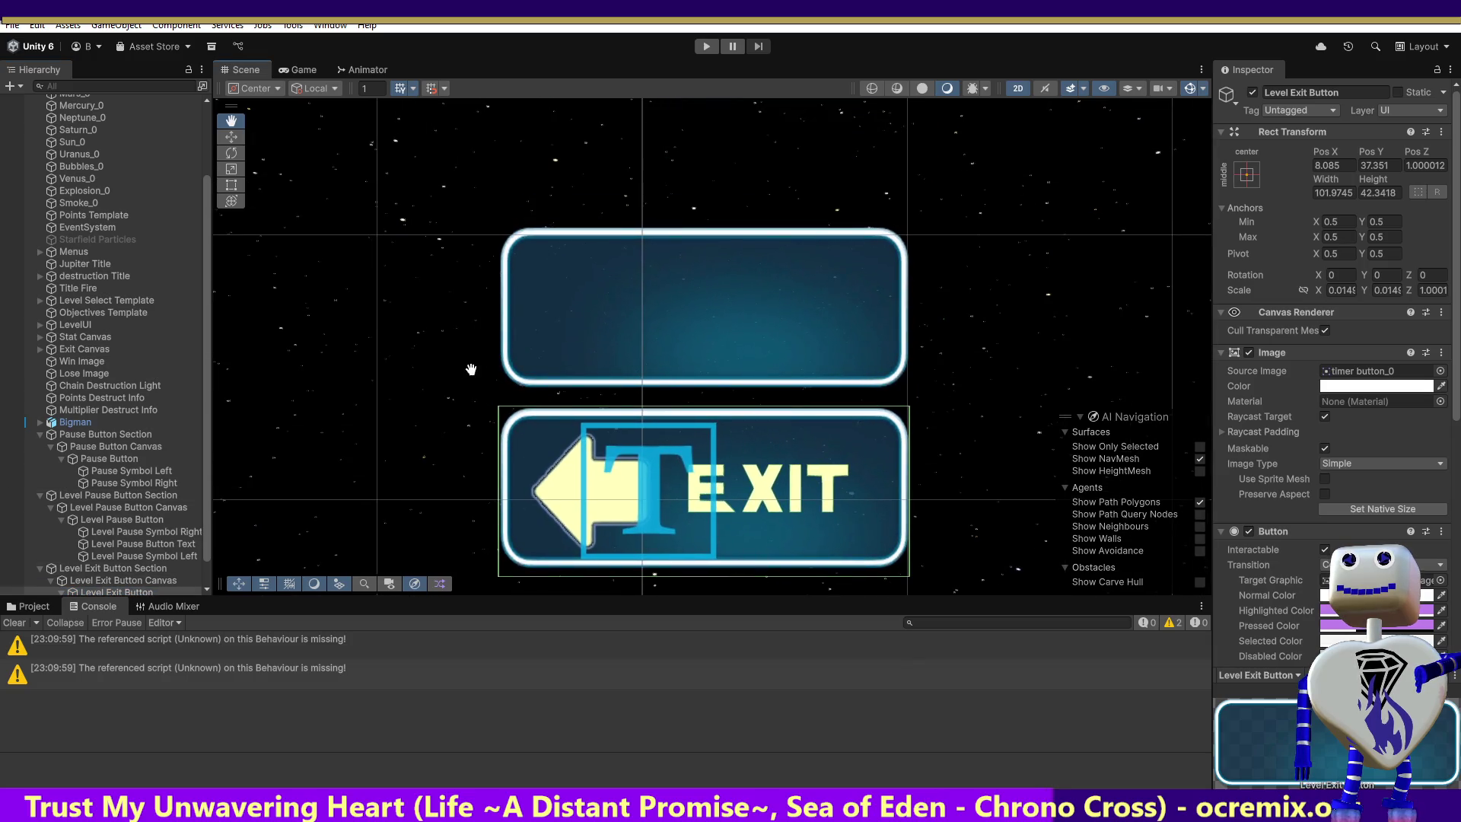
{"action": "left_click", "coordinate": [134, 531]}
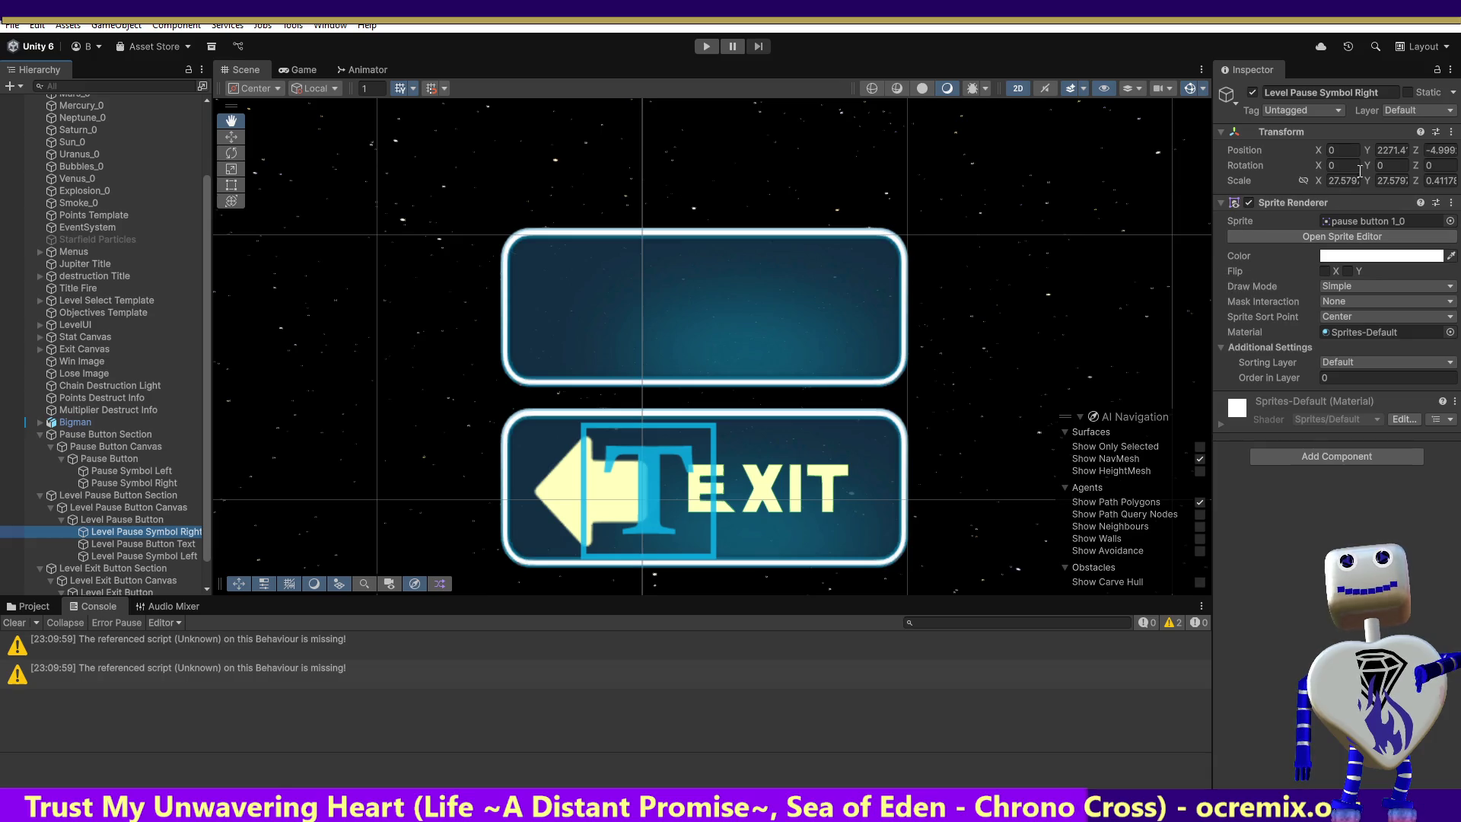
{"action": "left_click", "coordinate": [1391, 152]}
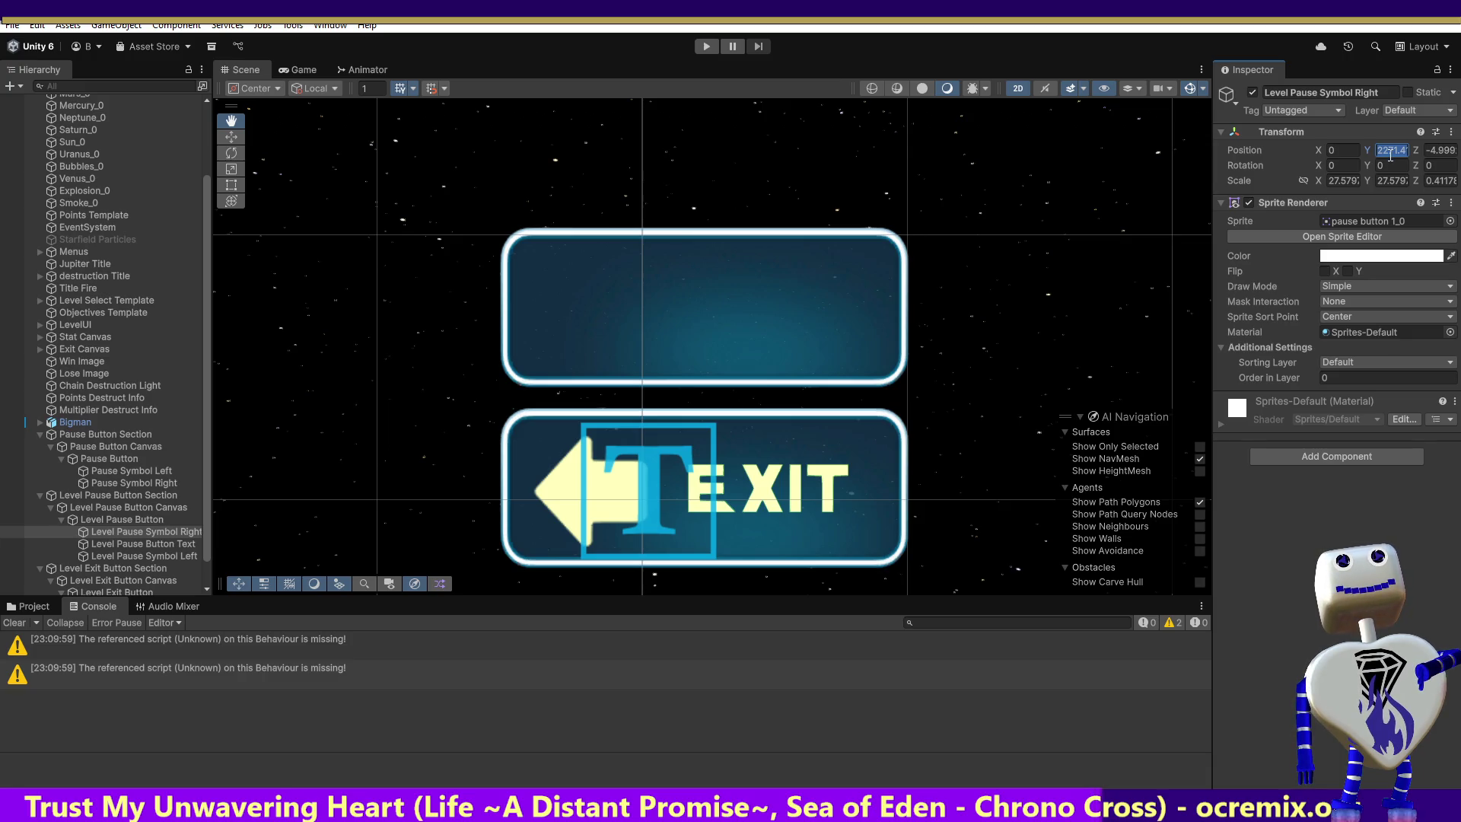
Test the symbol at Position Y 1 and Z -1, then restore its original Y.
{"action": "left_click", "coordinate": [1443, 151]}
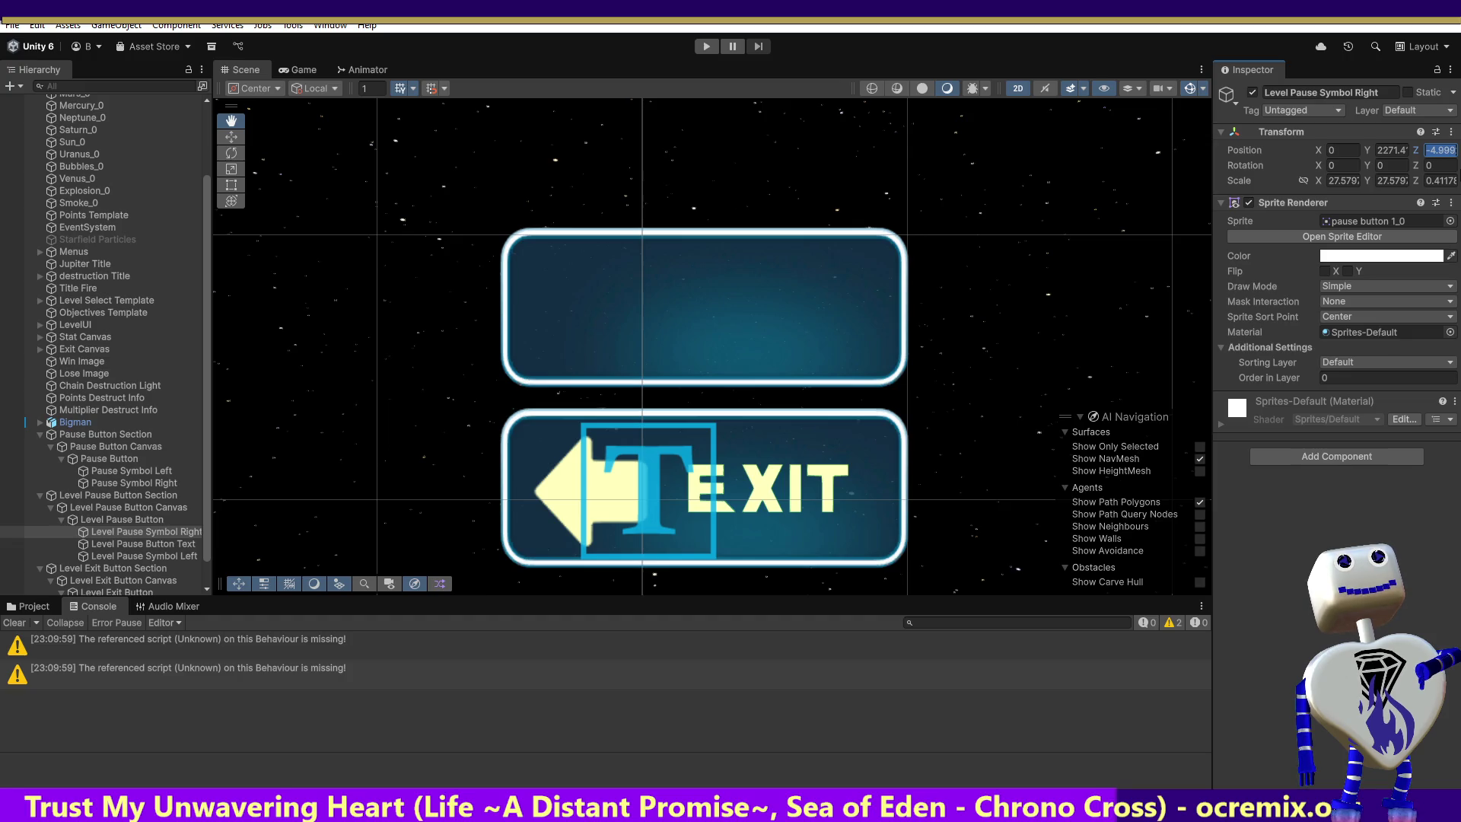
{"action": "type", "text": "0"}
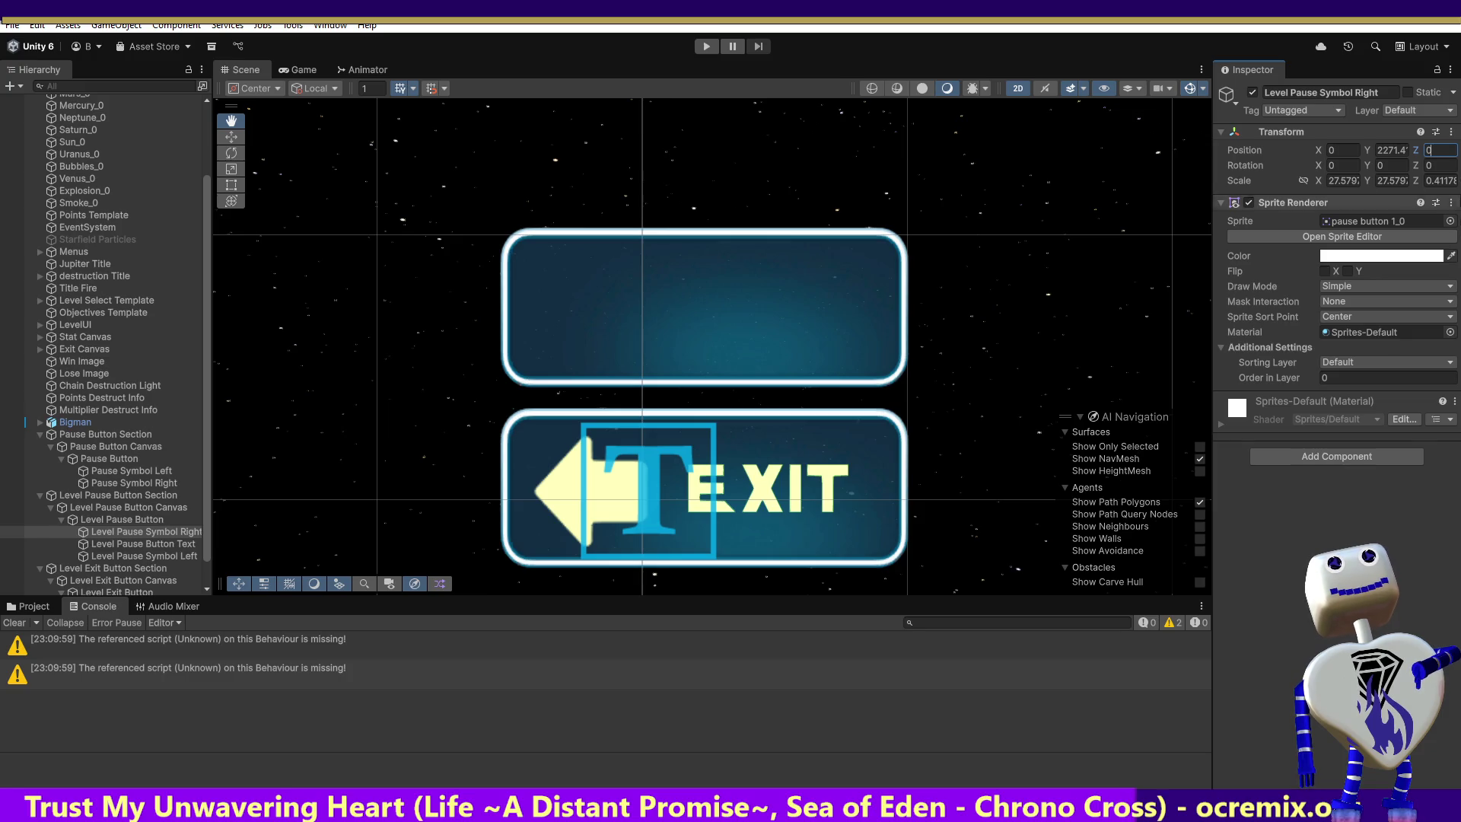
{"action": "left_click", "coordinate": [1385, 150]}
{"action": "type", "text": "1"}
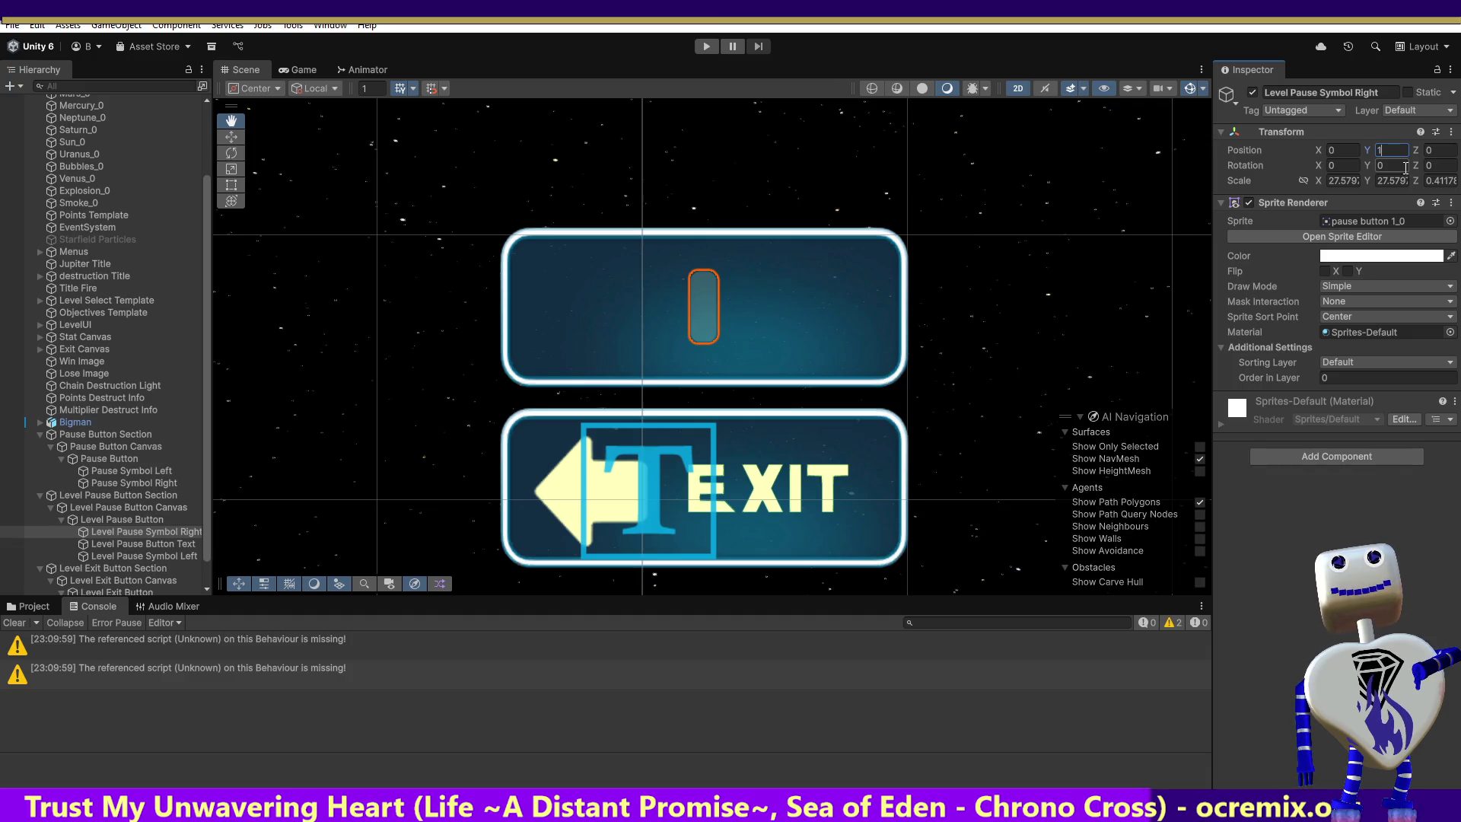
{"action": "left_click", "coordinate": [1437, 151]}
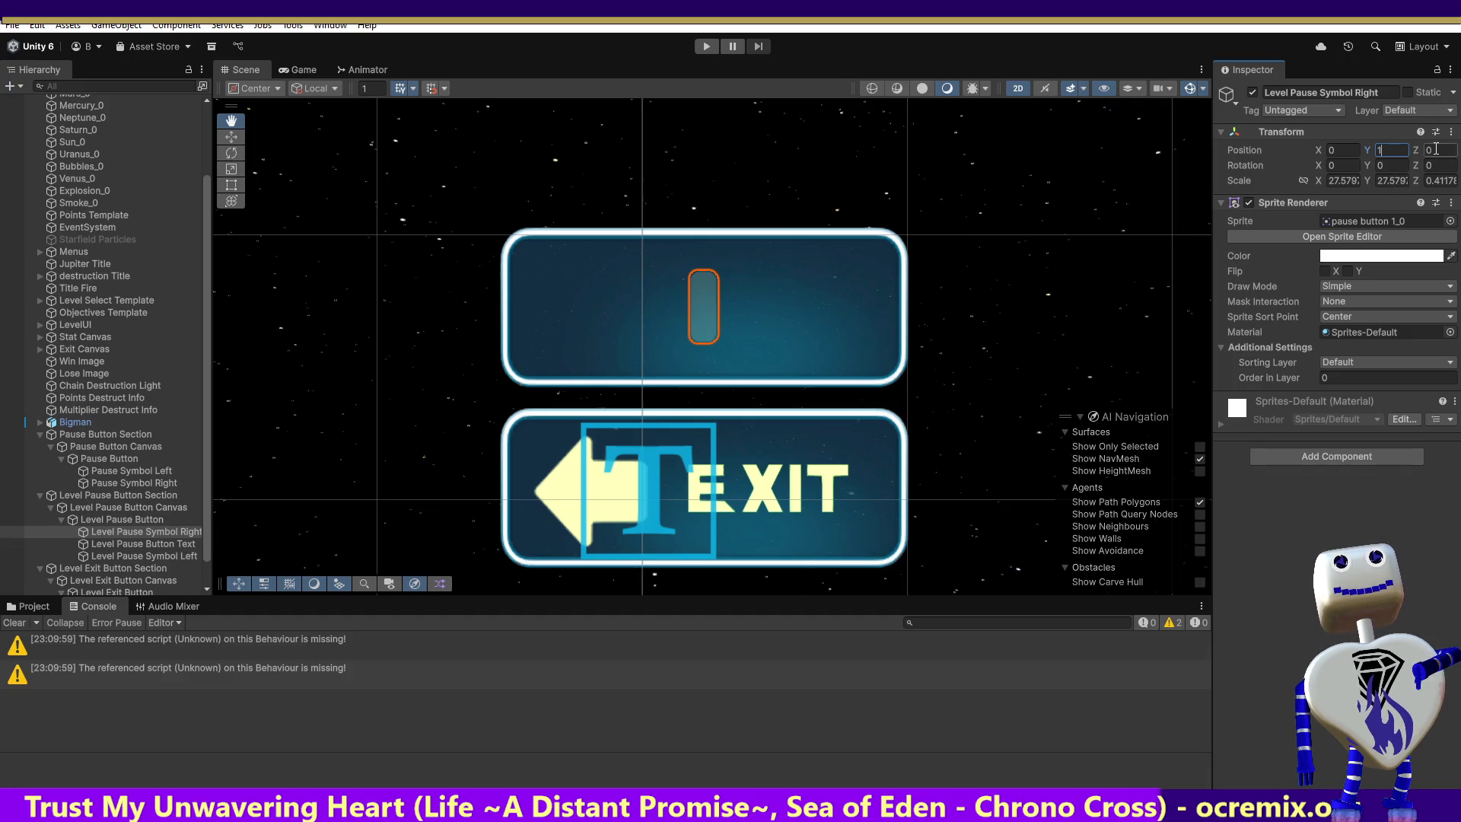
{"action": "type", "text": "-1"}
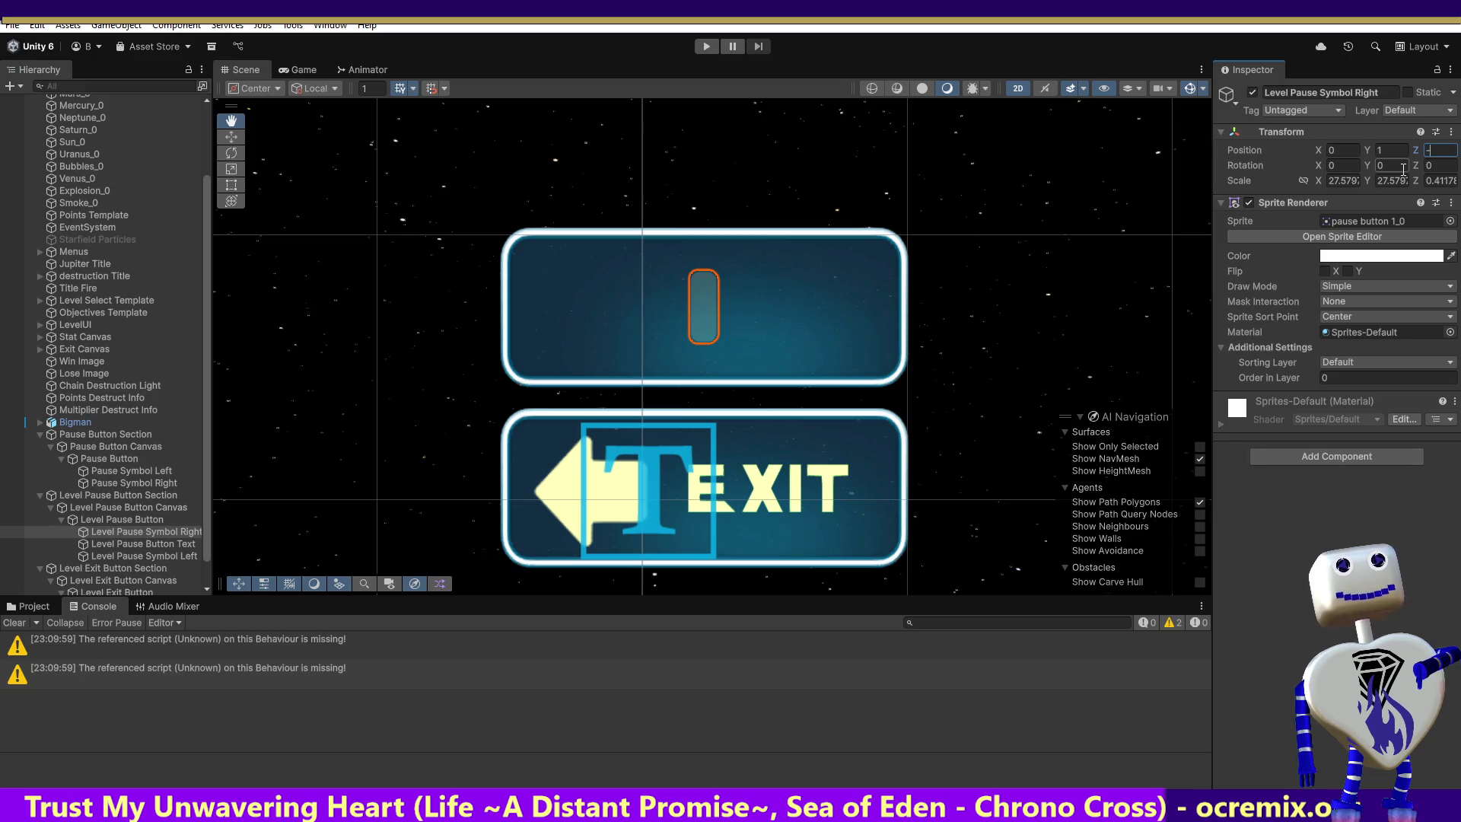
{"action": "left_click", "coordinate": [1400, 152]}
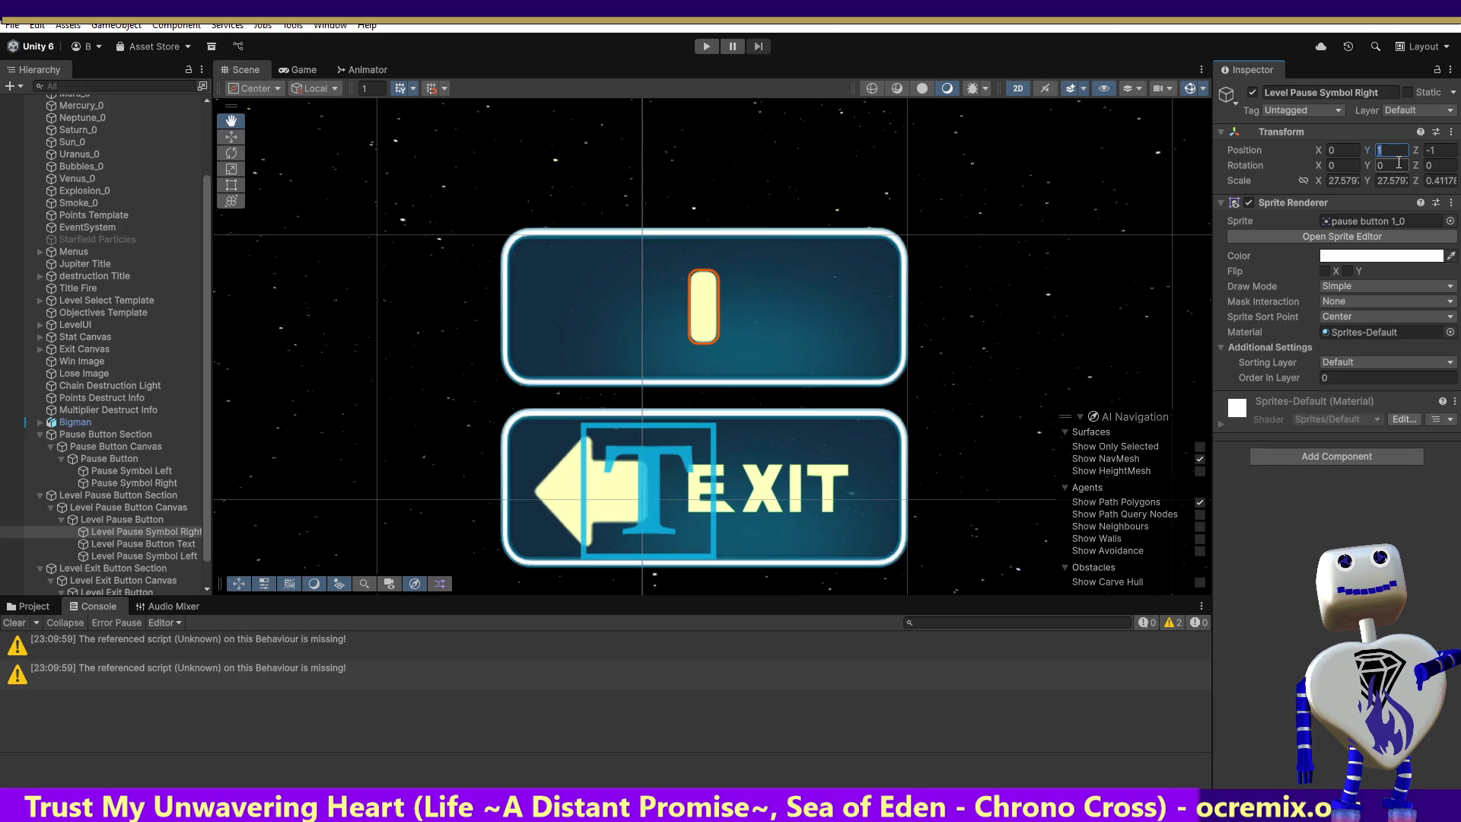
{"action": "key", "text": "Return"}
Set the symbol's Position Z to -1 and add Level Pause Button to the selection.
{"action": "left_click", "coordinate": [1431, 149]}
{"action": "type", "text": "0"}
{"action": "left_click", "coordinate": [1430, 150]}
{"action": "type", "text": "-1"}
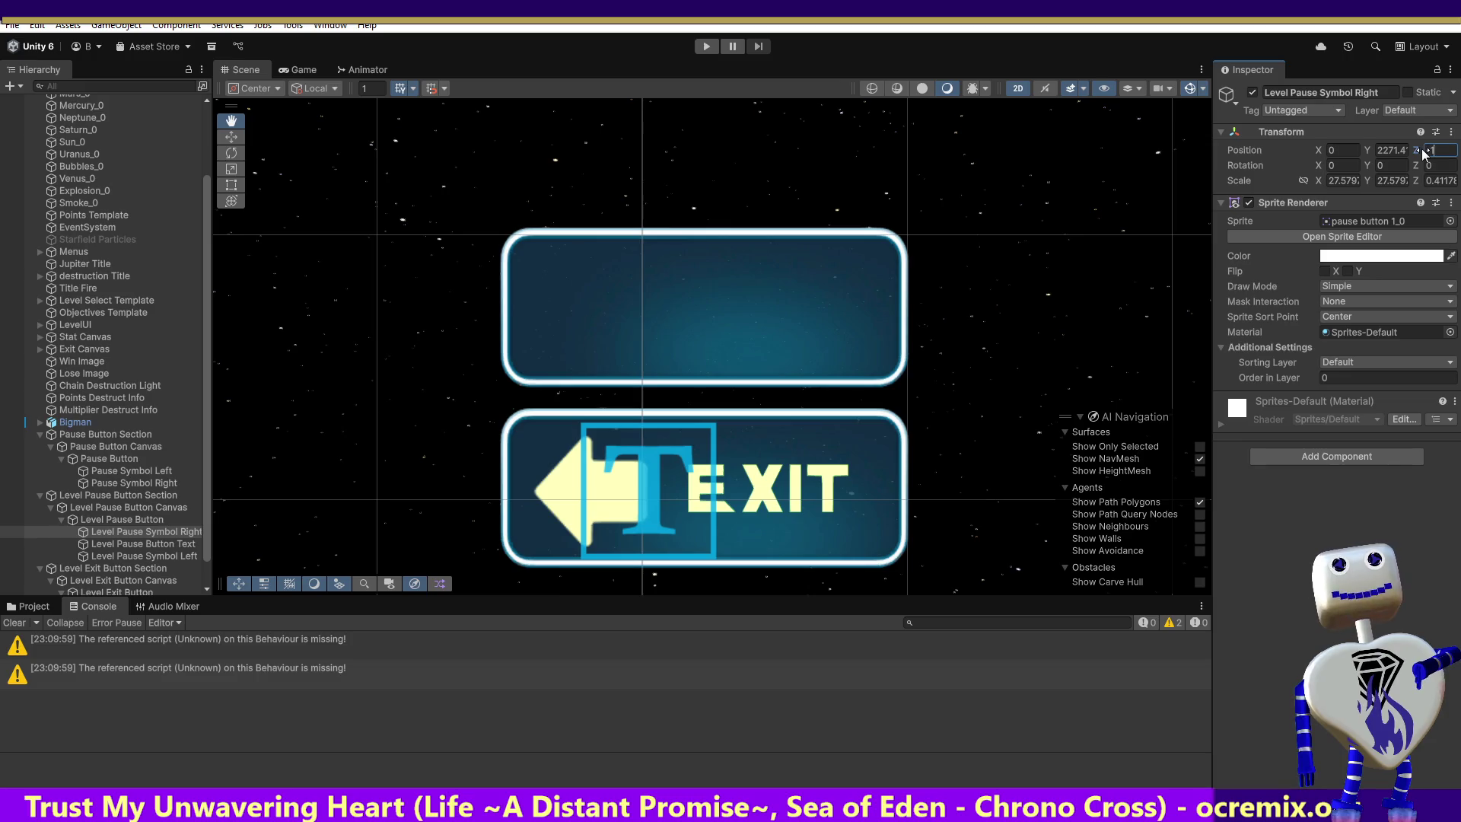
{"action": "left_click", "coordinate": [112, 522], "text": "ctrl"}
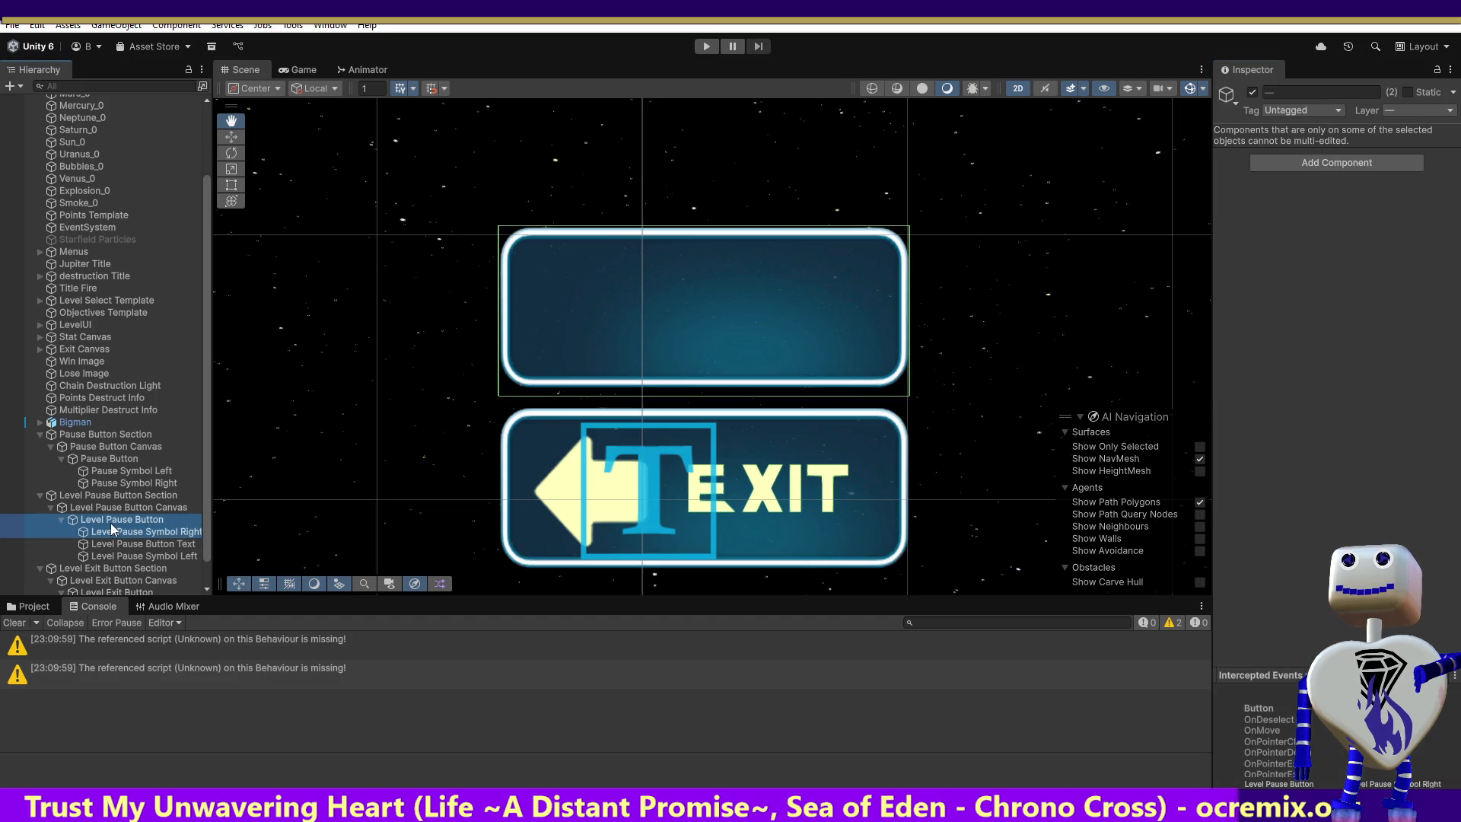
Undo the last Z change, then set Level Pause Symbol Right to Position Z -1 and Y 0 and frame it.
{"action": "double_click", "coordinate": [111, 531]}
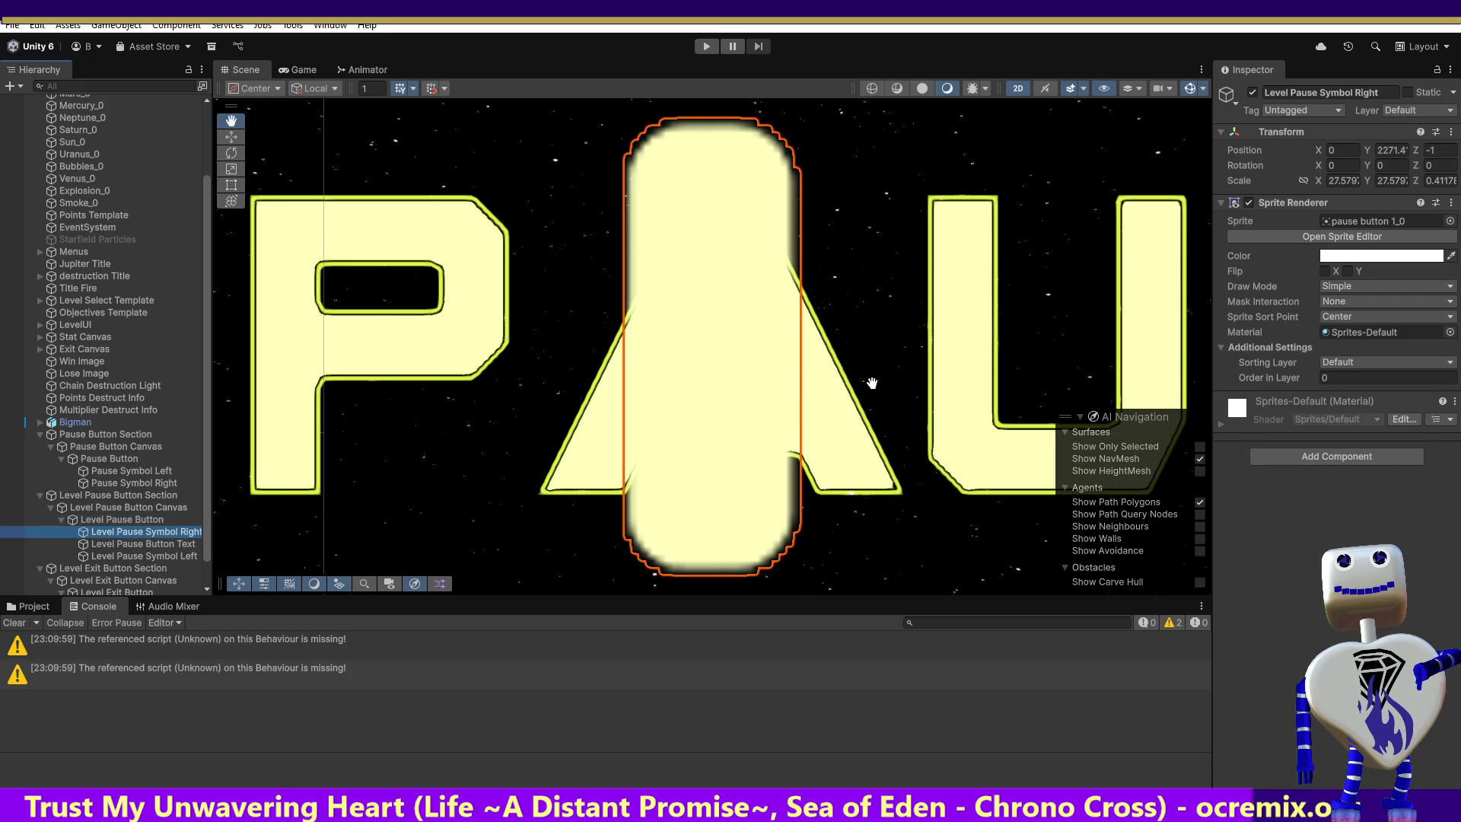
{"action": "key", "text": "ctrl+z"}
{"action": "left_click", "coordinate": [869, 383]}
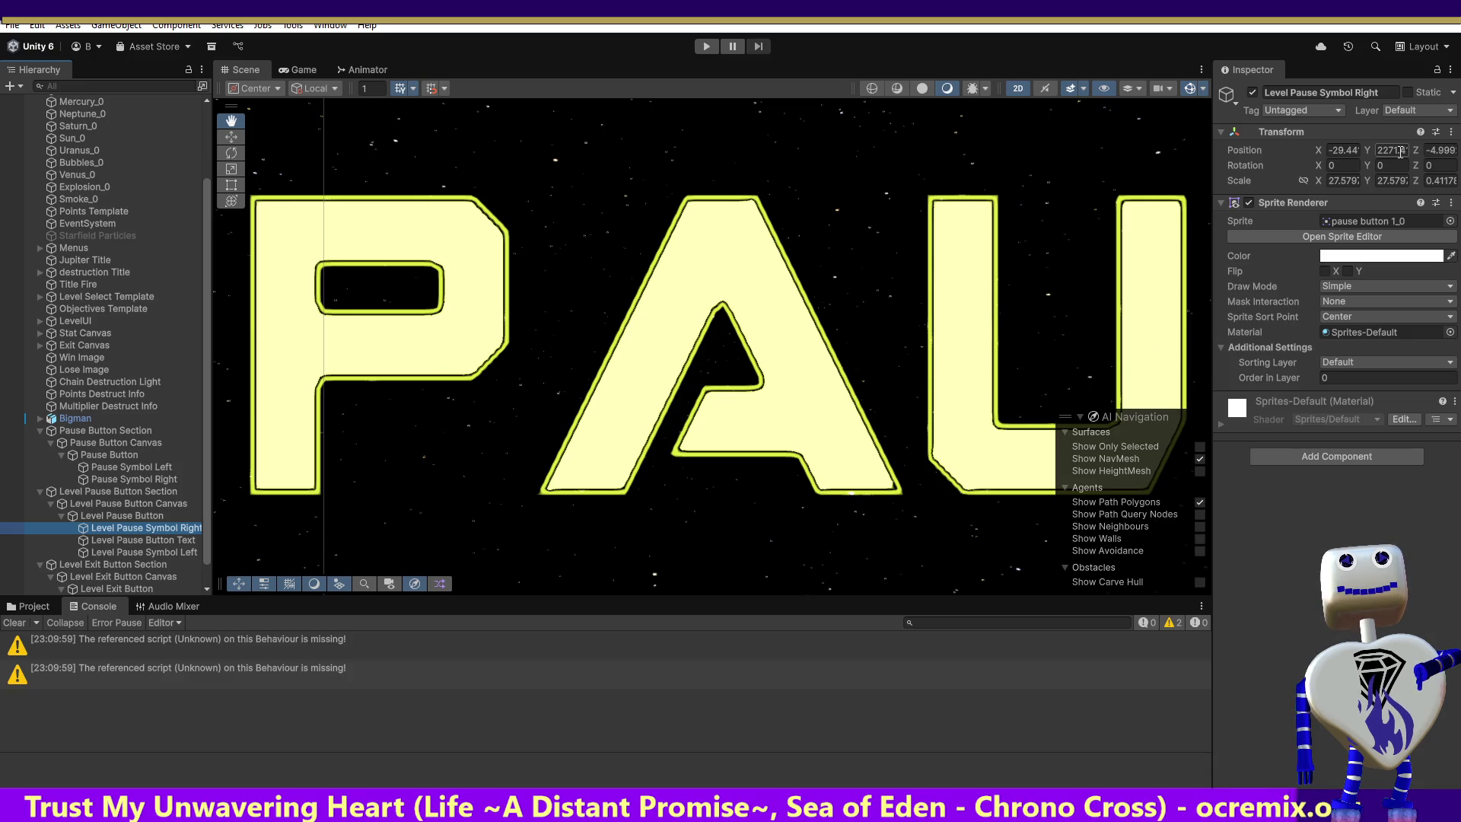
{"action": "left_click", "coordinate": [1454, 150]}
{"action": "type", "text": "-1"}
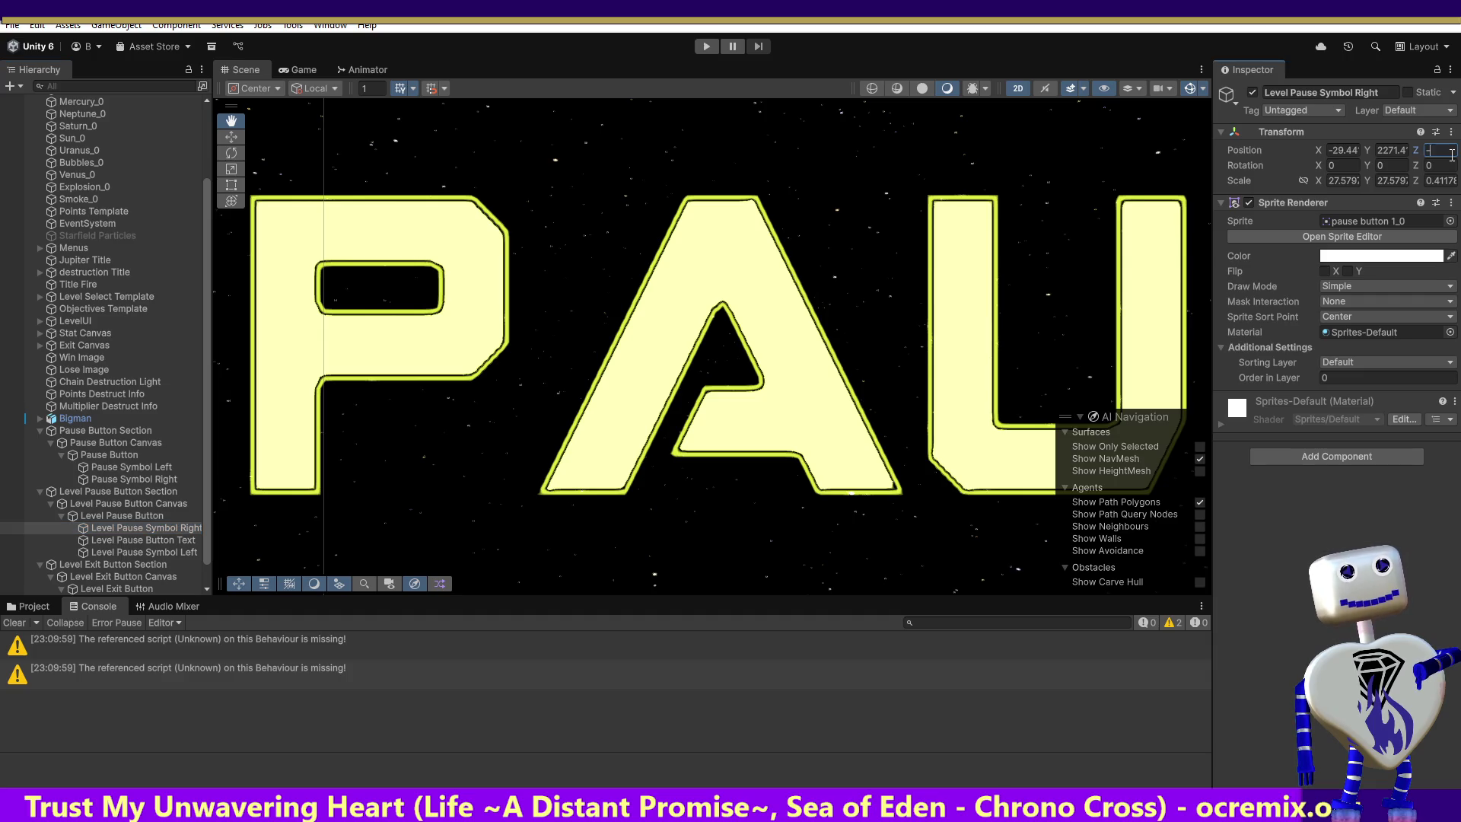
{"action": "left_click", "coordinate": [1398, 156]}
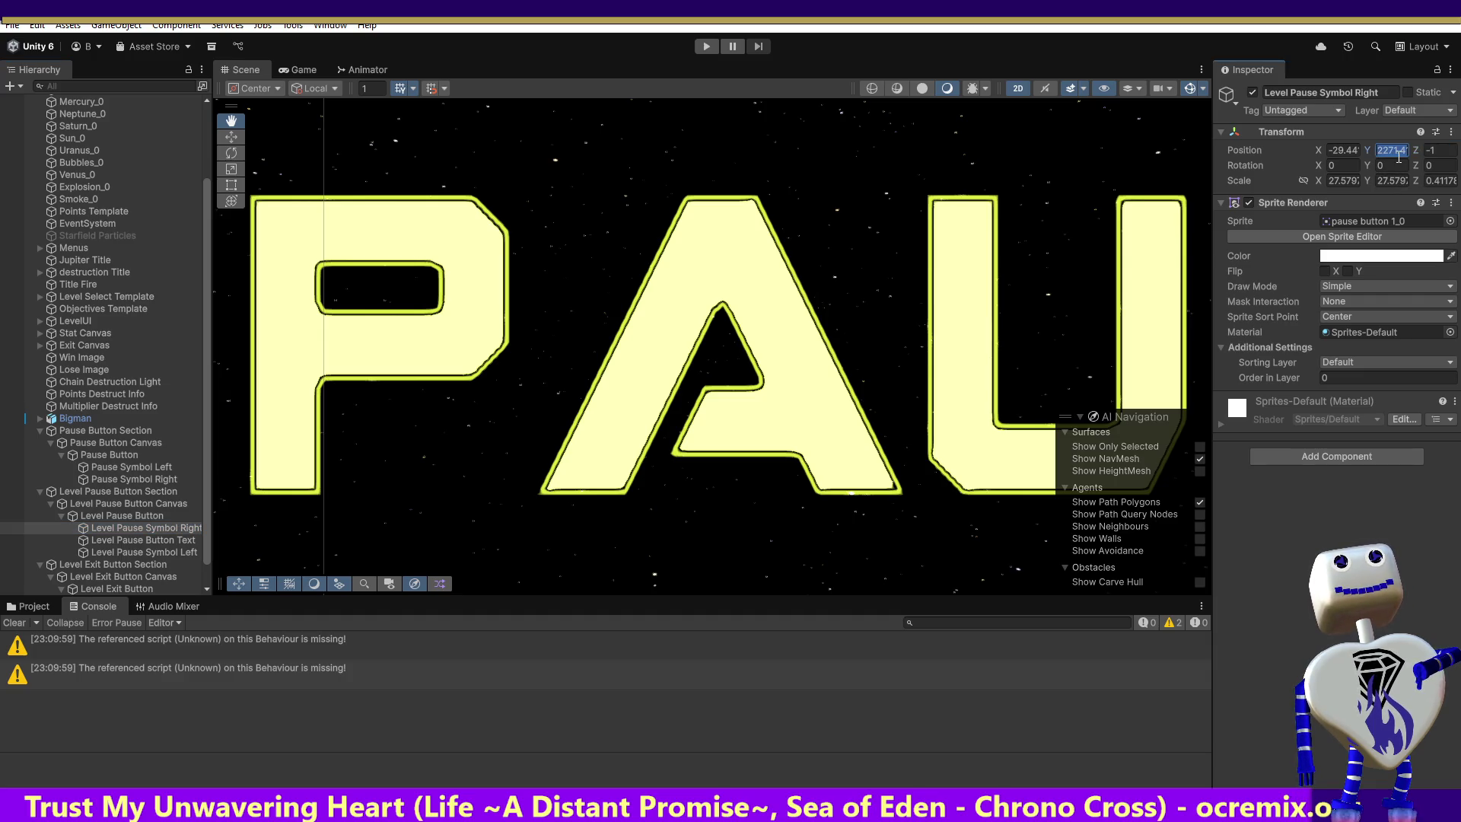
{"action": "type", "text": "0"}
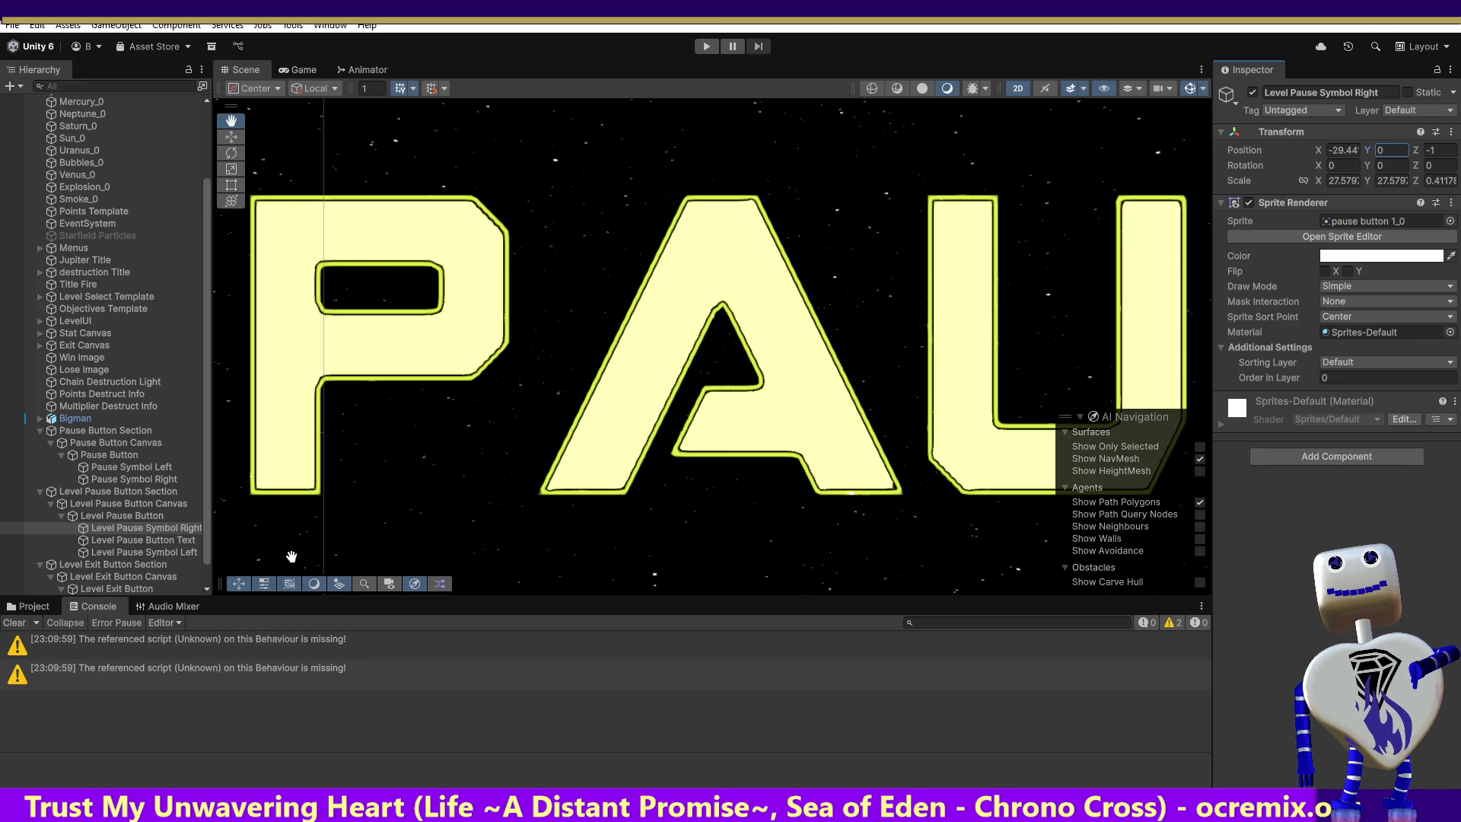
{"action": "left_click", "coordinate": [145, 526]}
{"action": "key", "text": "f"}
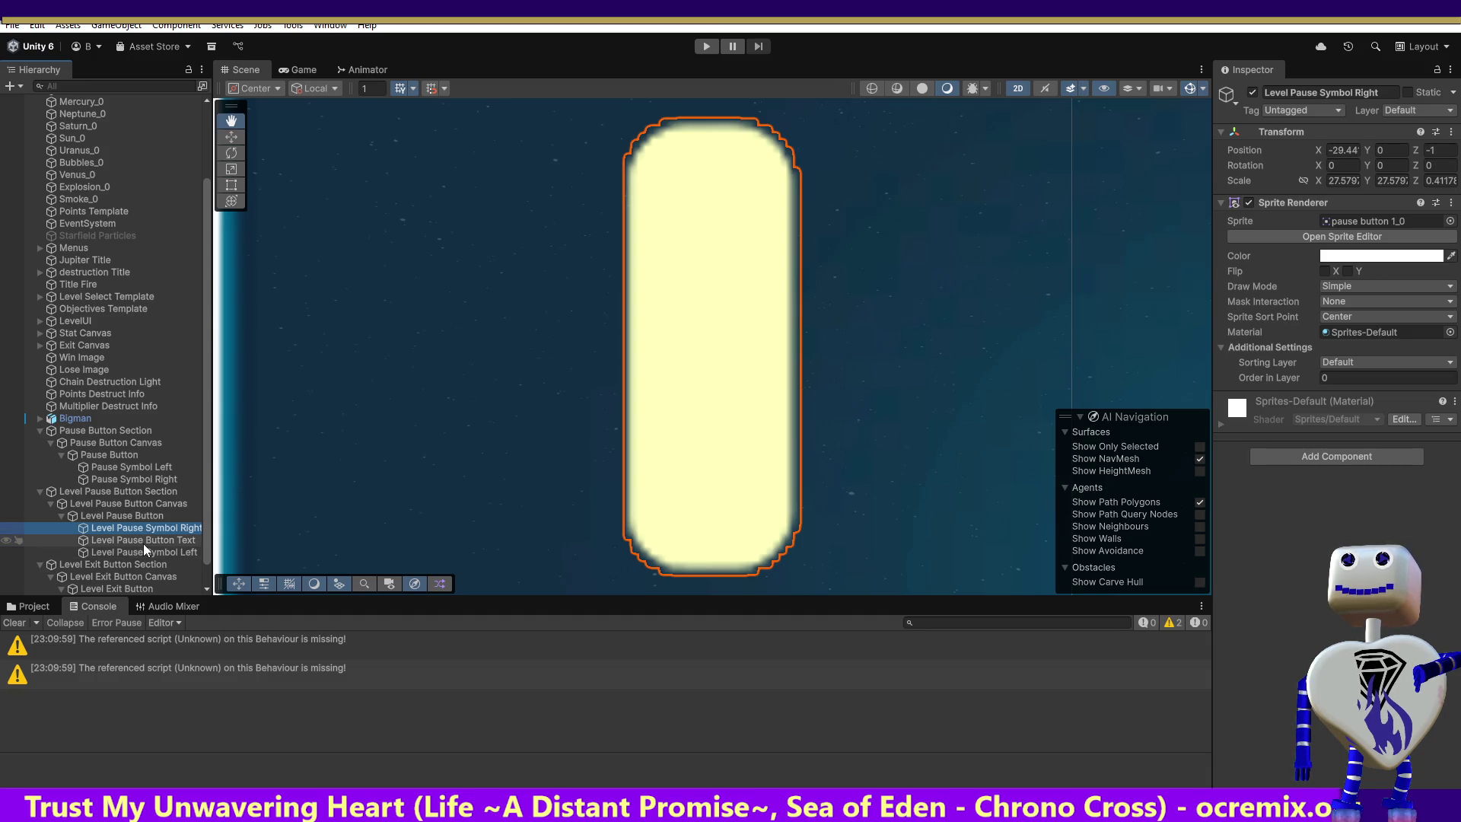
{"action": "left_click", "coordinate": [143, 542]}
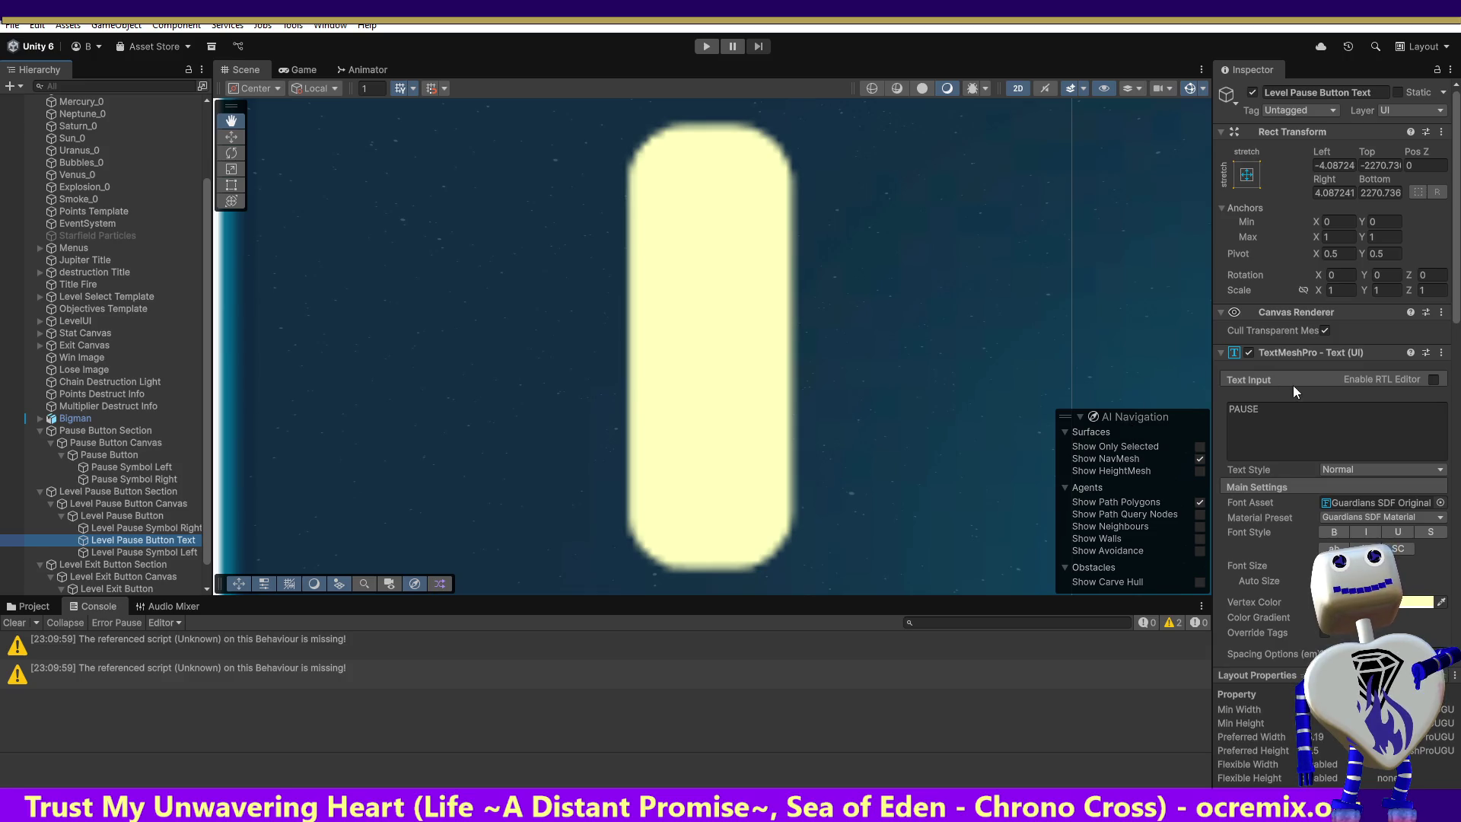
Adjust the PAUSE text's Pos Z and Top offset, trying Top values 0 and -2270.736.
{"action": "left_click", "coordinate": [1412, 166]}
{"action": "type", "text": "-1"}
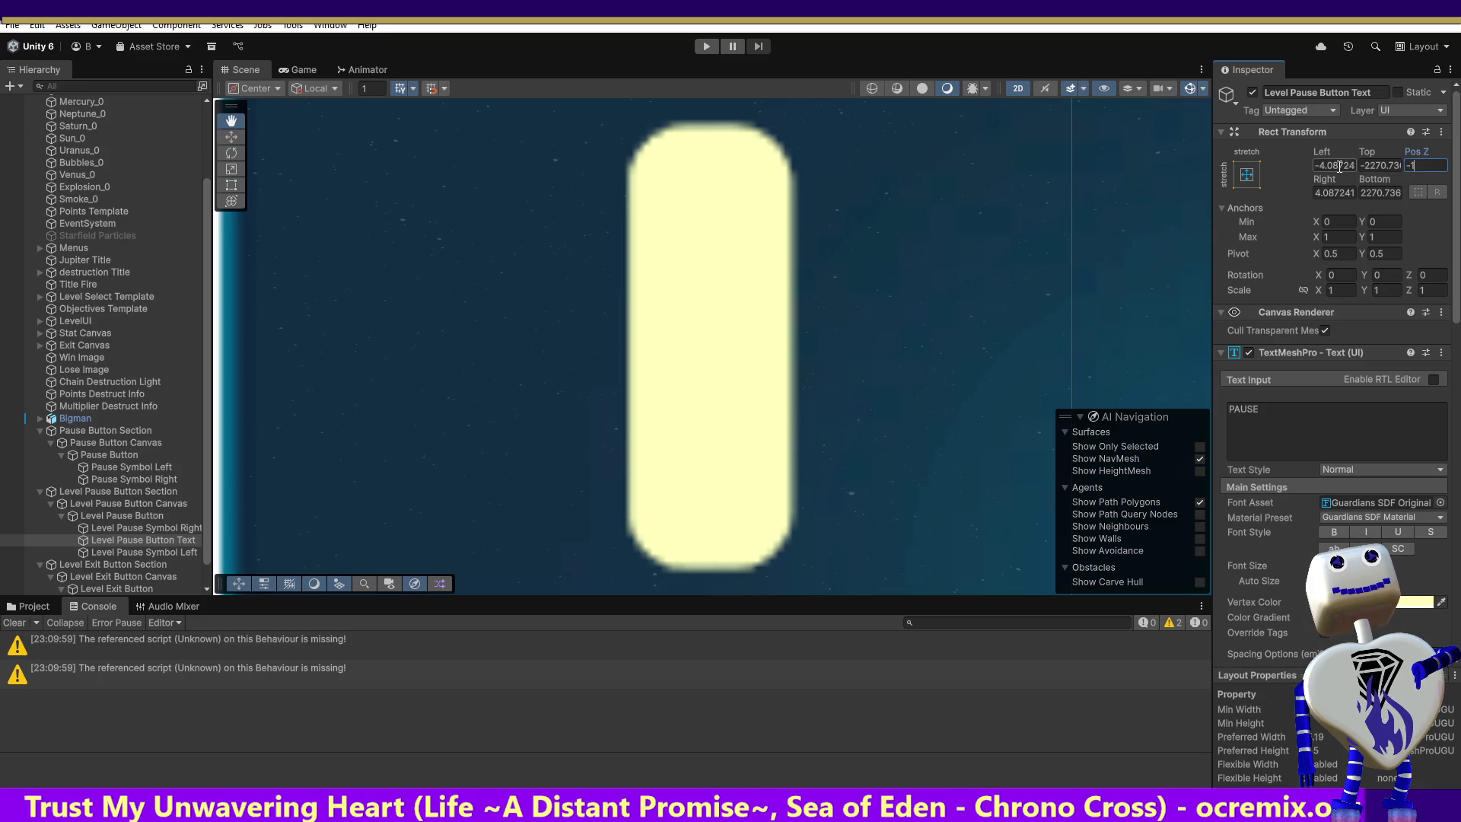
{"action": "left_click", "coordinate": [1363, 165]}
{"action": "type", "text": "0"}
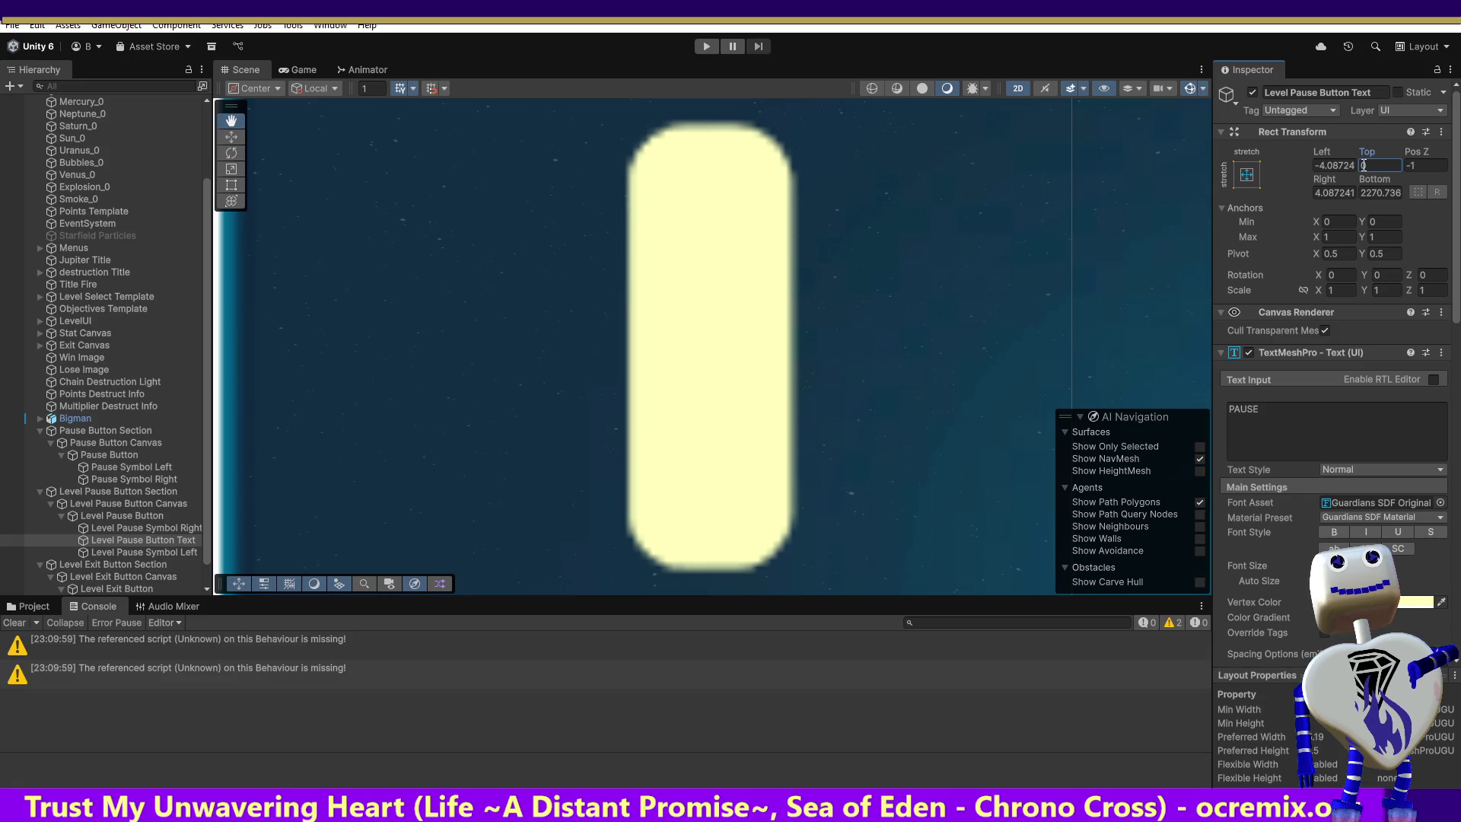
{"action": "left_click", "coordinate": [1421, 167]}
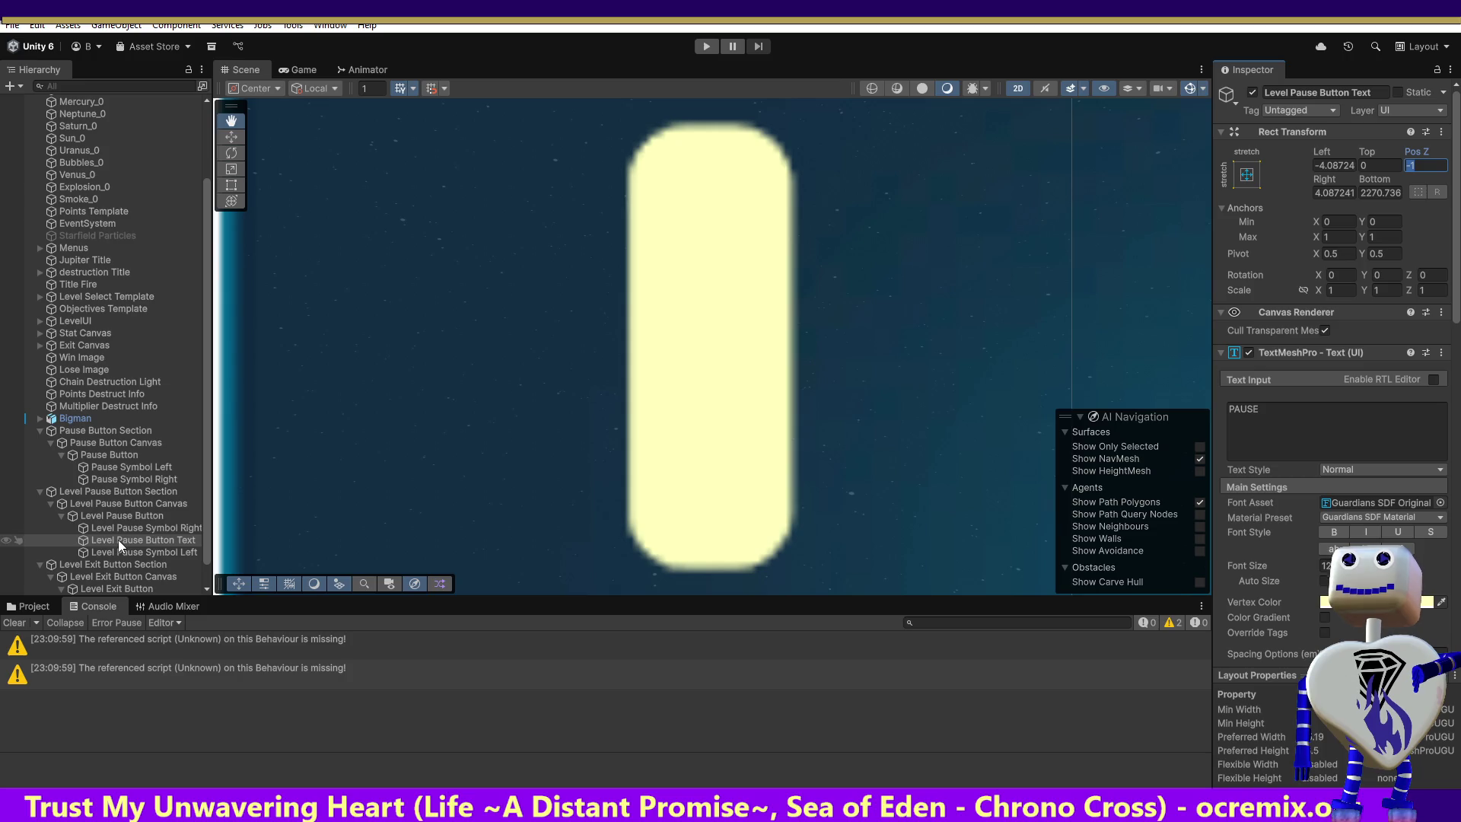
{"action": "double_click", "coordinate": [117, 540]}
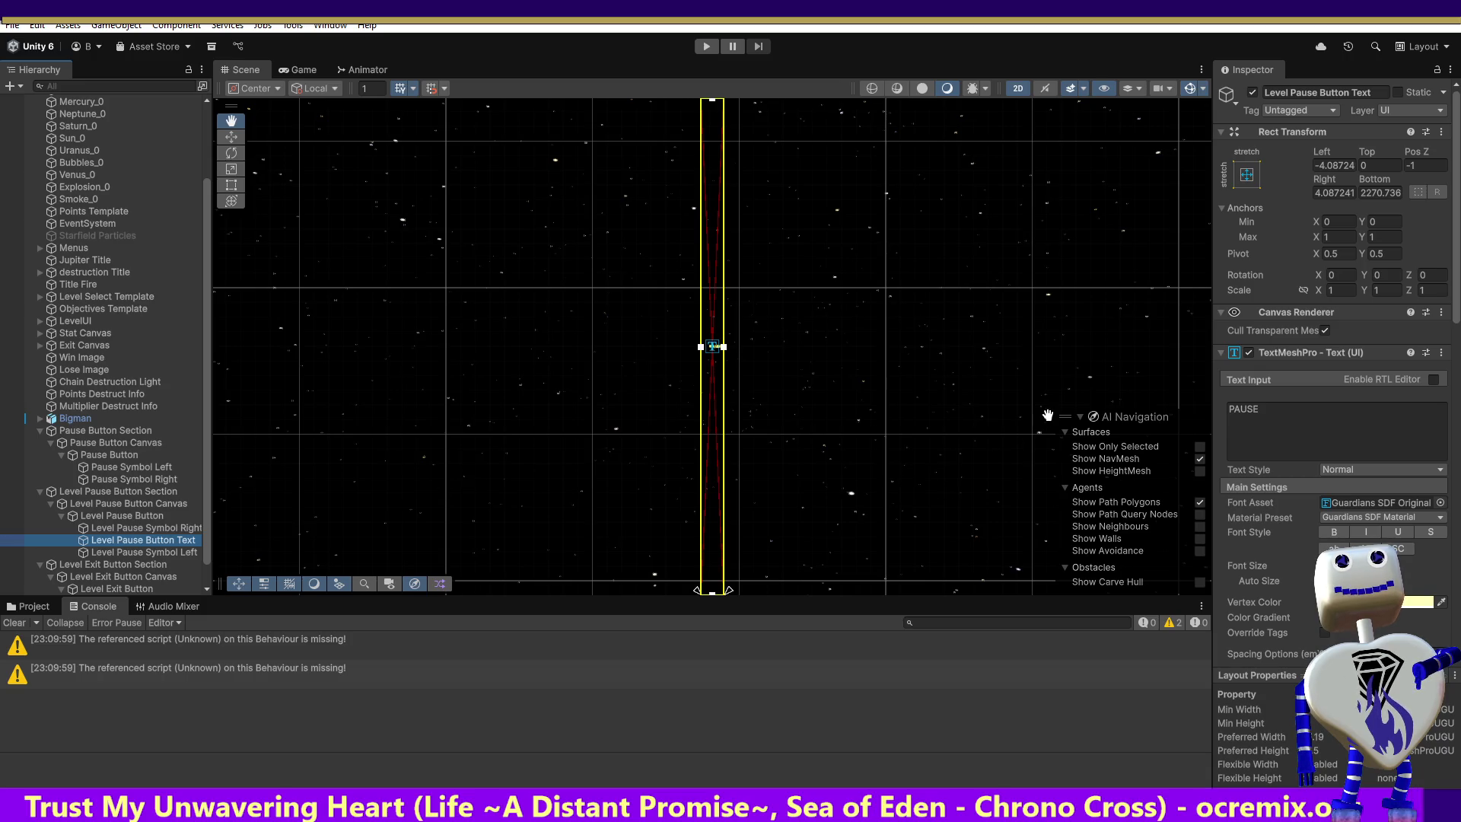
{"action": "type", "text": "-2270.736"}
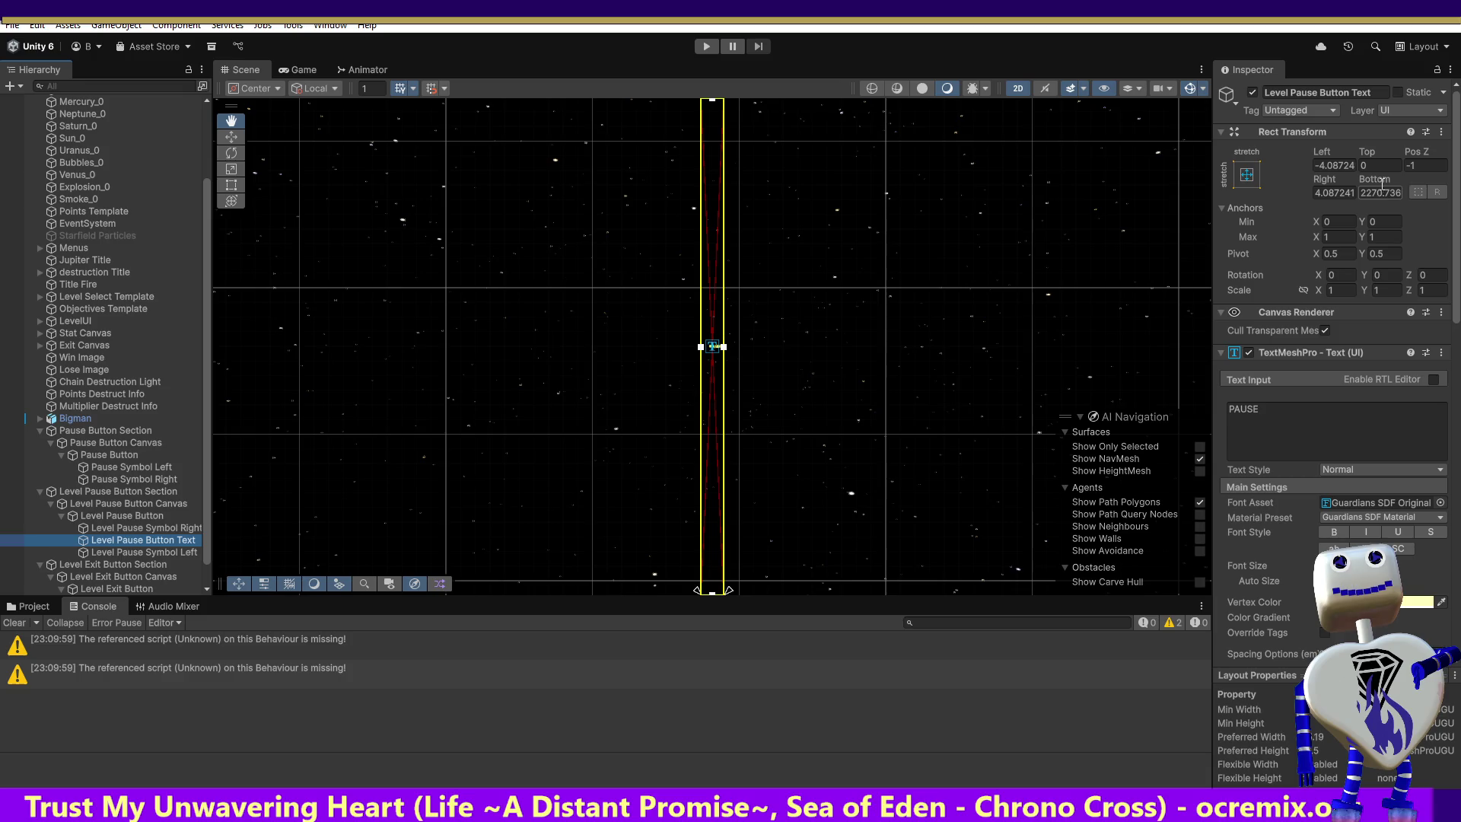
{"action": "key", "text": "Return"}
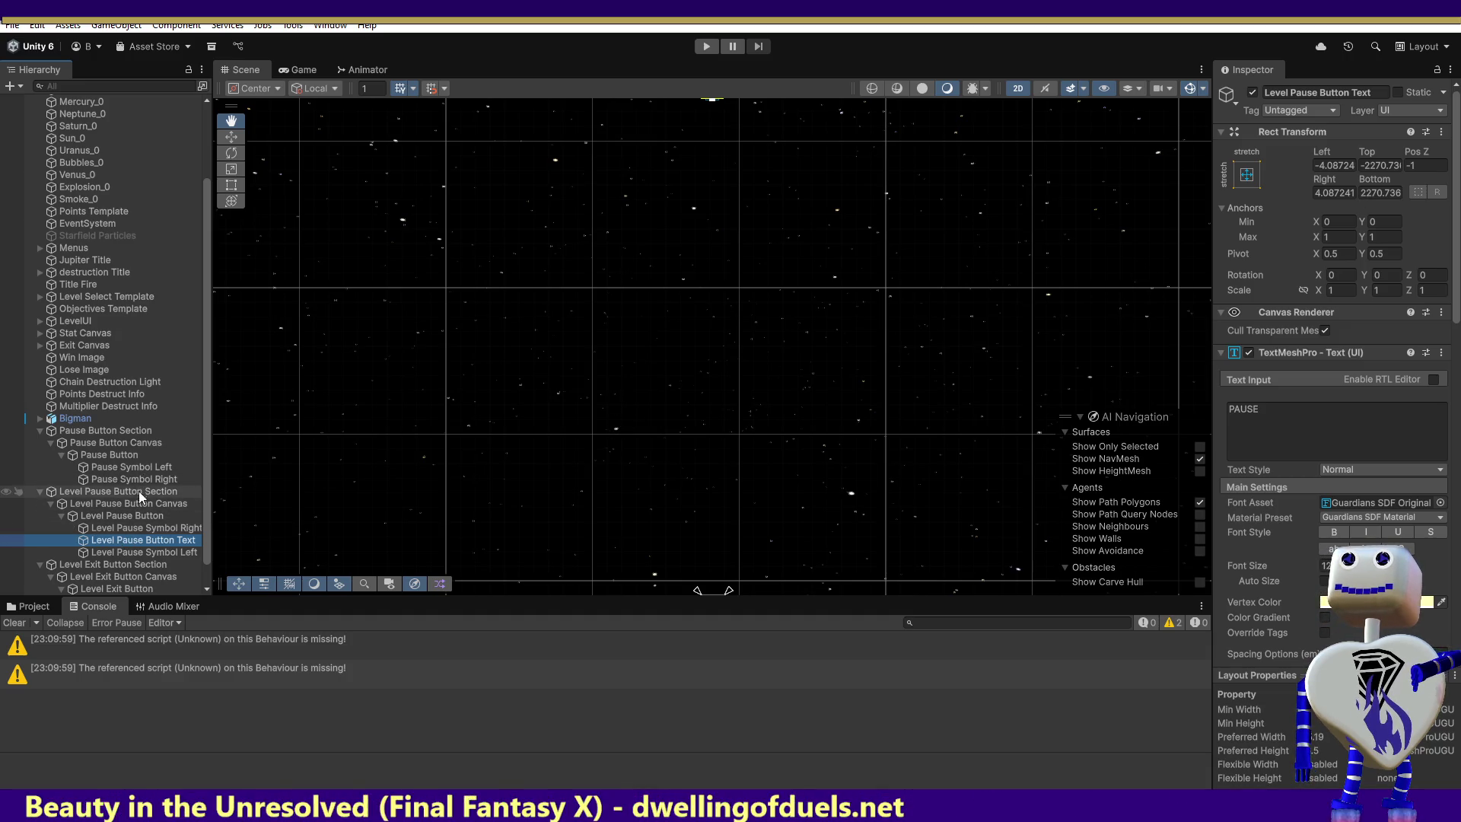
Compare with Level Exit Button Text, then set the PAUSE text's Bottom and Top offsets to 0.
{"action": "scroll", "coordinate": [202, 551], "scroll_direction": "down", "scroll_amount": 2}
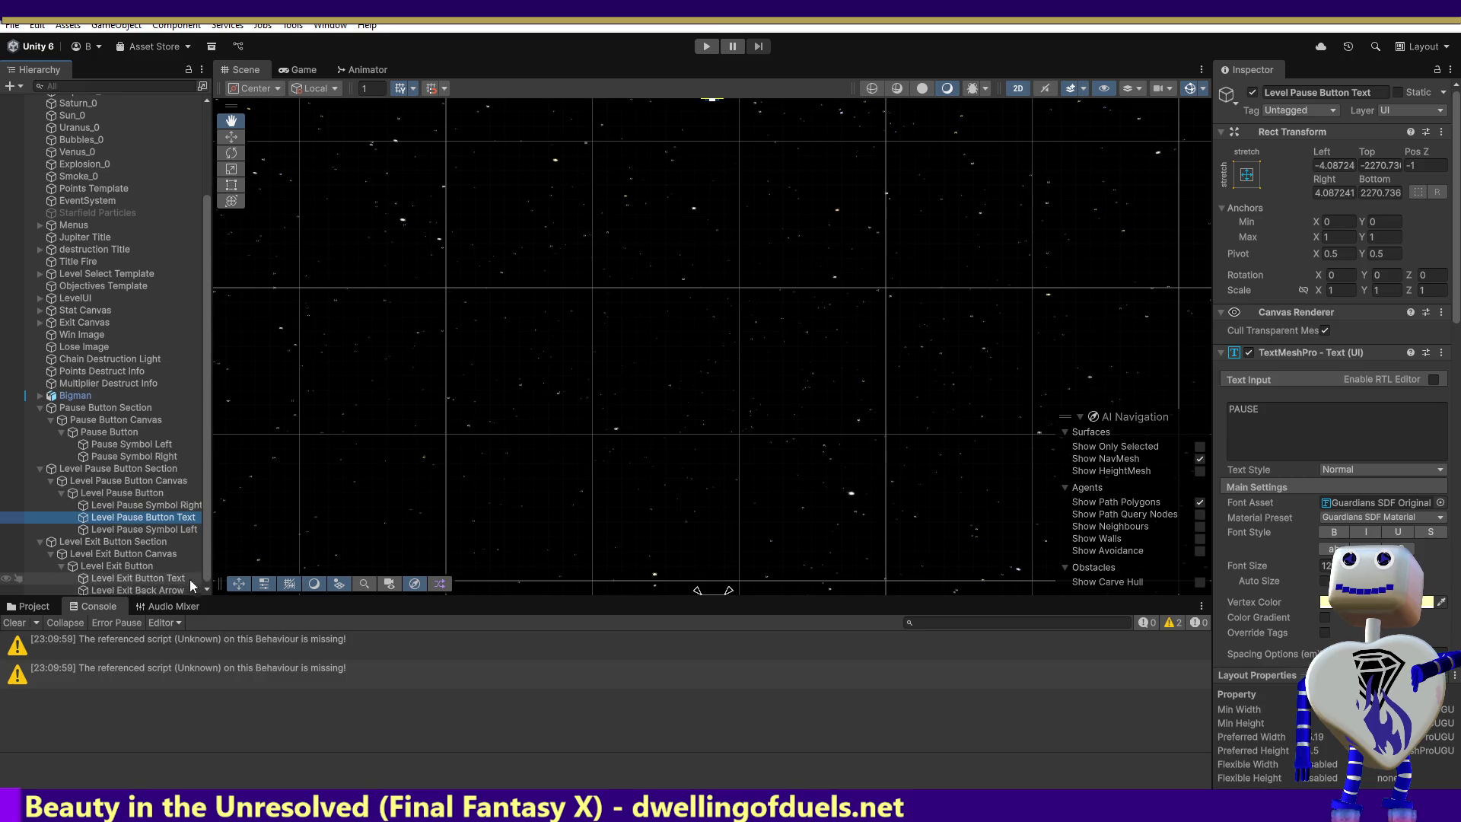
{"action": "left_click", "coordinate": [182, 578]}
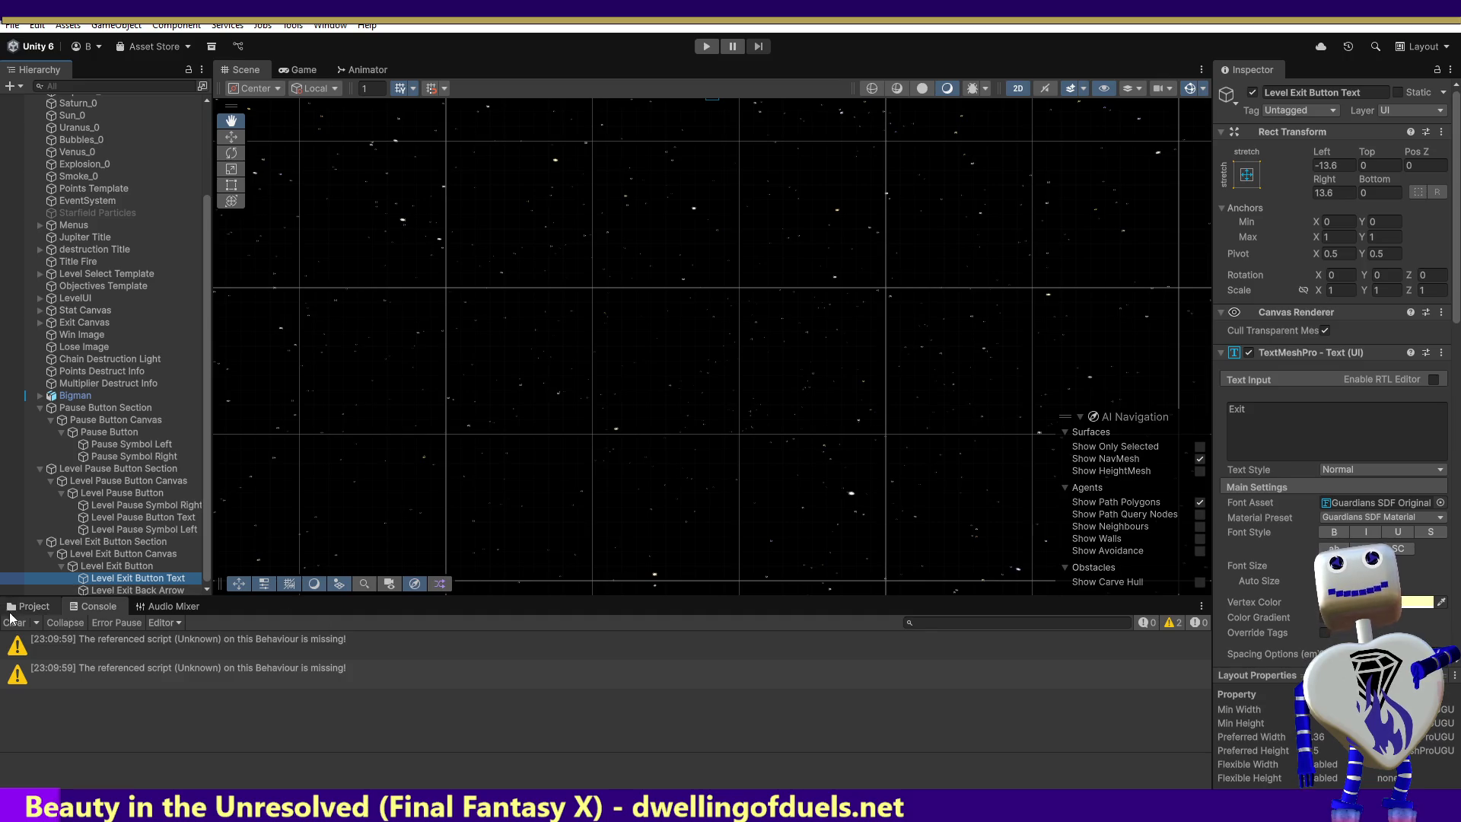
{"action": "left_click", "coordinate": [122, 516]}
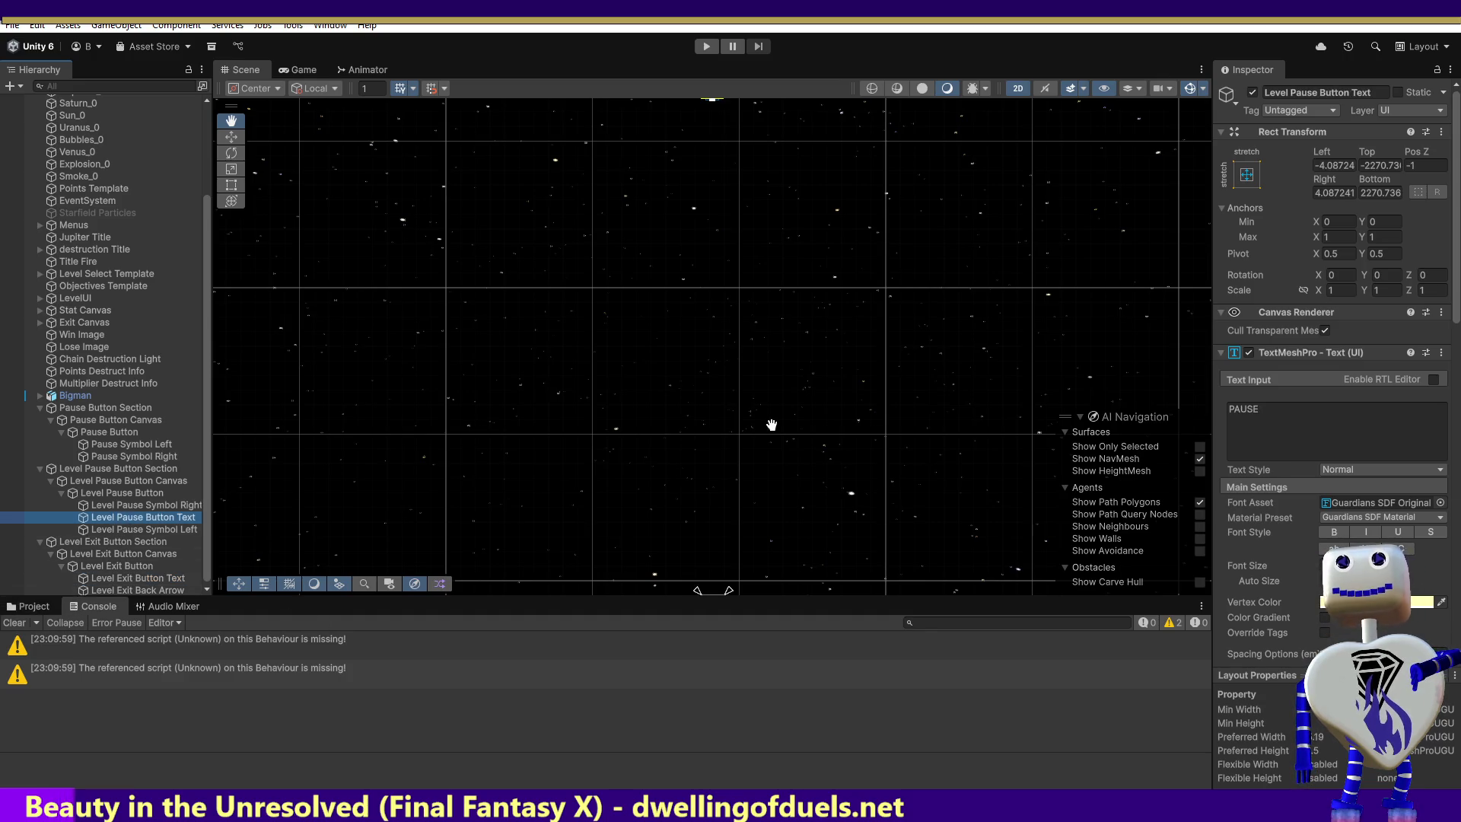
{"action": "left_click", "coordinate": [1376, 193]}
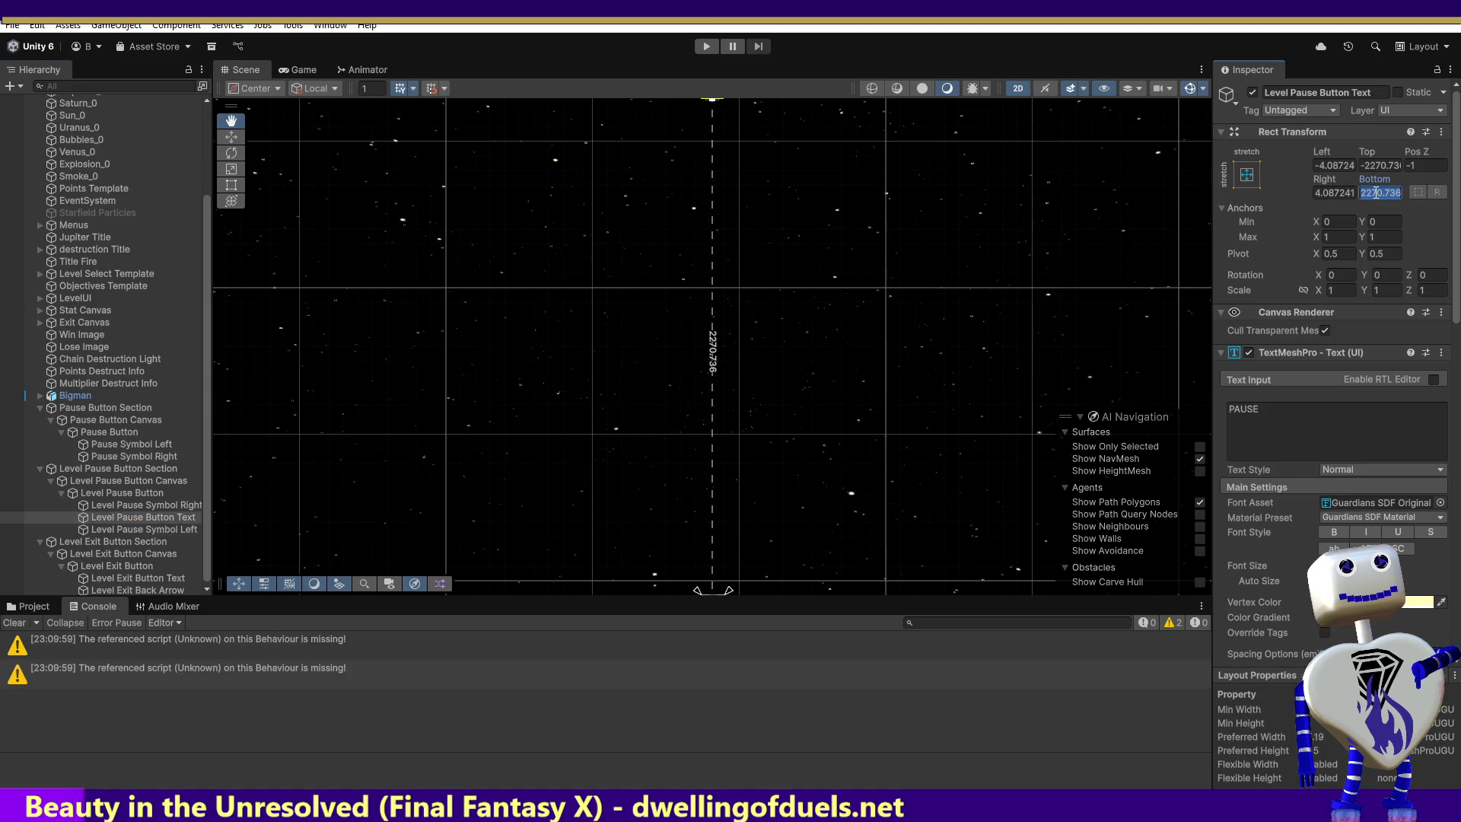
{"action": "type", "text": "0"}
{"action": "left_click", "coordinate": [1382, 165]}
{"action": "type", "text": "0"}
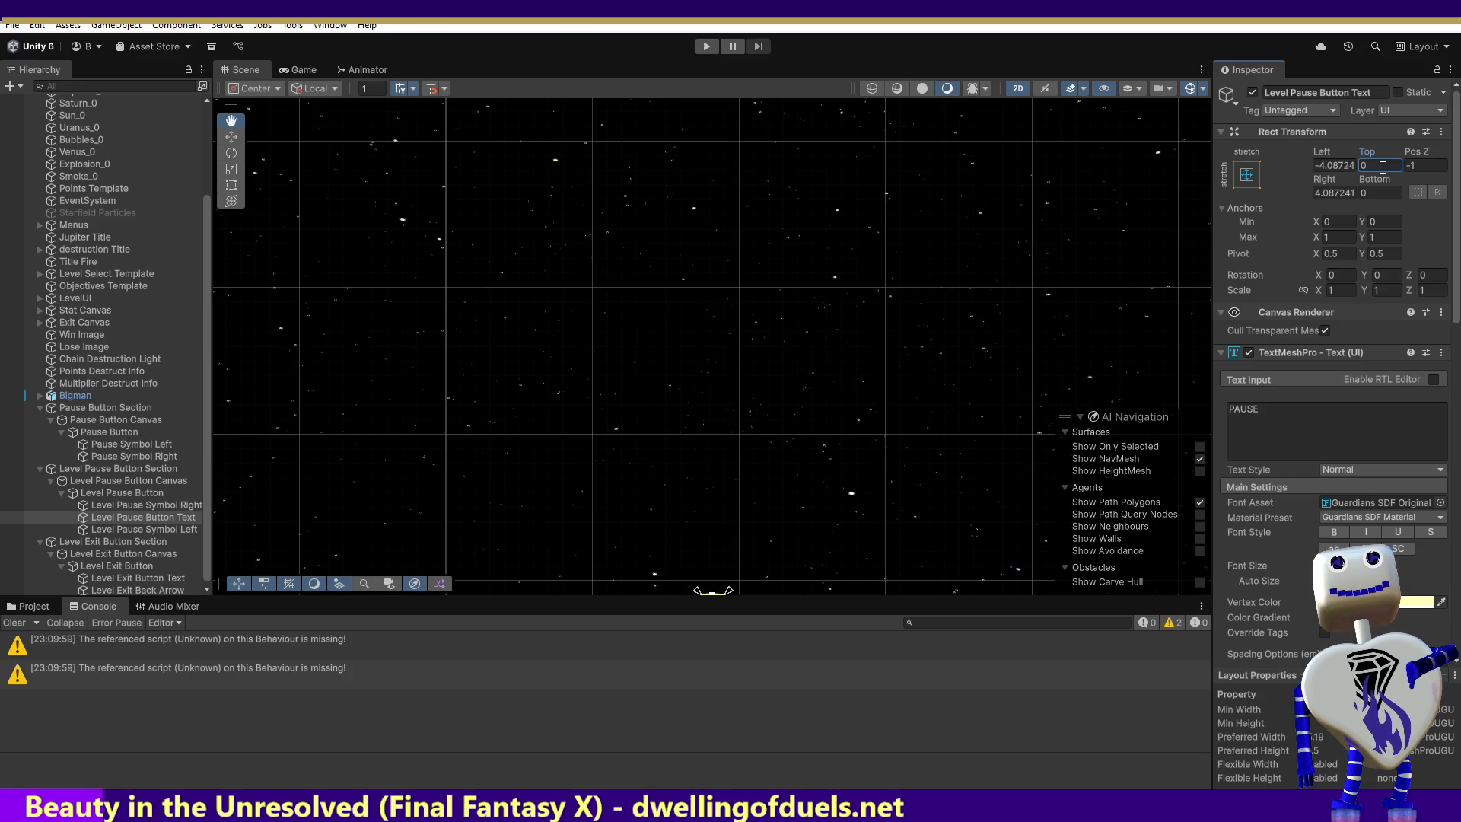
{"action": "double_click", "coordinate": [184, 517]}
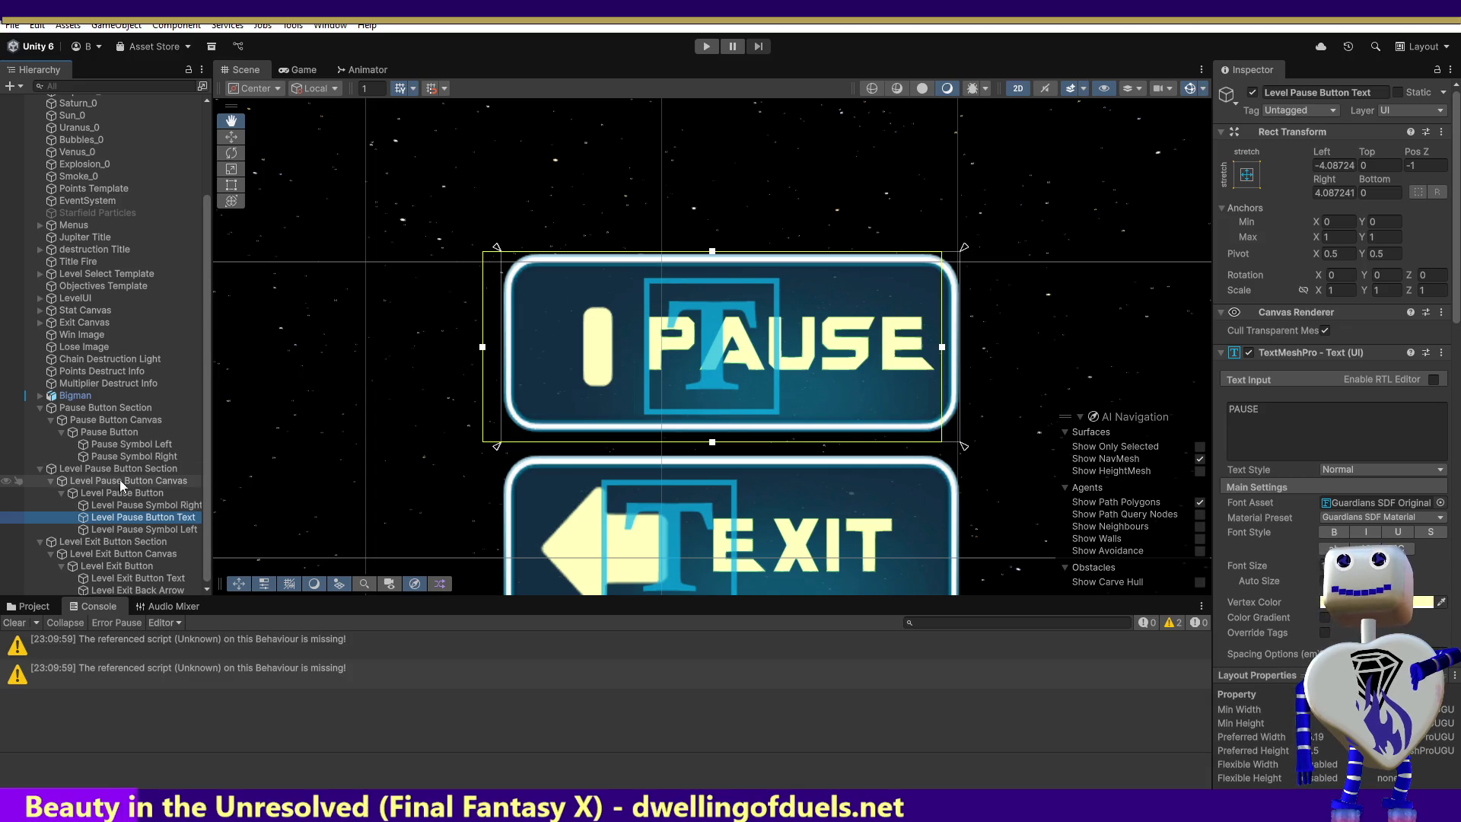
Set Level Pause Symbol Left to Position Y 0 and Z -4.
{"action": "left_click", "coordinate": [123, 505]}
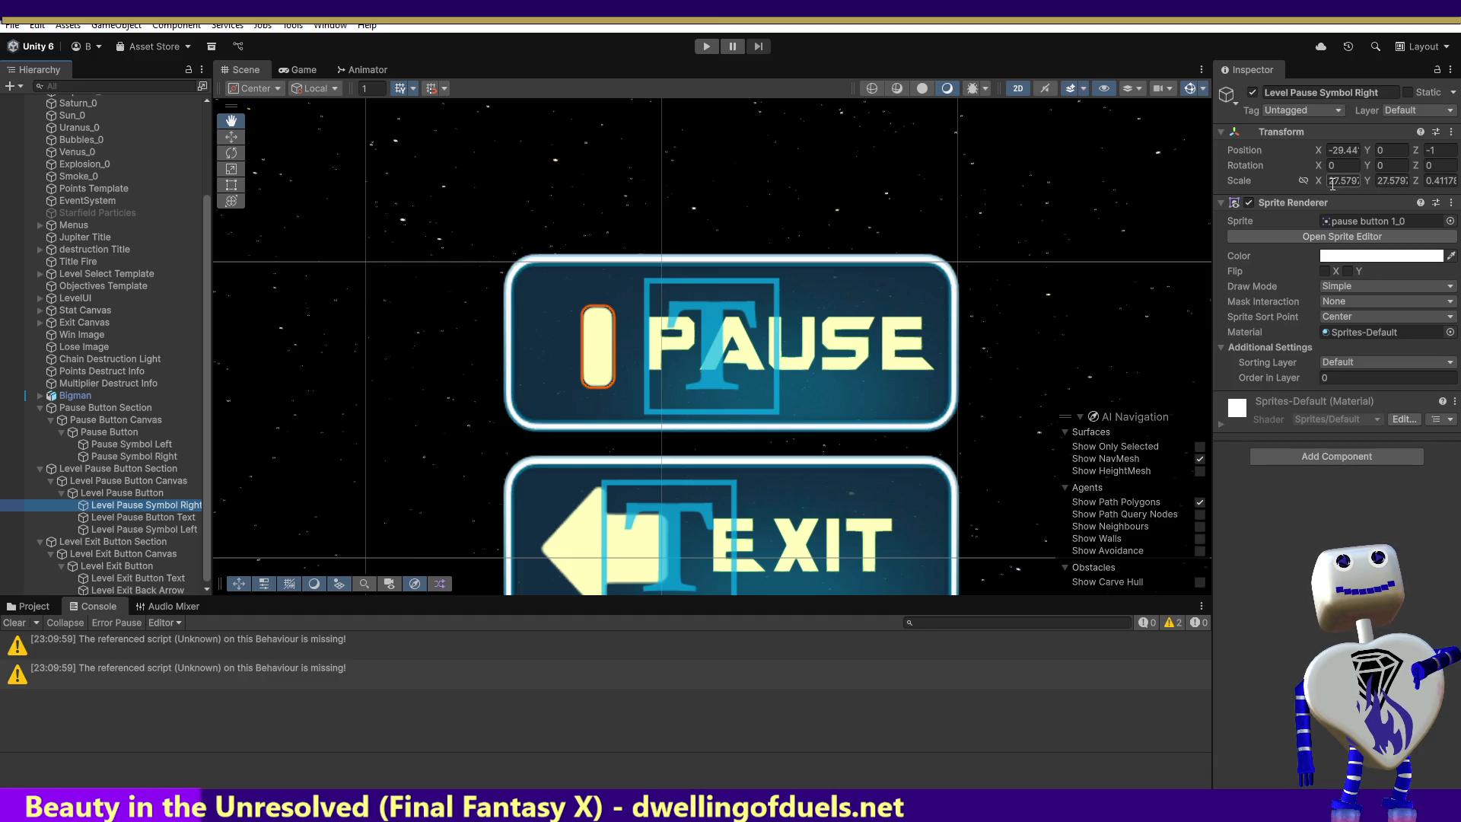
{"action": "left_click", "coordinate": [128, 531]}
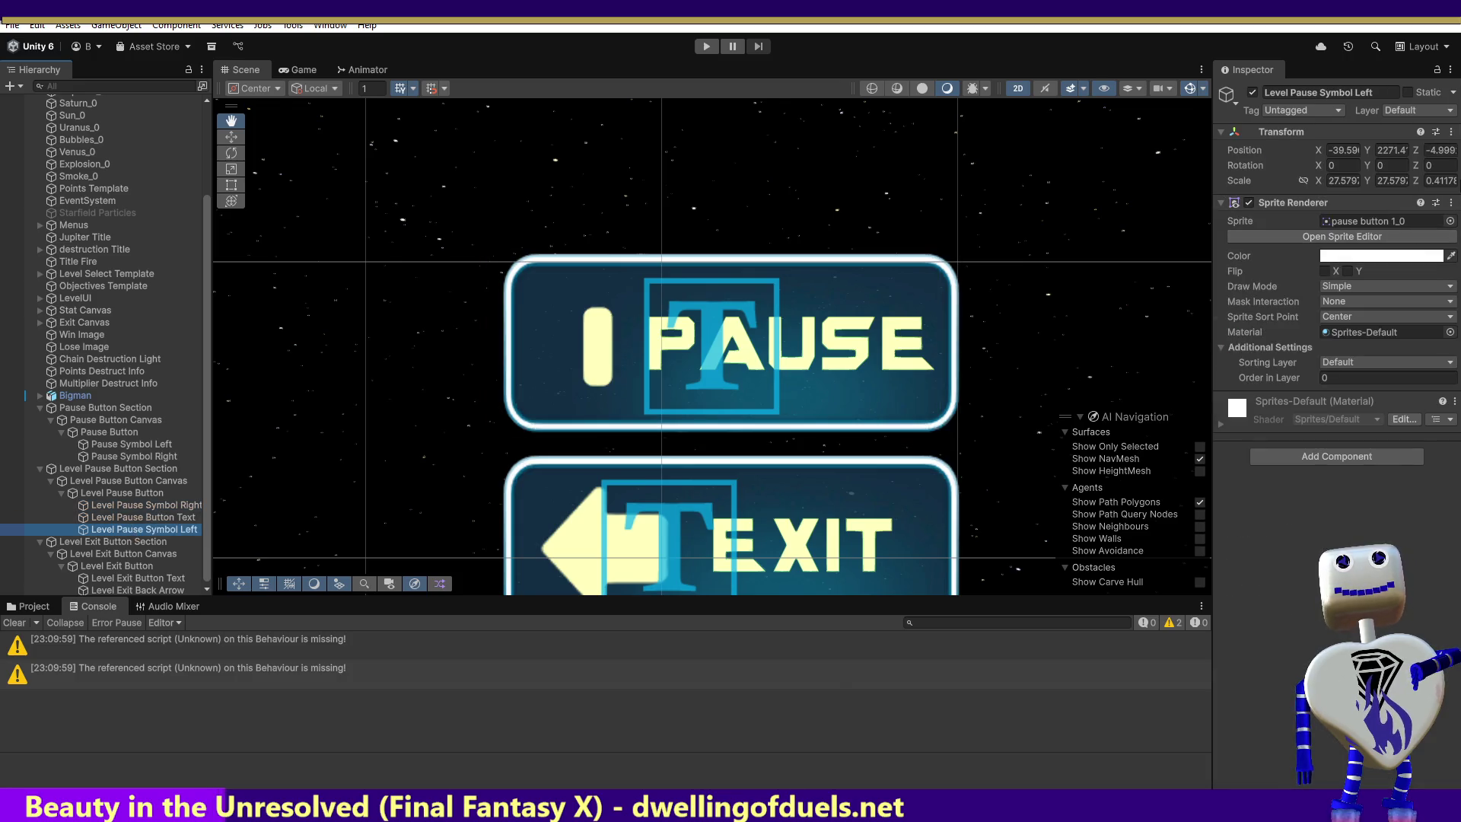
{"action": "left_click", "coordinate": [1382, 151]}
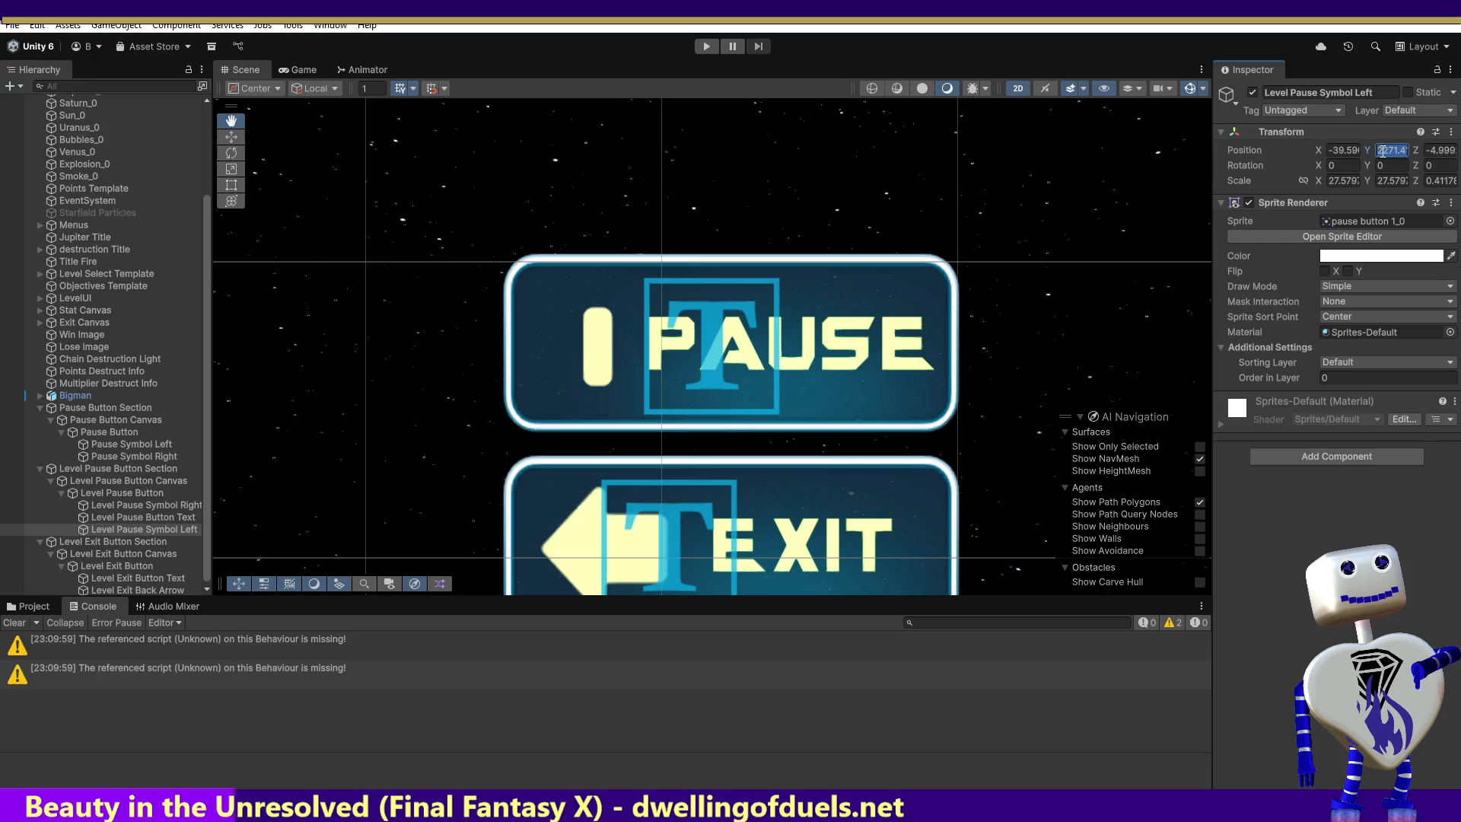
{"action": "type", "text": "0"}
{"action": "left_click", "coordinate": [1444, 151]}
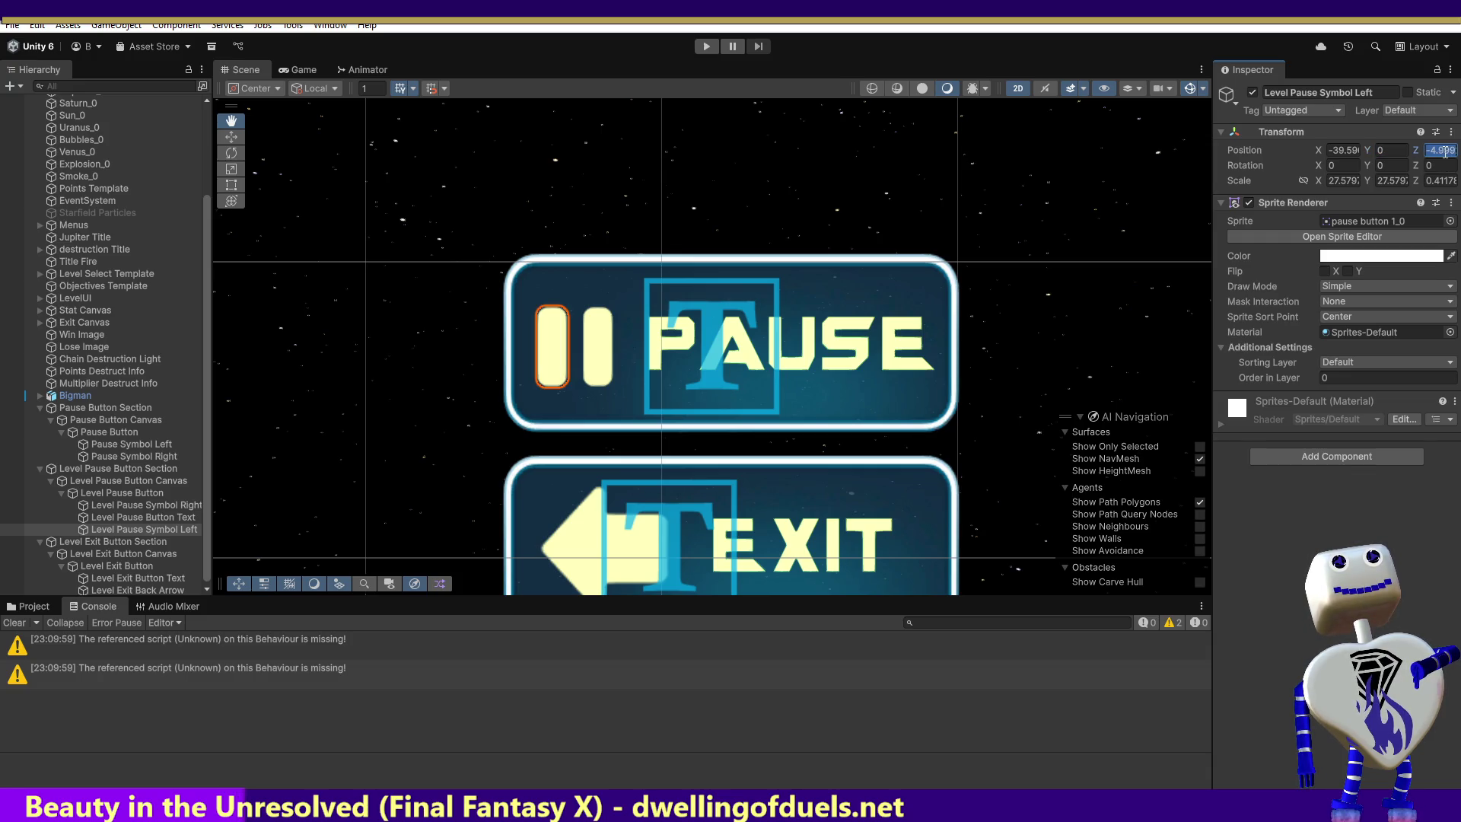
{"action": "type", "text": "-4"}
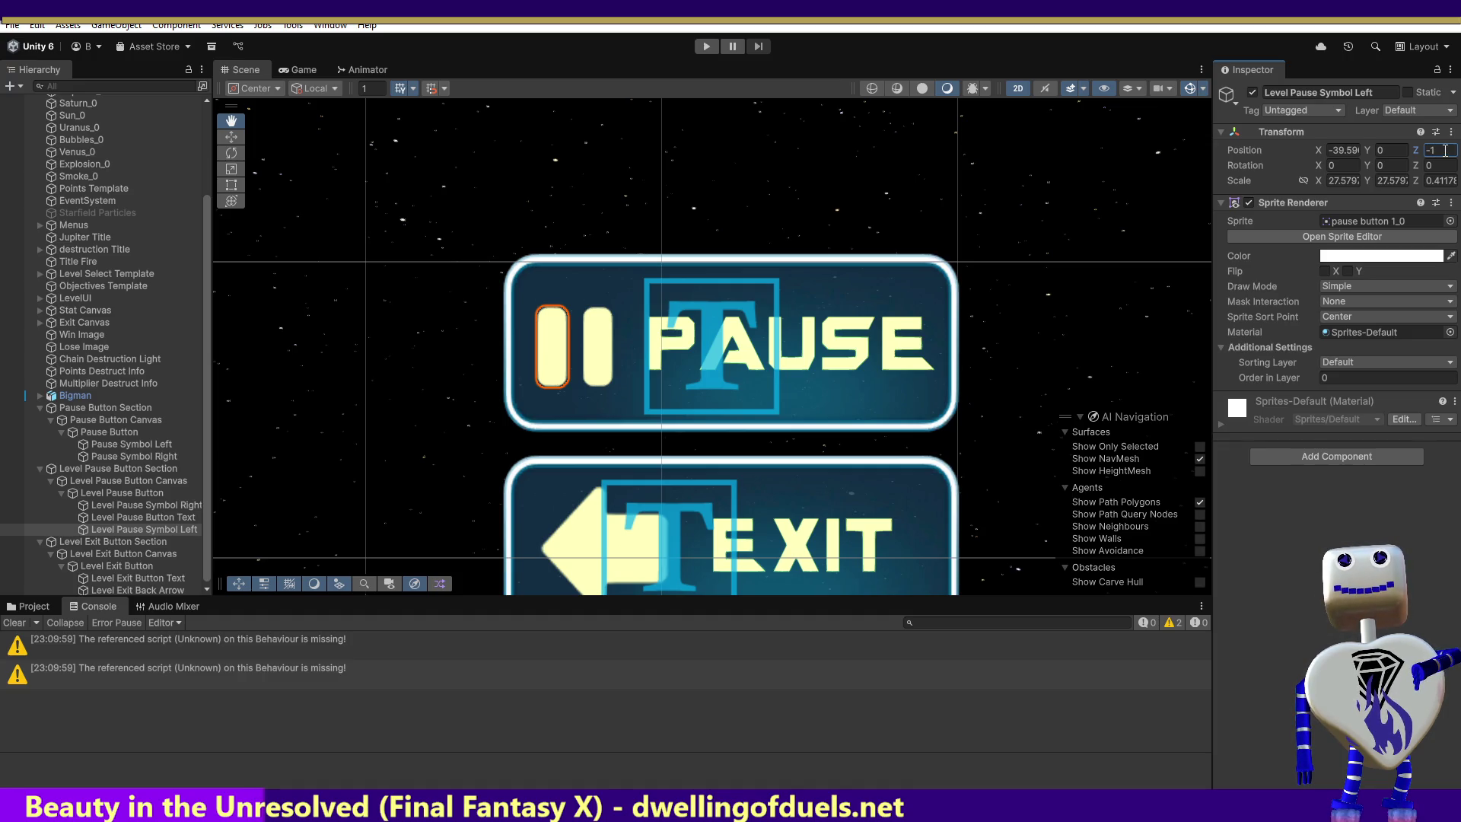
Pan the scene to center both buttons, switch to the Move tool, and enter play mode.
{"action": "mouse_move", "coordinate": [1053, 312]}
{"action": "left_mouse_down"}
{"action": "mouse_move", "coordinate": [829, 338]}
{"action": "mouse_move", "coordinate": [746, 388]}
{"action": "mouse_move", "coordinate": [803, 299]}
{"action": "mouse_move", "coordinate": [860, 252]}
{"action": "mouse_move", "coordinate": [868, 272]}
{"action": "left_mouse_up"}
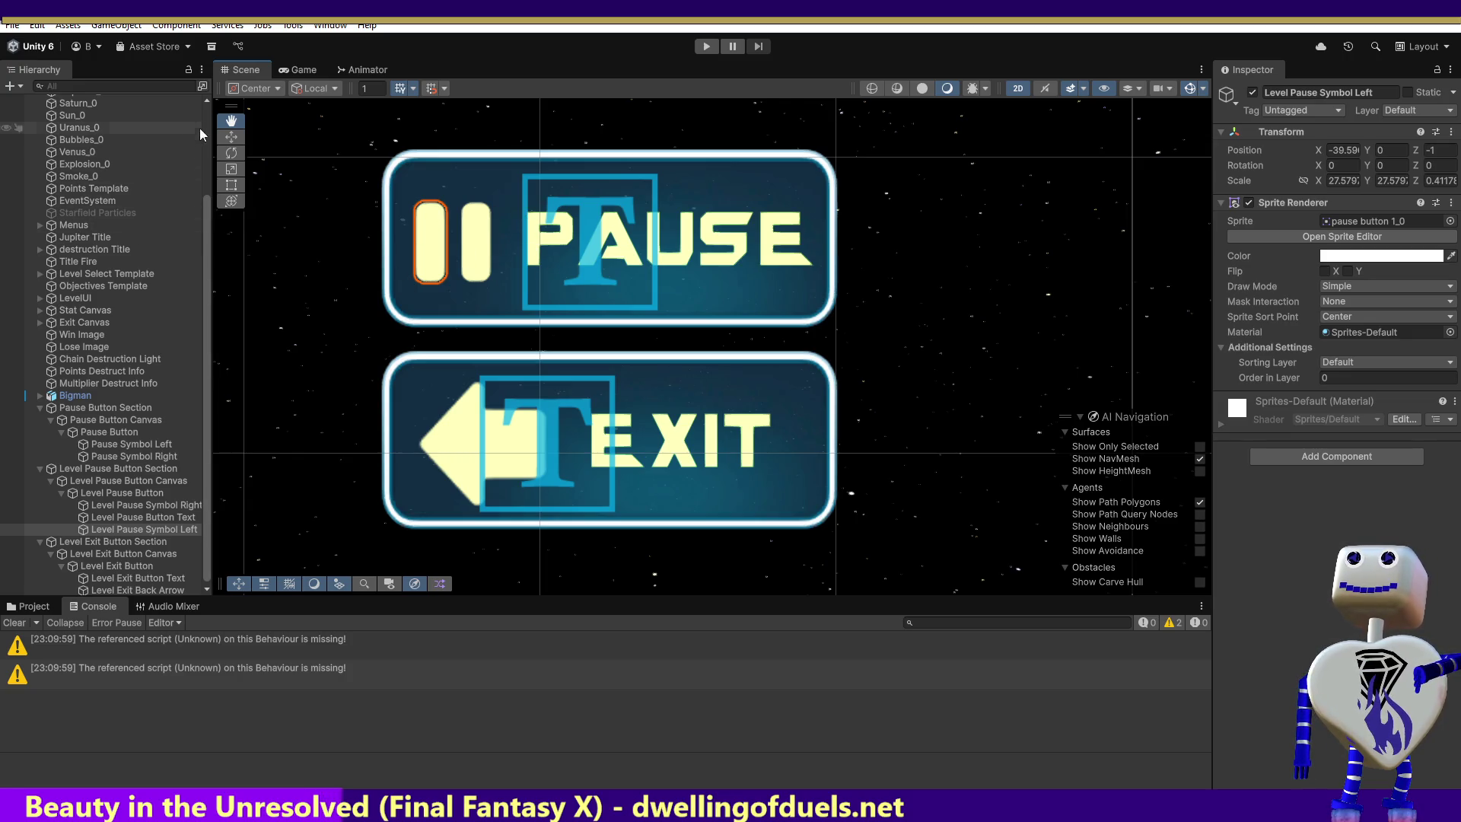
{"action": "left_click", "coordinate": [229, 138]}
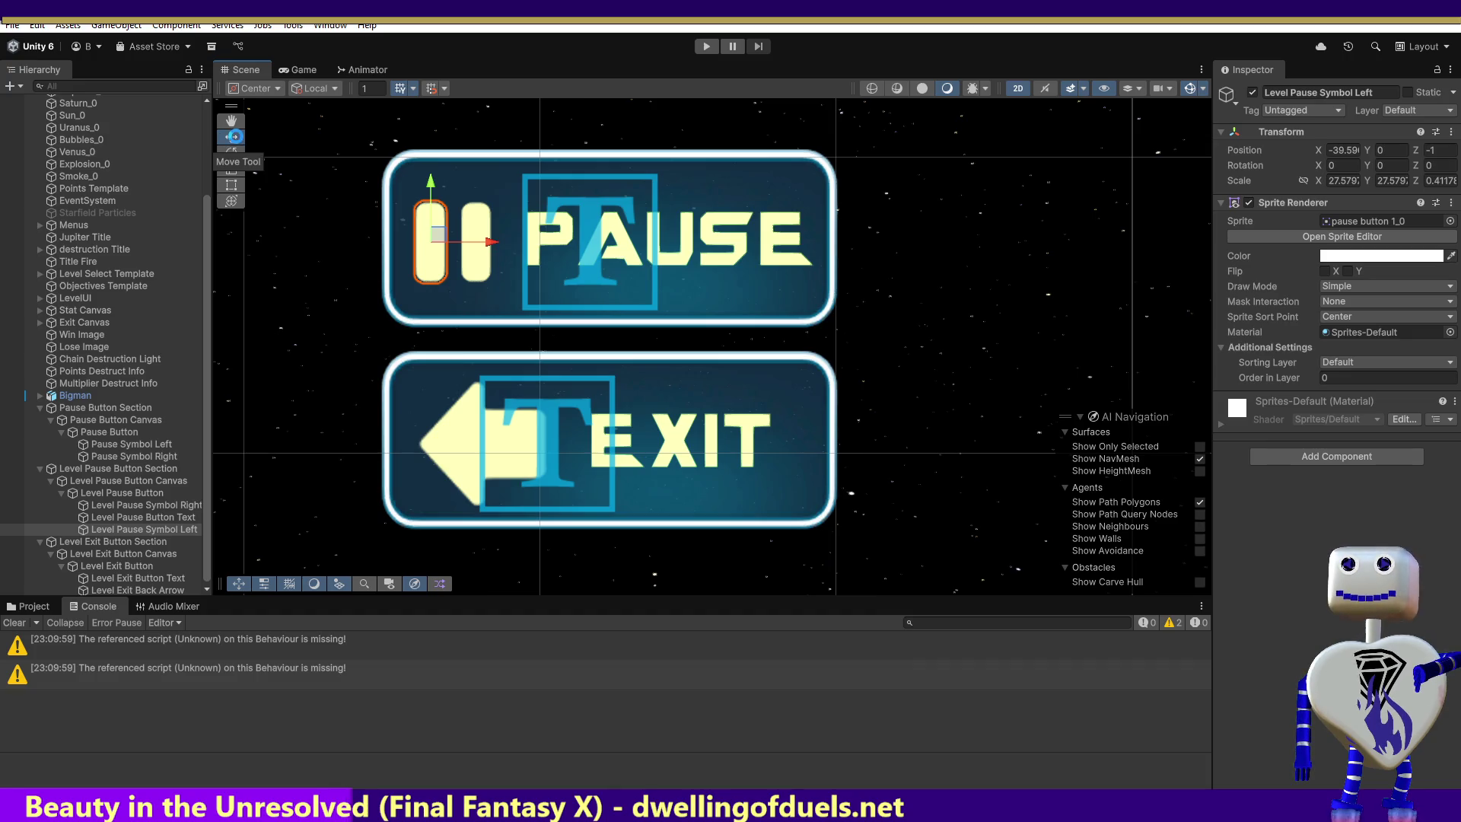
{"action": "left_click", "coordinate": [706, 48]}
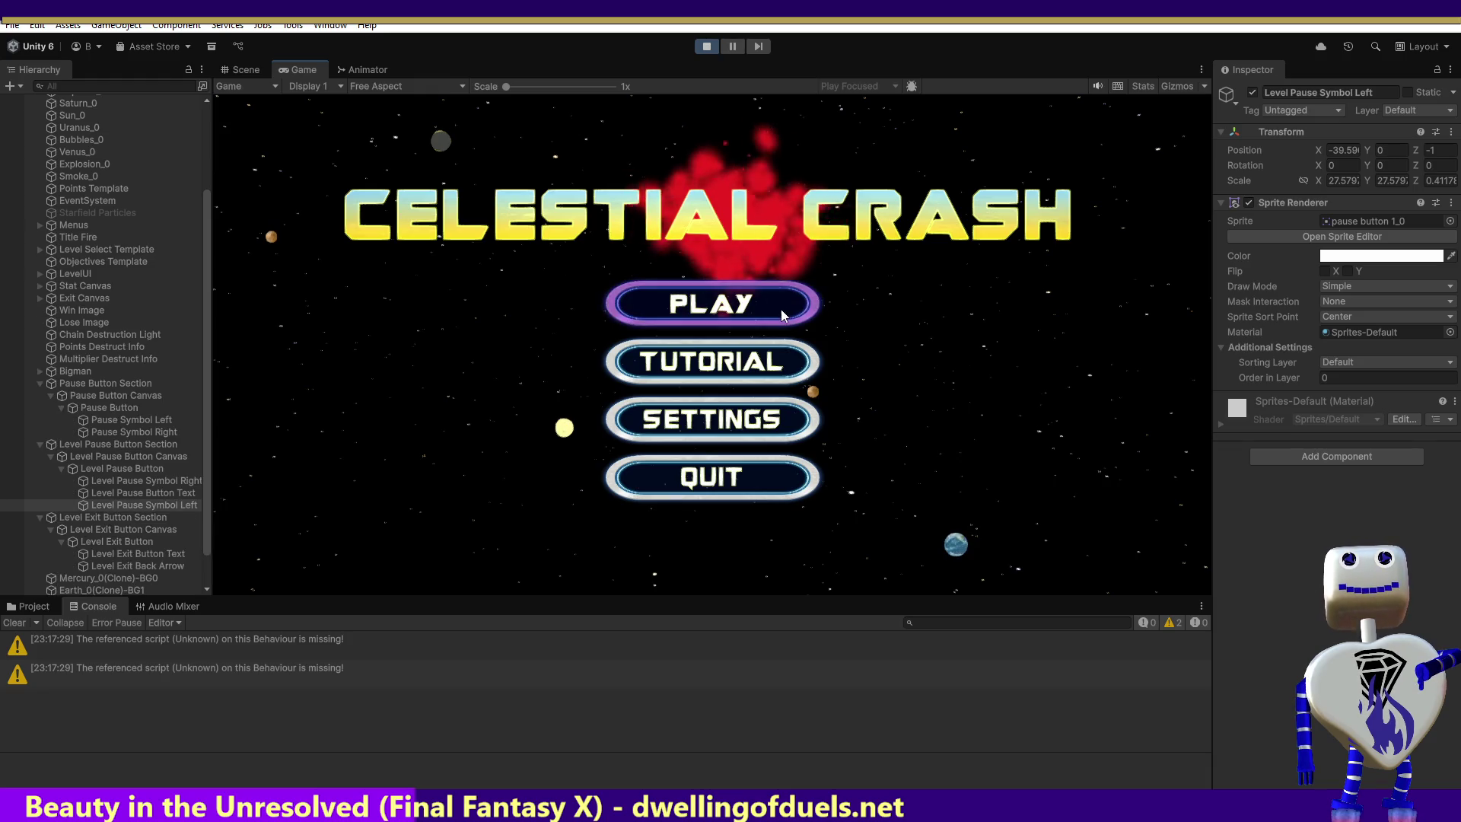
{"action": "left_click", "coordinate": [776, 306]}
{"action": "scroll", "coordinate": [768, 331], "scroll_direction": "up", "scroll_amount": 3}
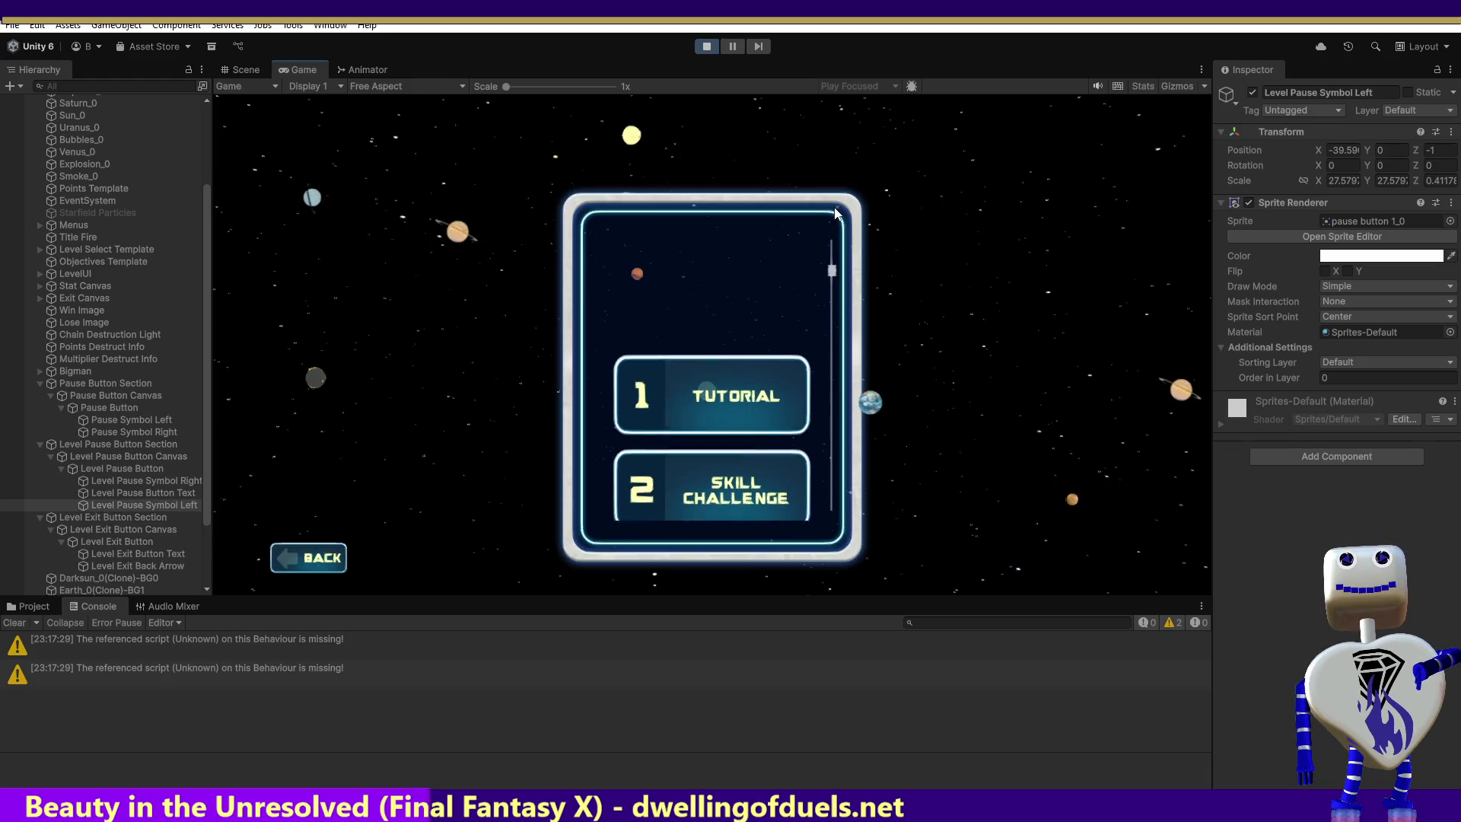
{"action": "left_click", "coordinate": [768, 332]}
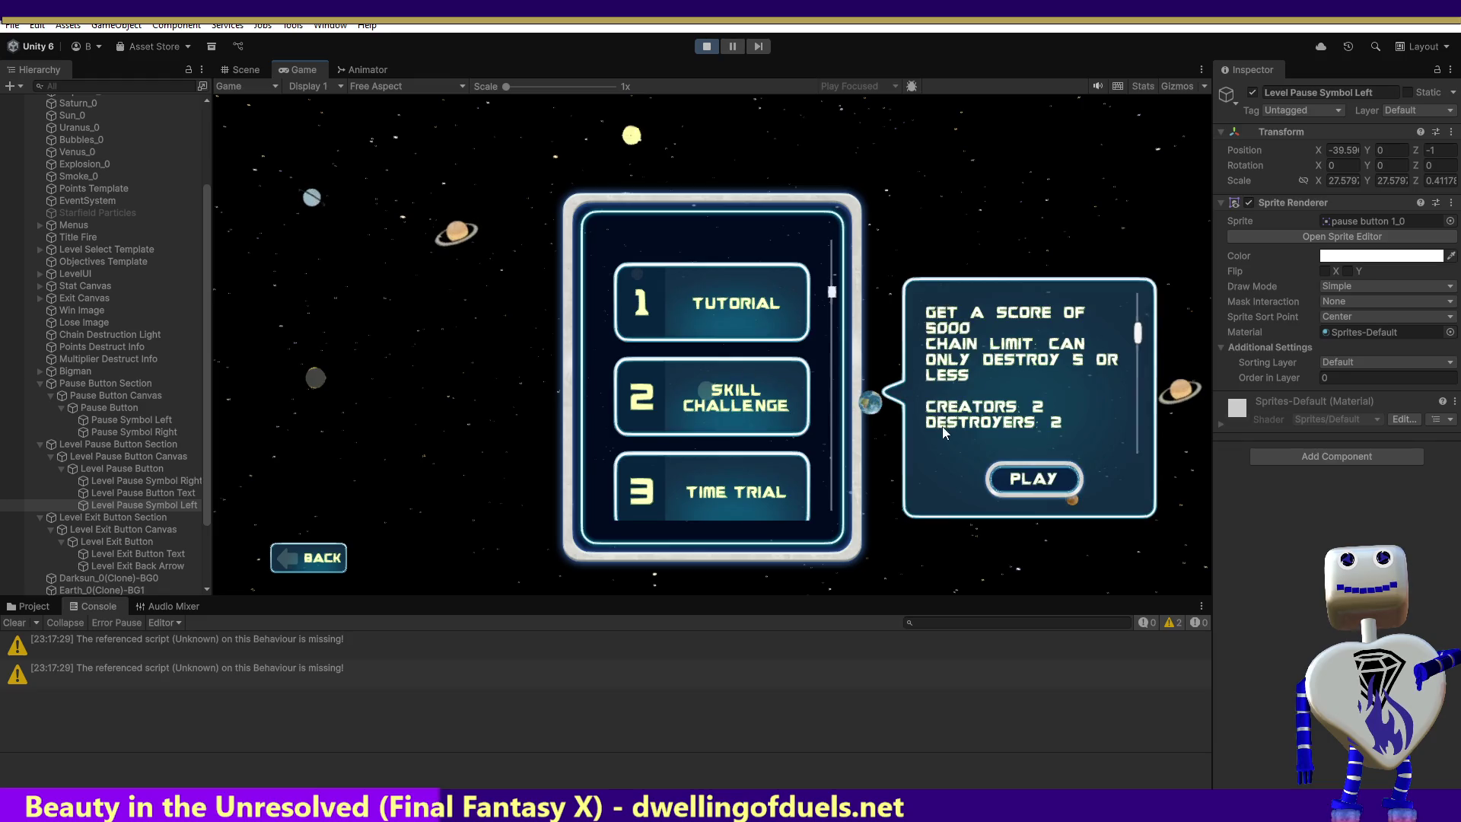
{"action": "left_click", "coordinate": [1032, 478]}
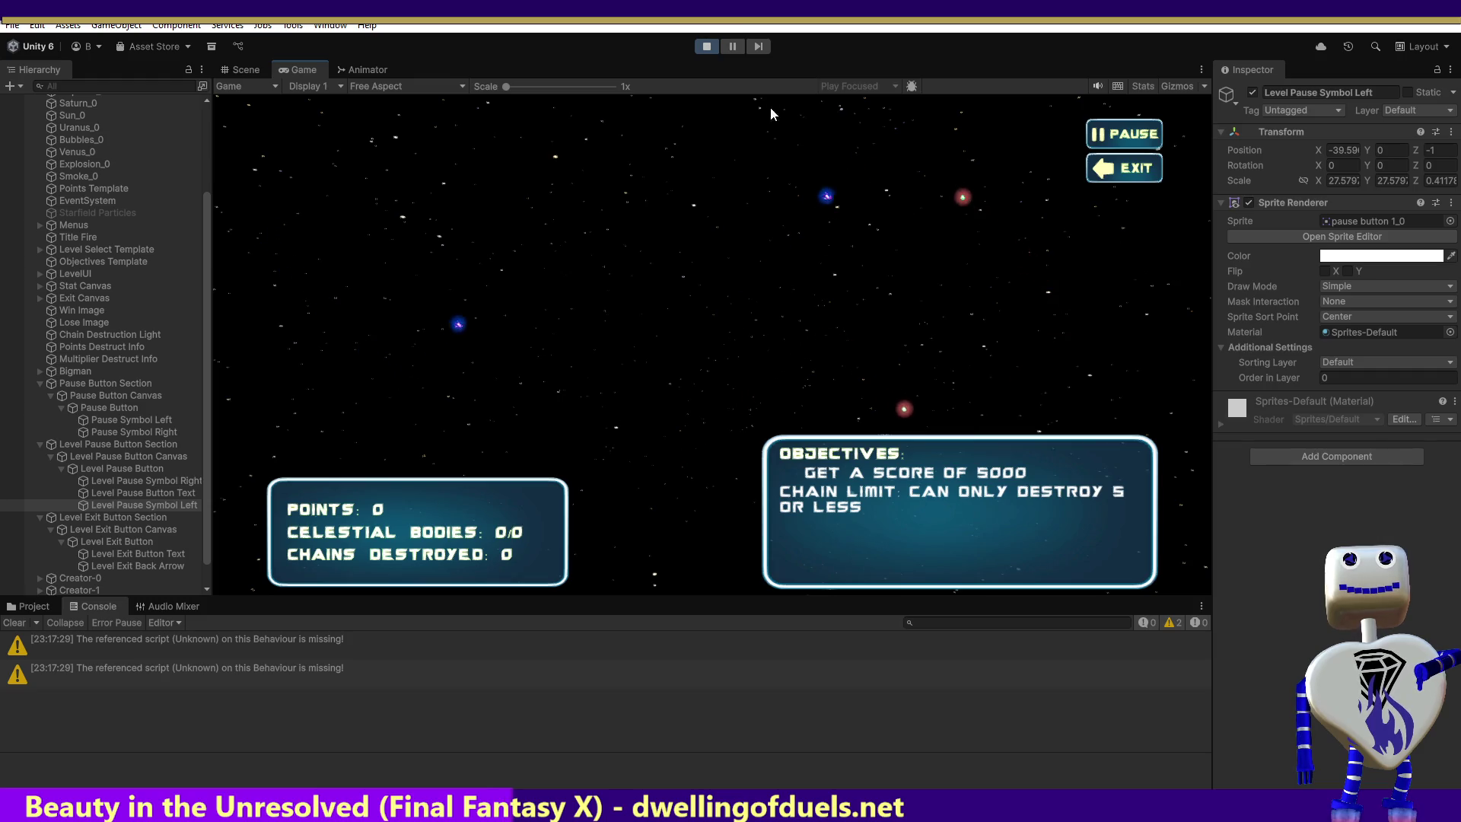
{"action": "left_click", "coordinate": [706, 46]}
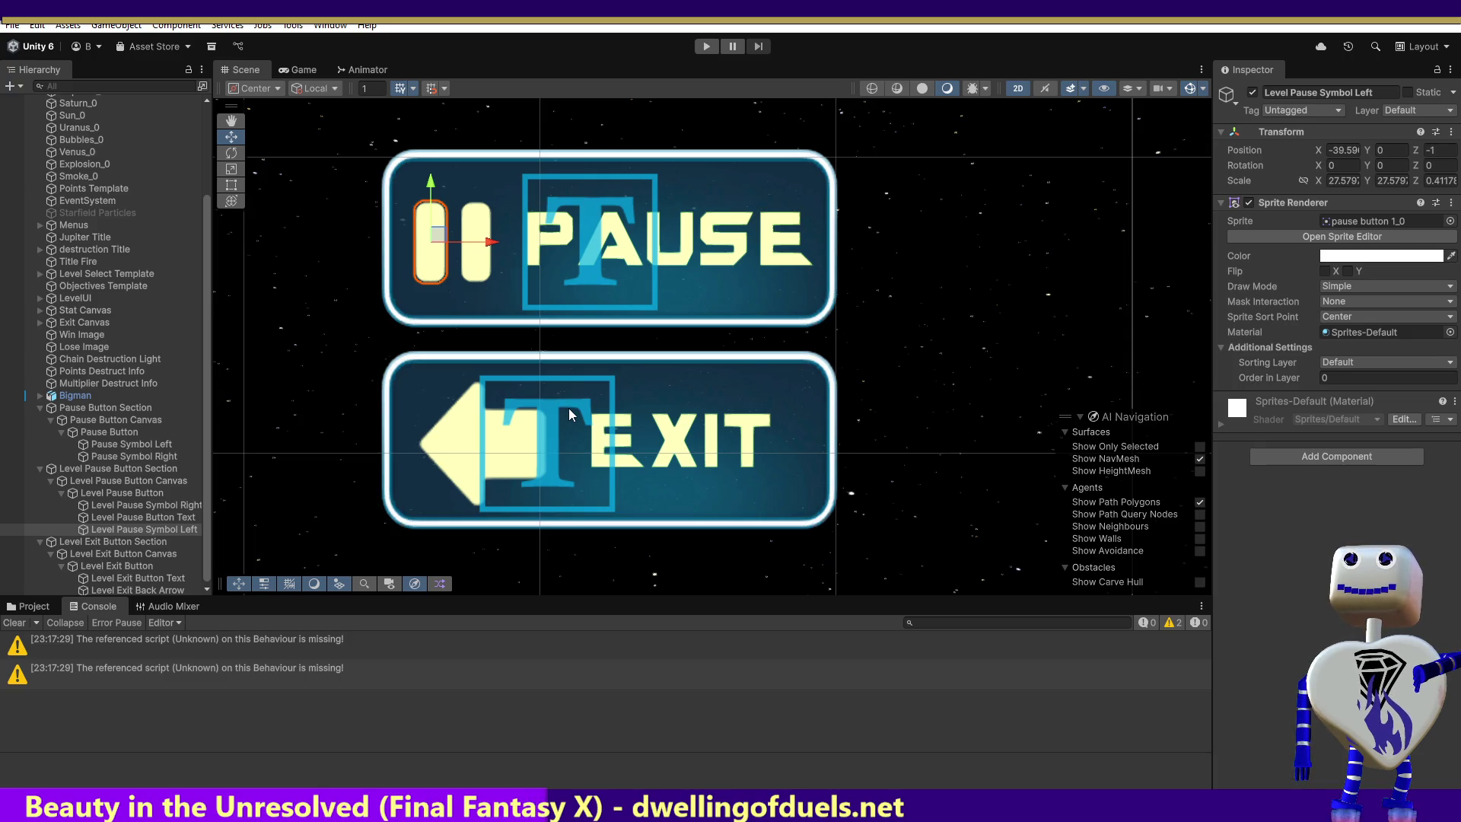
Check the Pause Button's On Click function list without changing it, then select Level Pause Button.
{"action": "double_click", "coordinate": [145, 505]}
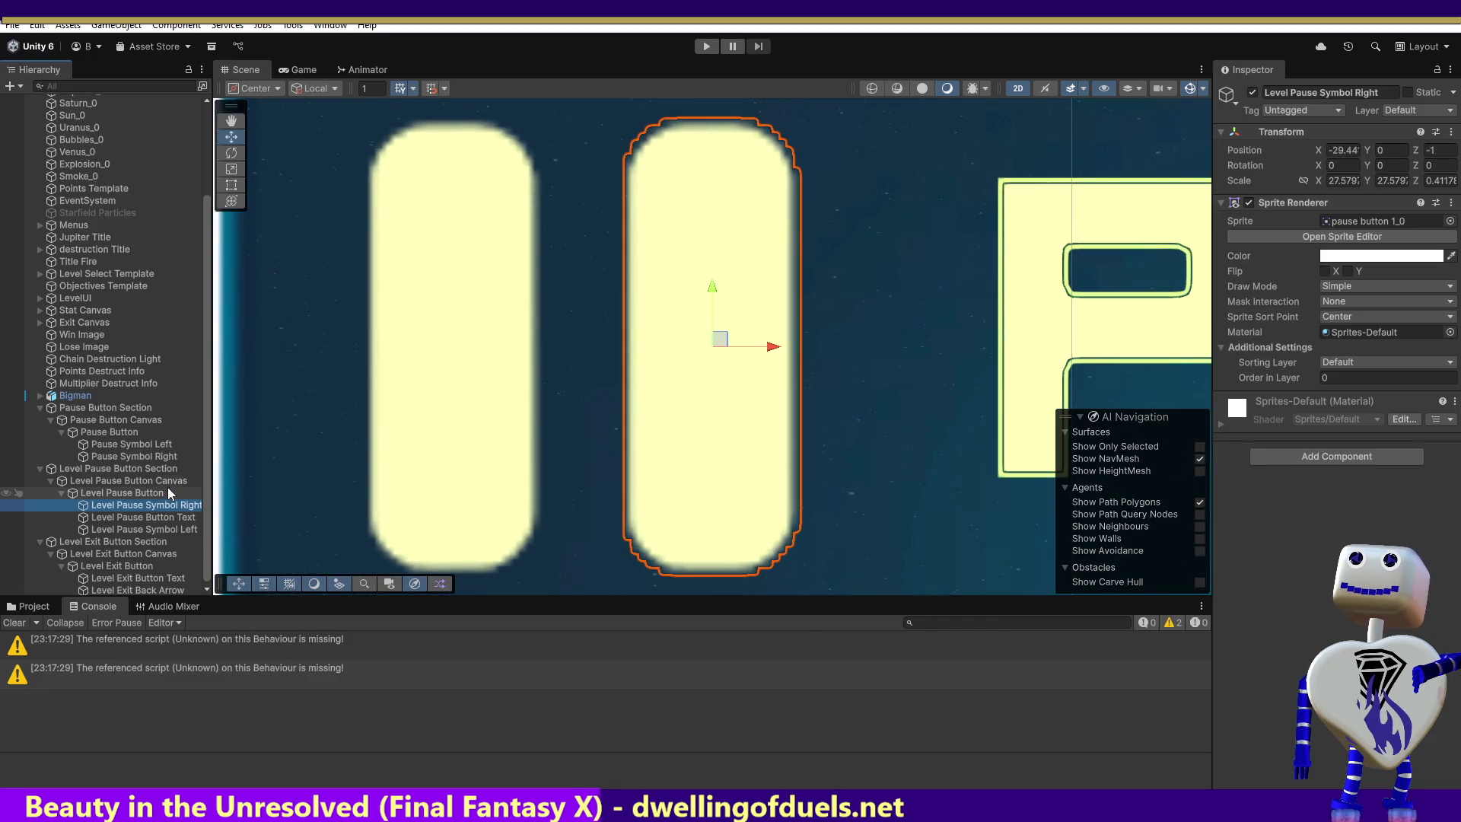
{"action": "left_click", "coordinate": [125, 431]}
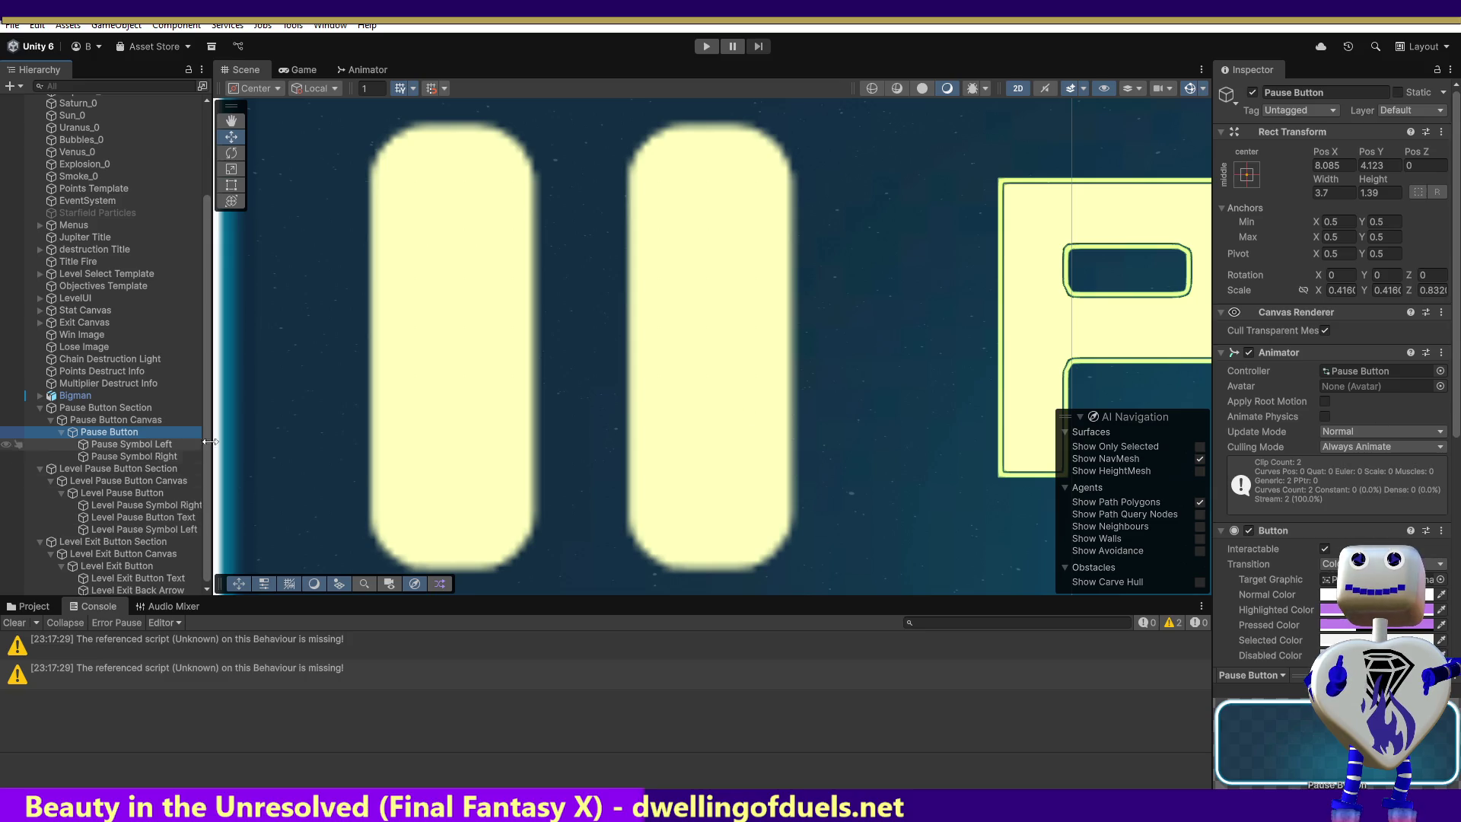
{"action": "scroll", "coordinate": [1392, 490], "scroll_direction": "down", "scroll_amount": 6}
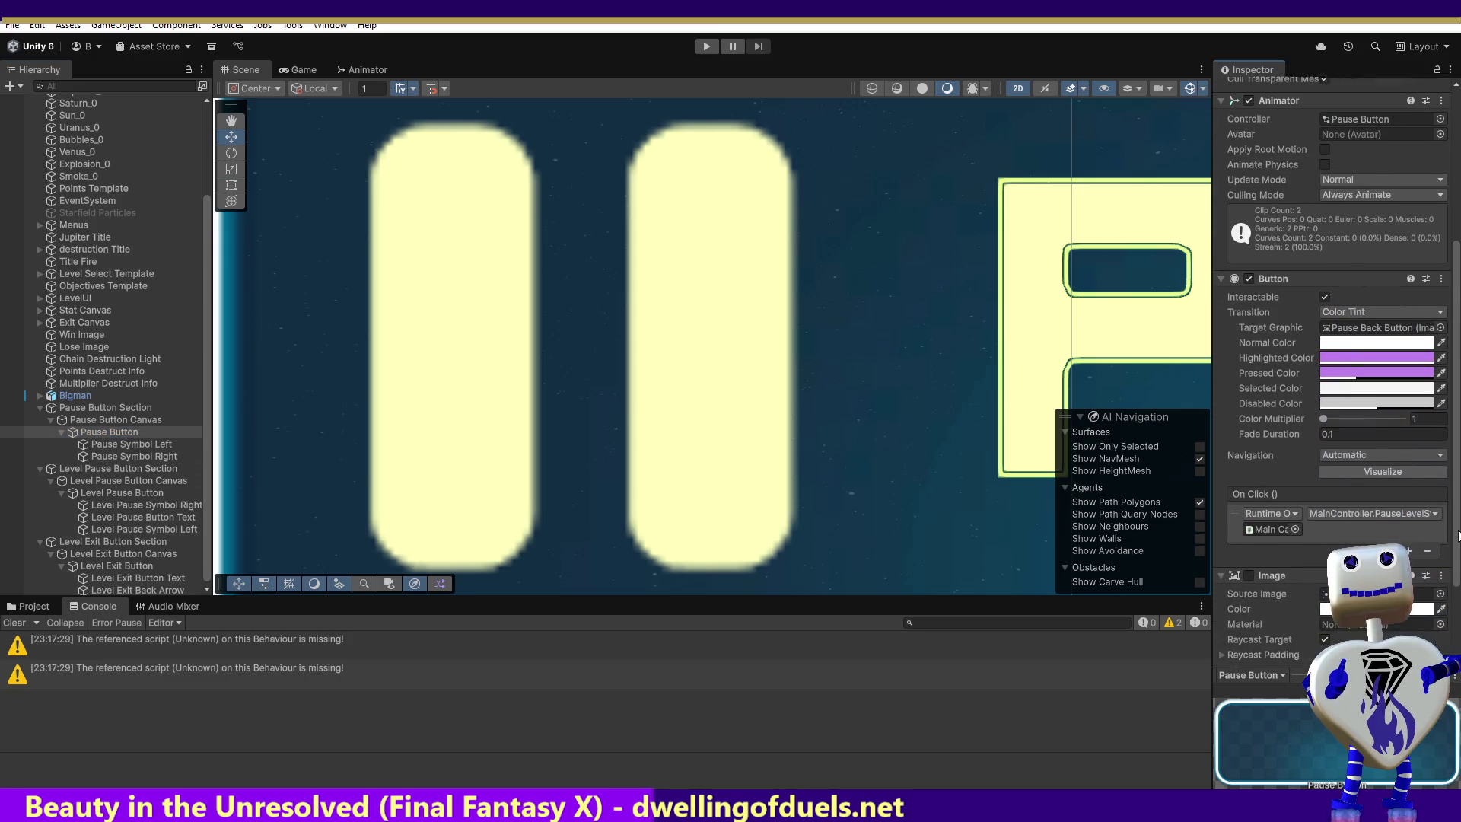
{"action": "left_click", "coordinate": [1436, 501]}
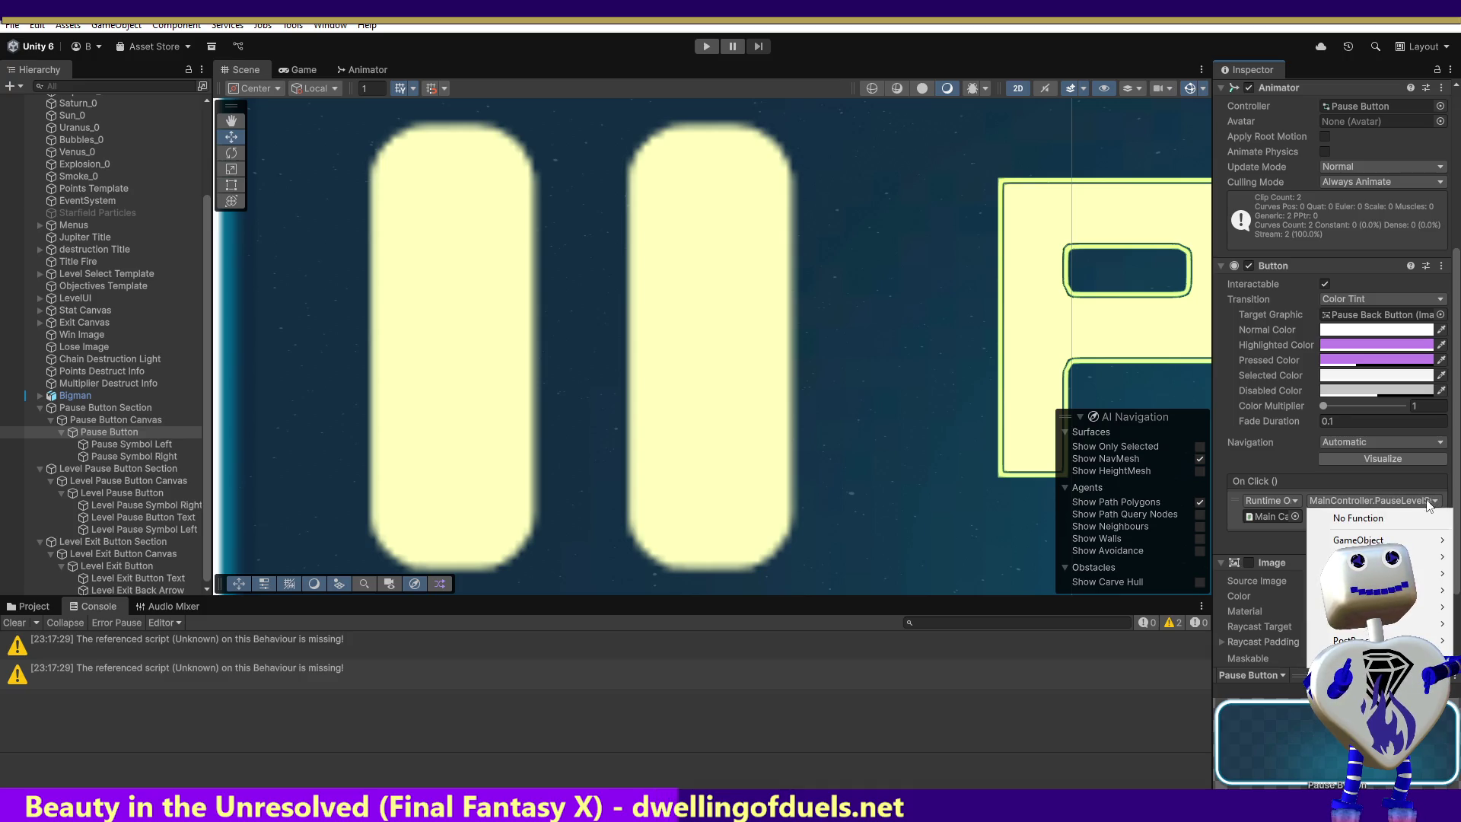
{"action": "left_click", "coordinate": [1248, 535]}
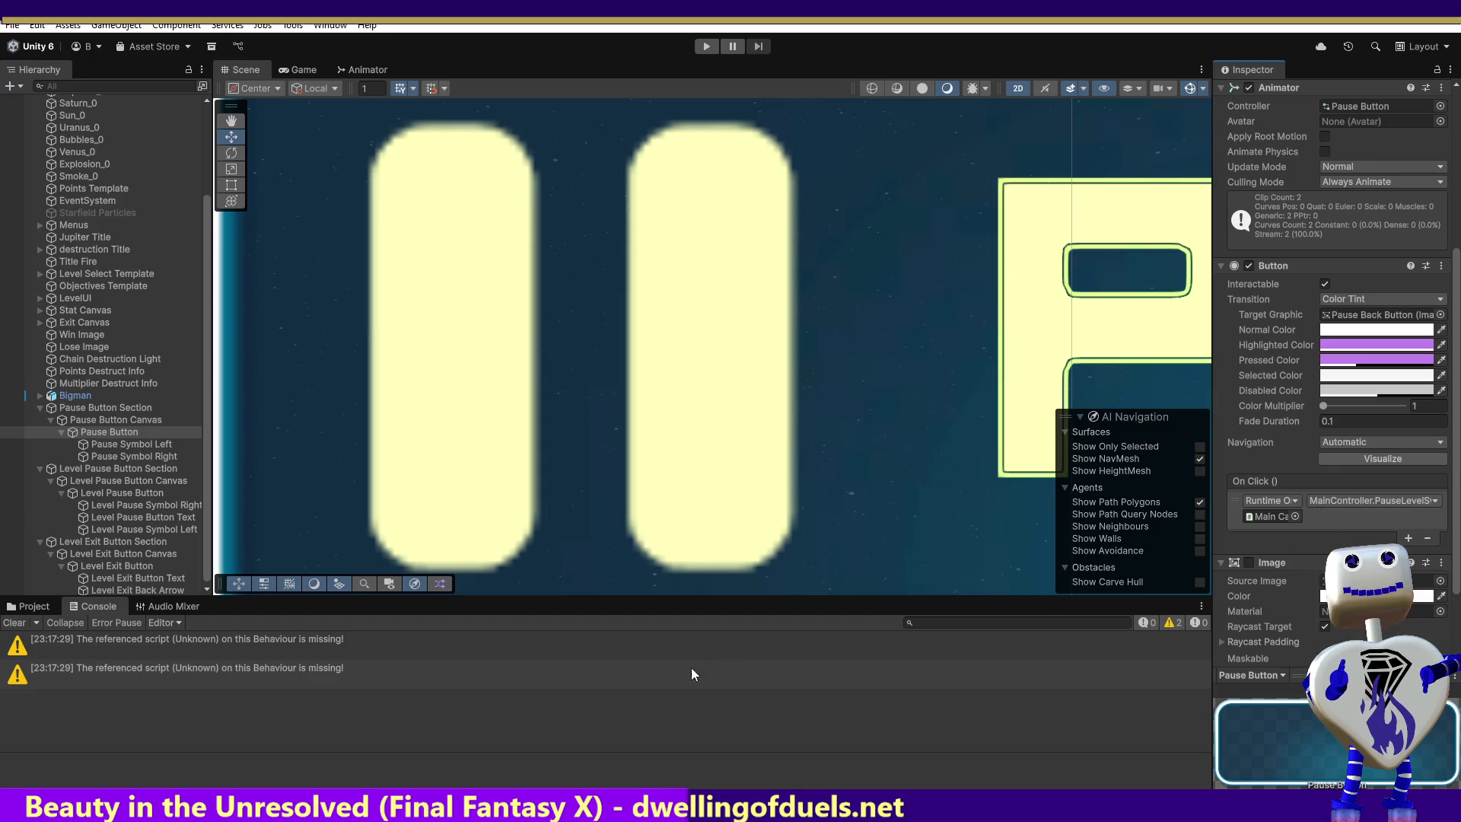
{"action": "left_click", "coordinate": [100, 495]}
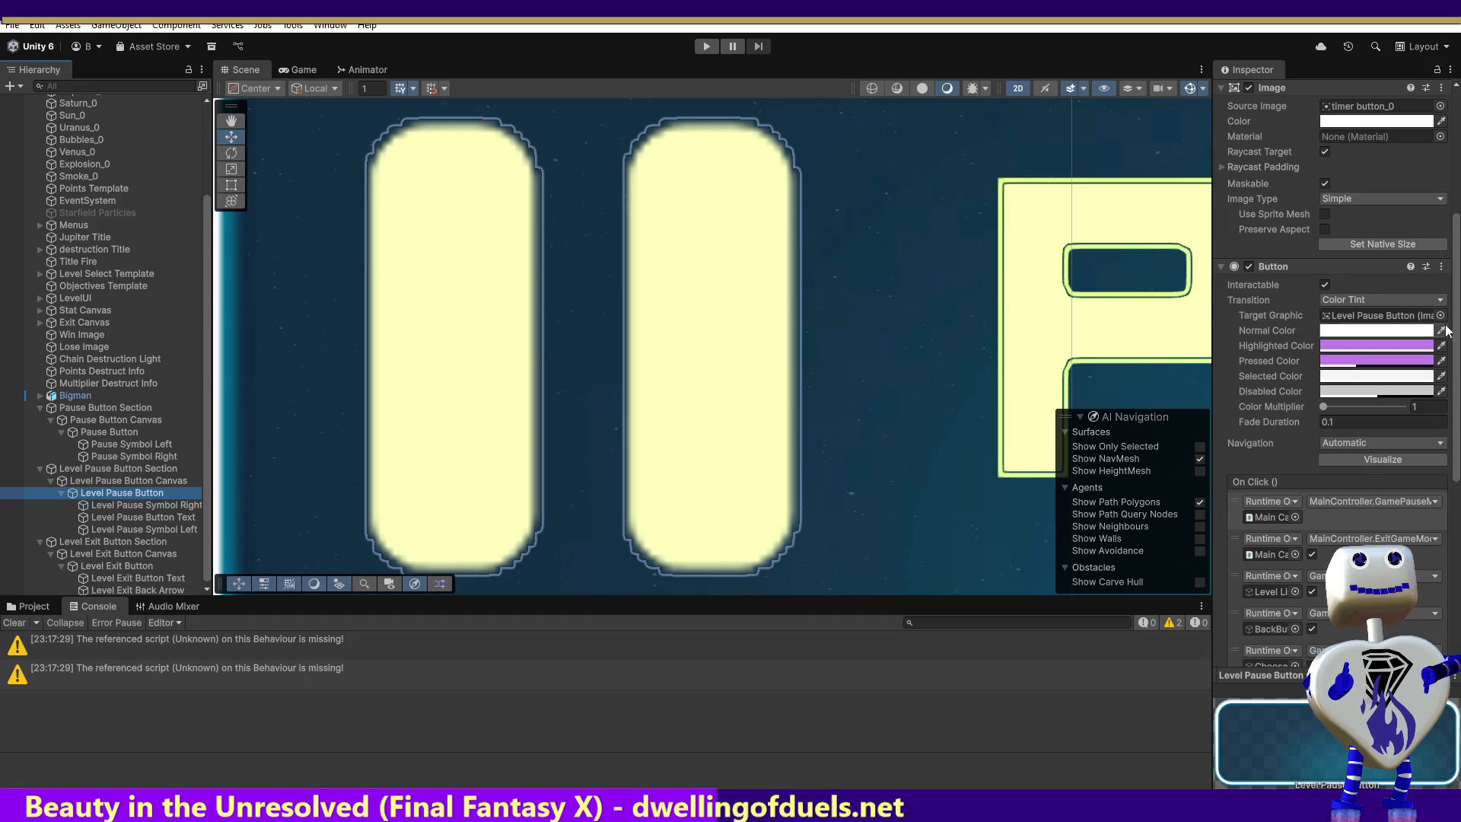
Copy the Level Pause Button's Button component and select the Level Exit Button.
{"action": "left_click", "coordinate": [1441, 266]}
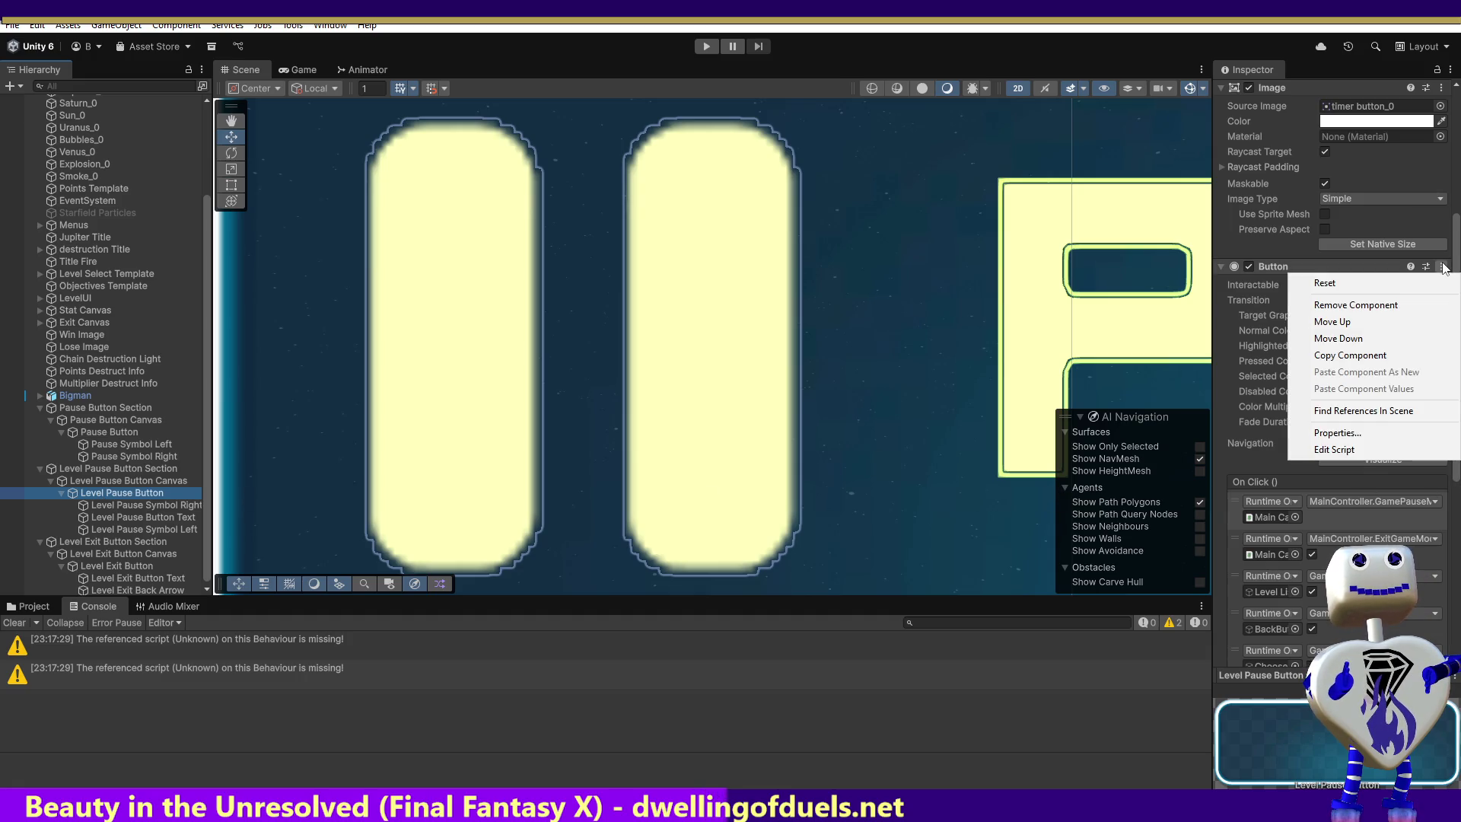
{"action": "left_click", "coordinate": [1381, 353]}
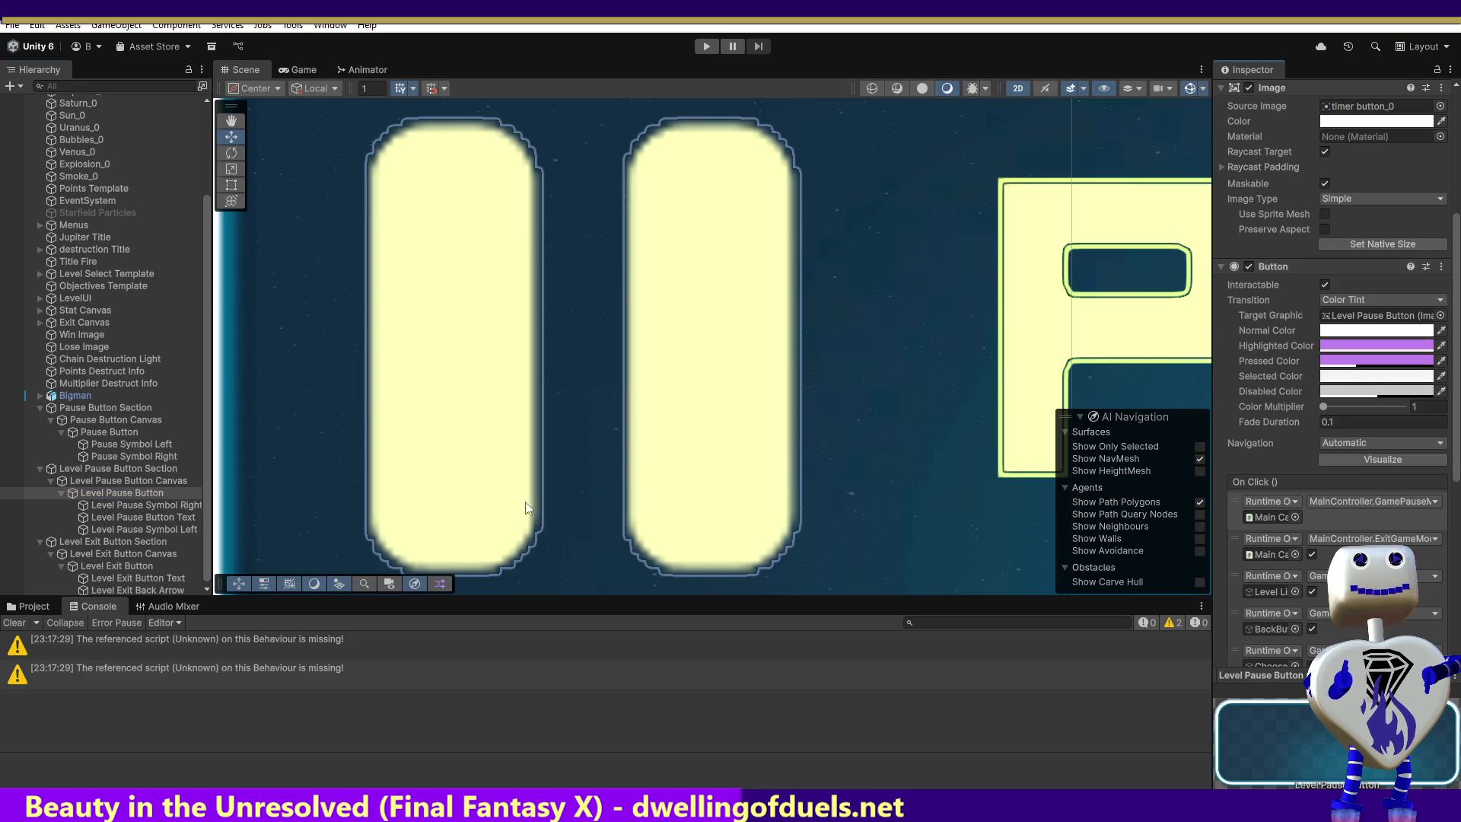
{"action": "left_click", "coordinate": [130, 567]}
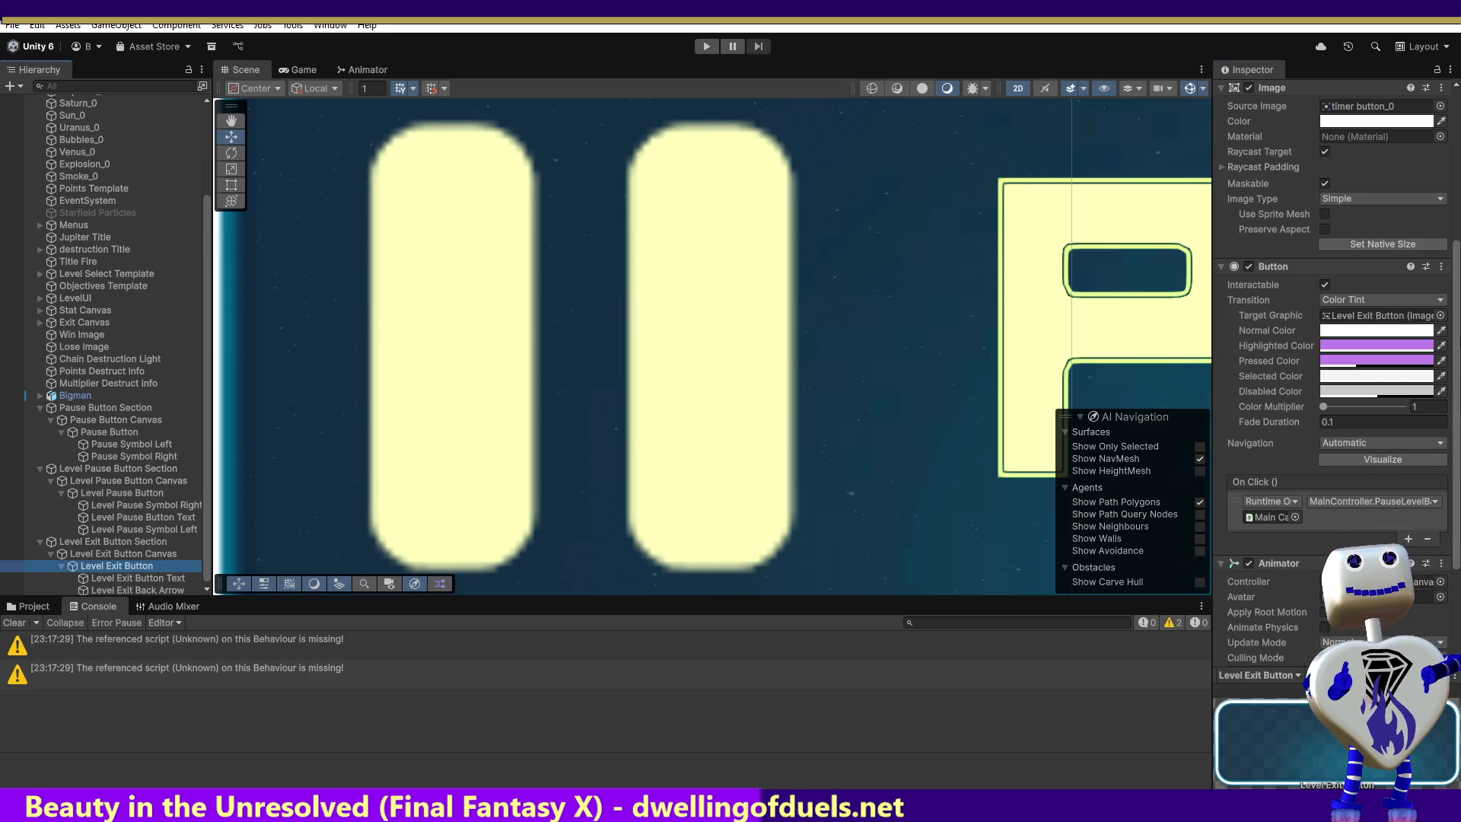
{"action": "scroll", "coordinate": [1456, 457], "scroll_direction": "down", "scroll_amount": 3}
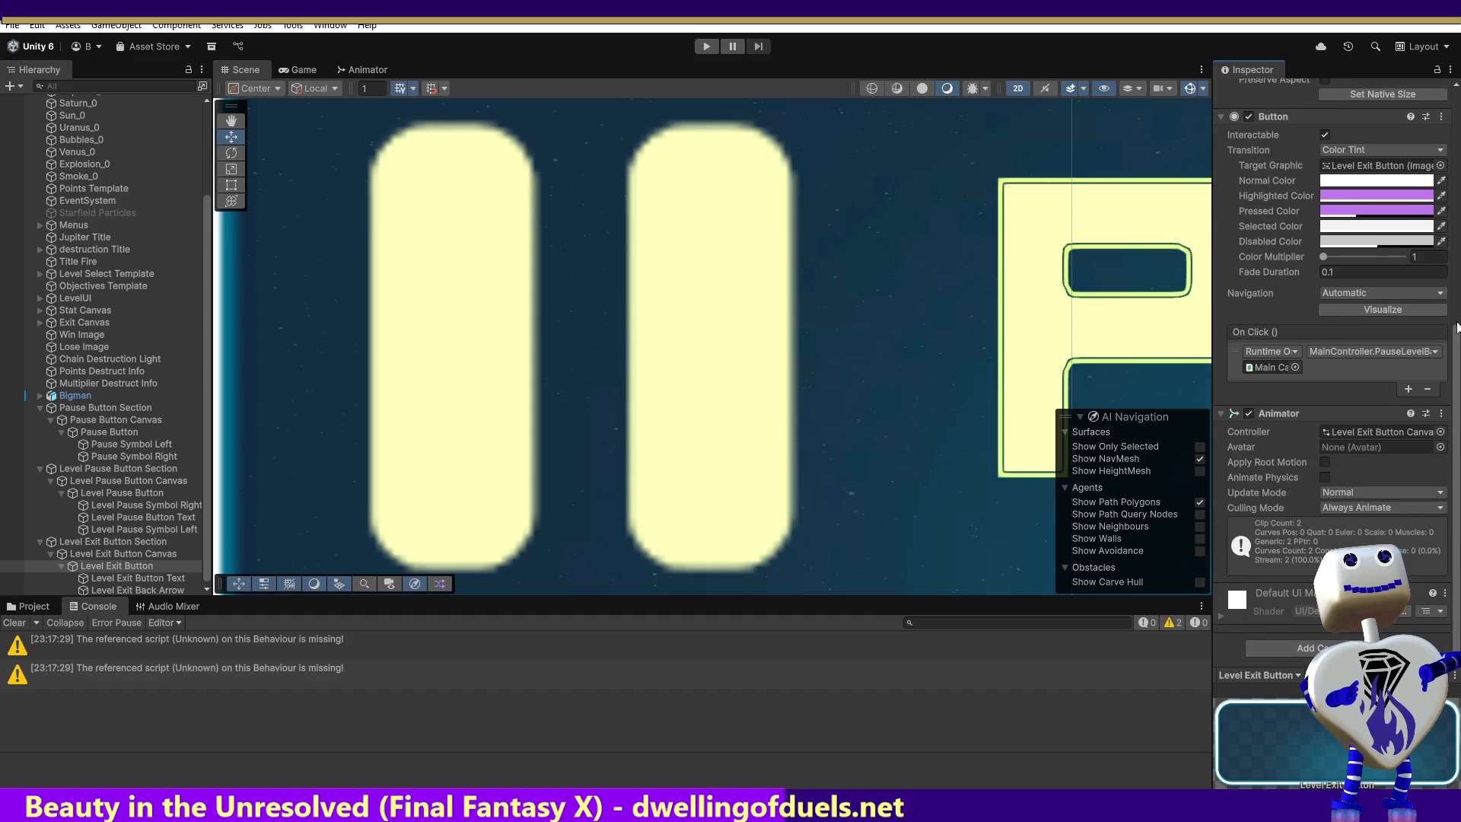
Remove the Level Exit Button's Button component, then undo to restore it.
{"action": "left_click", "coordinate": [1441, 116]}
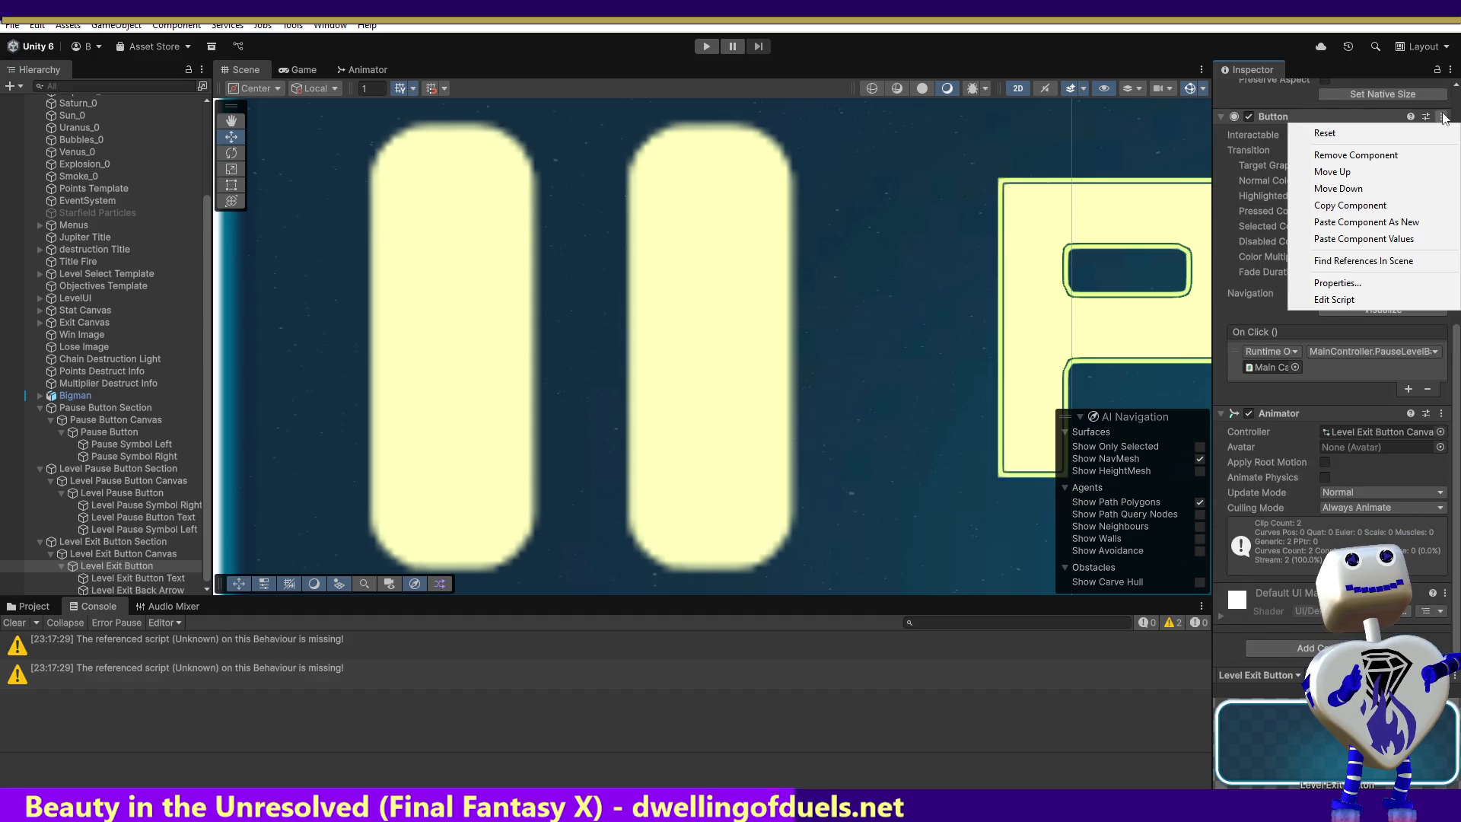
{"action": "left_click", "coordinate": [1408, 158]}
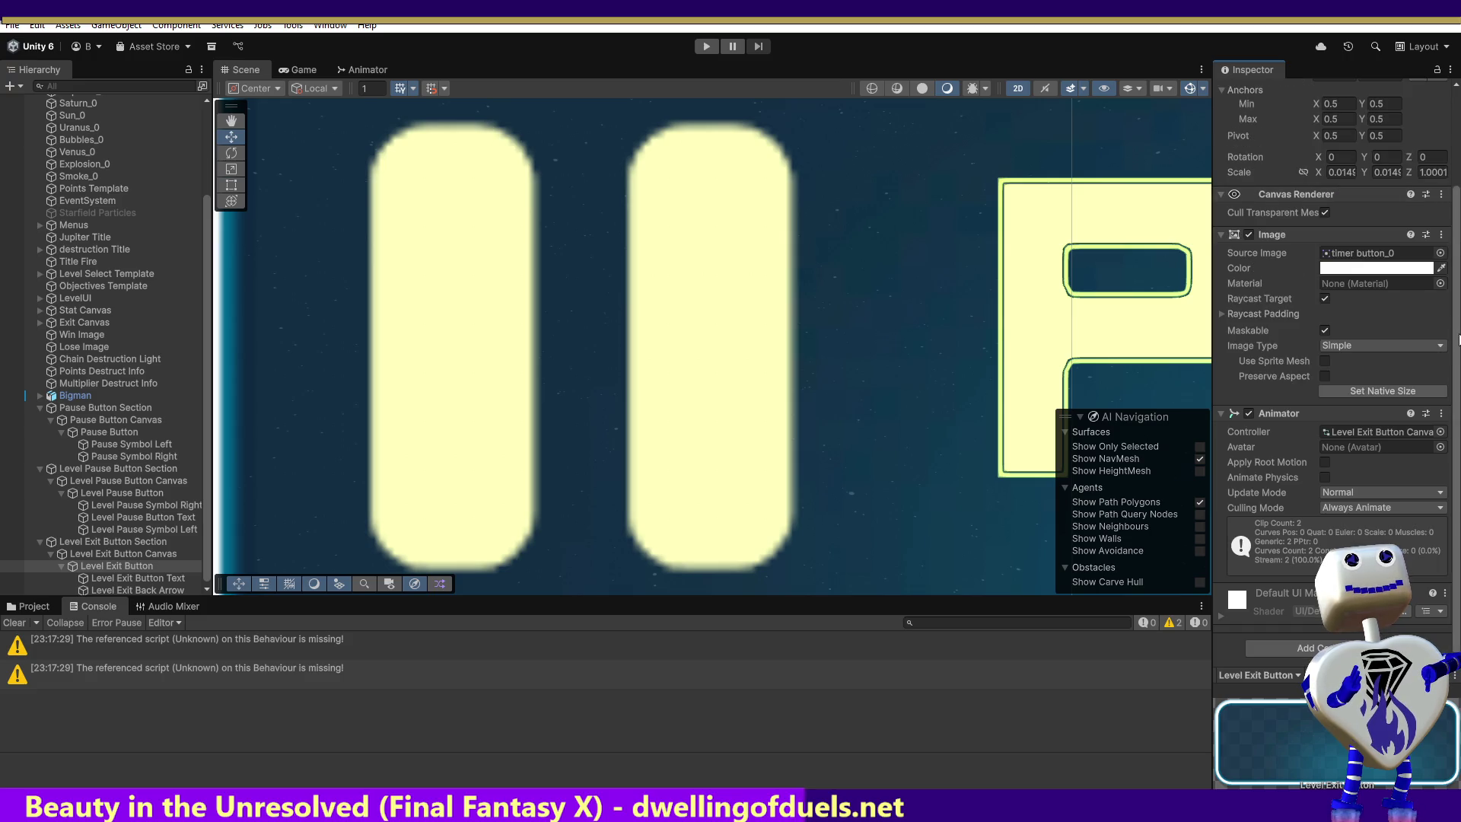
{"action": "scroll", "coordinate": [1458, 338], "scroll_direction": "up", "scroll_amount": 3}
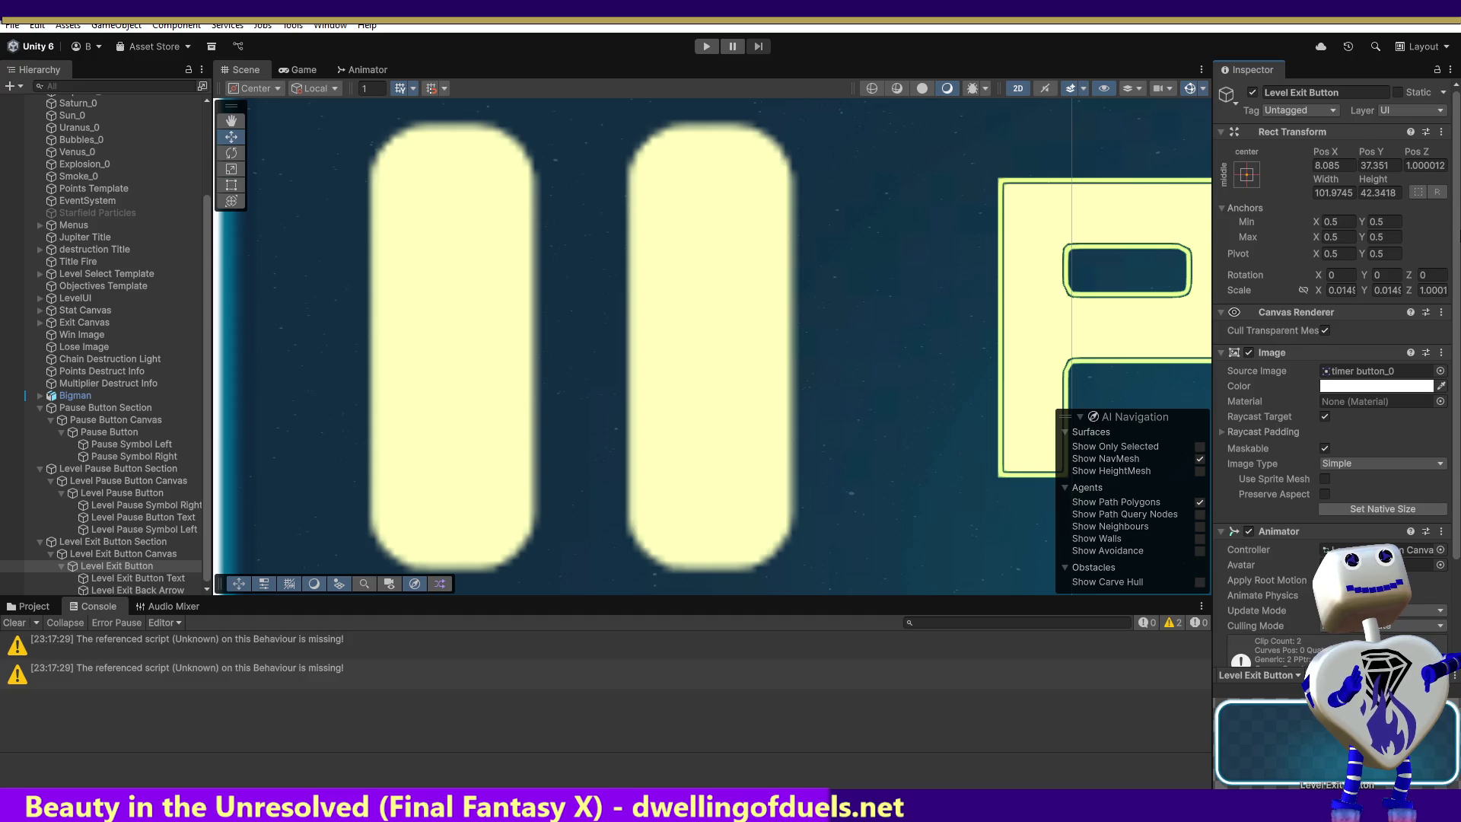
{"action": "scroll", "coordinate": [1331, 380], "scroll_direction": "down", "scroll_amount": 3}
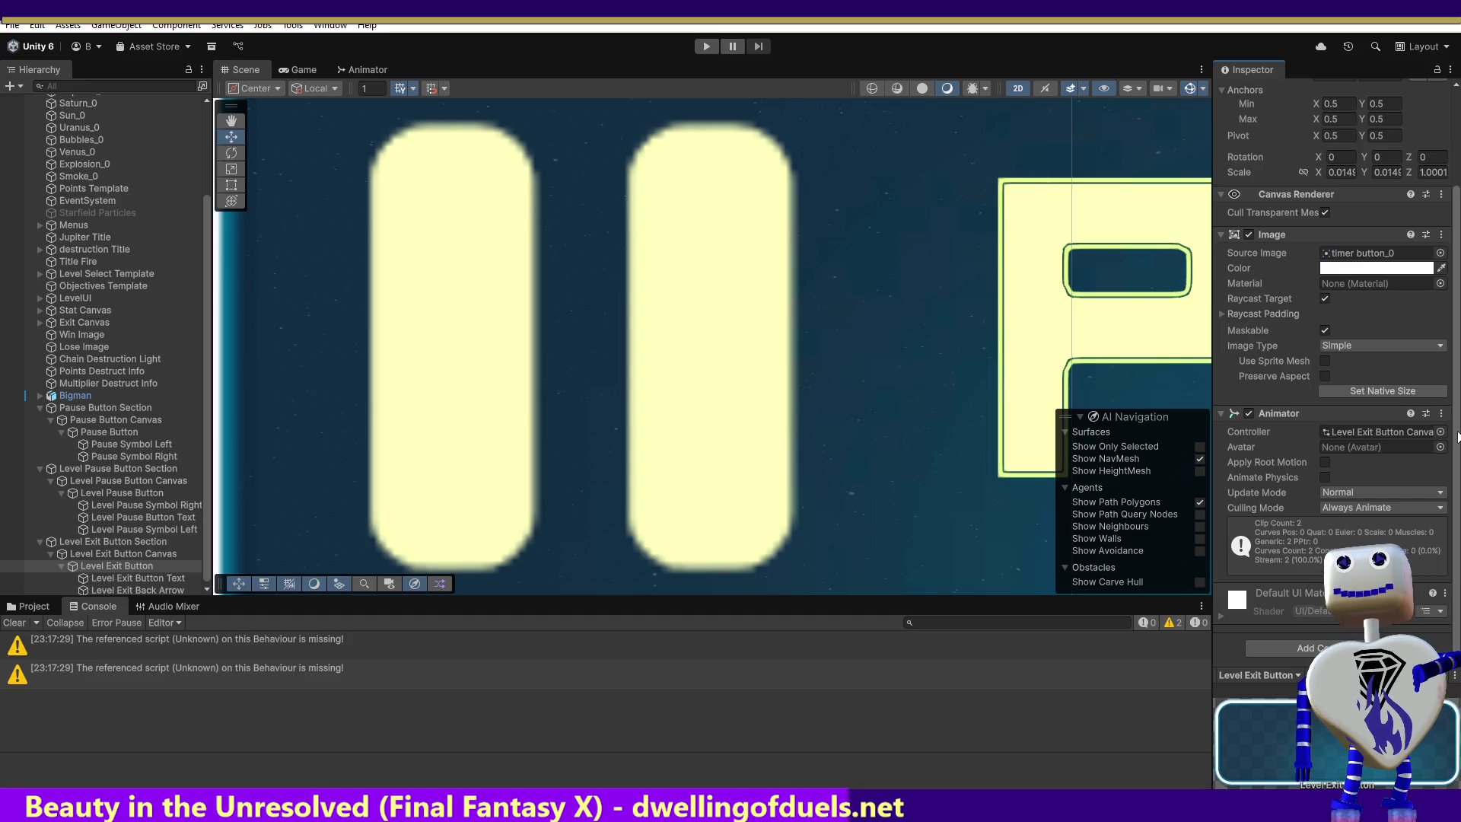
{"action": "key", "text": "ctrl+z"}
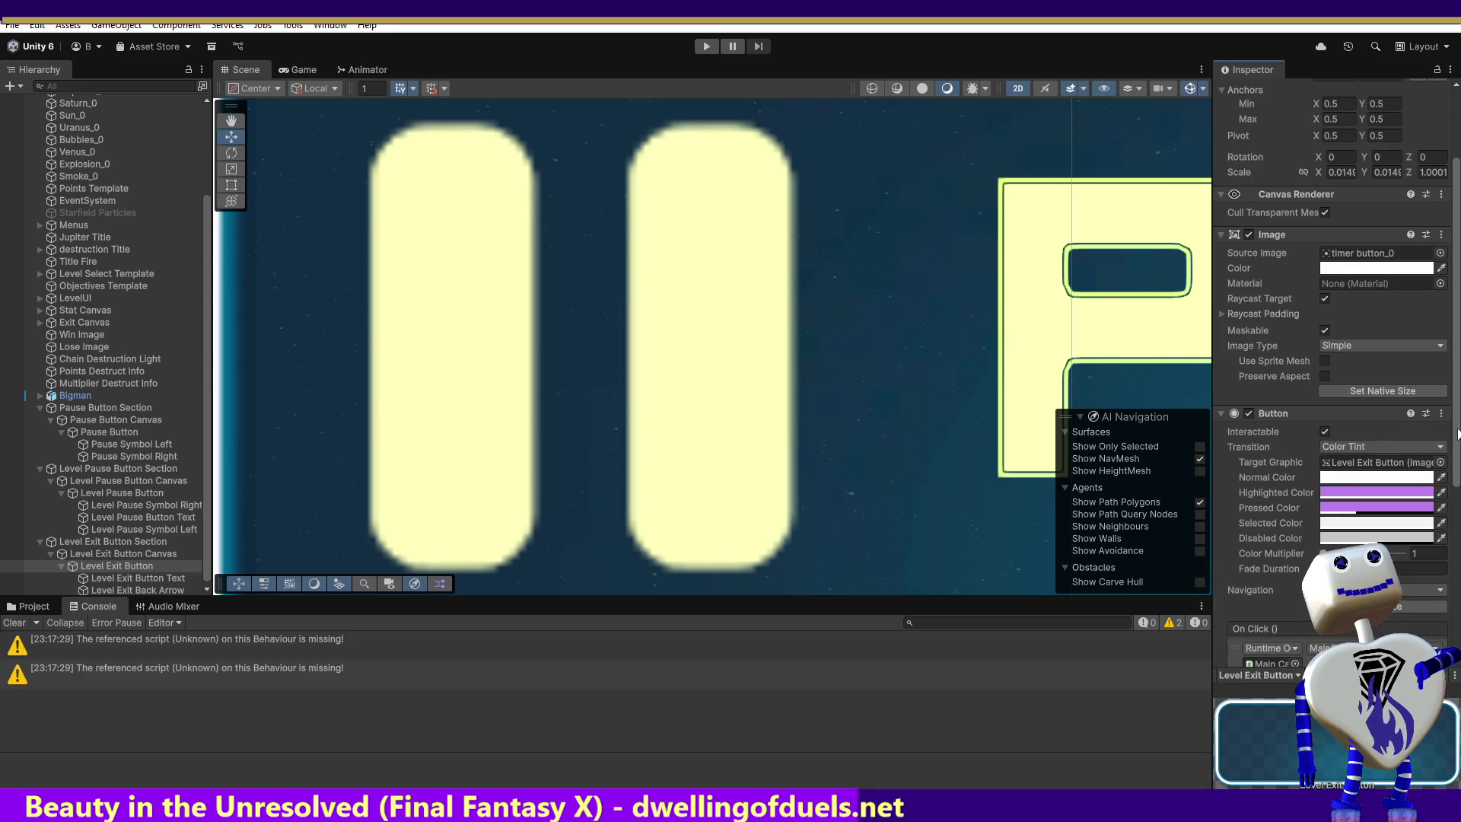
{"action": "scroll", "coordinate": [1456, 416], "scroll_direction": "down", "scroll_amount": 8}
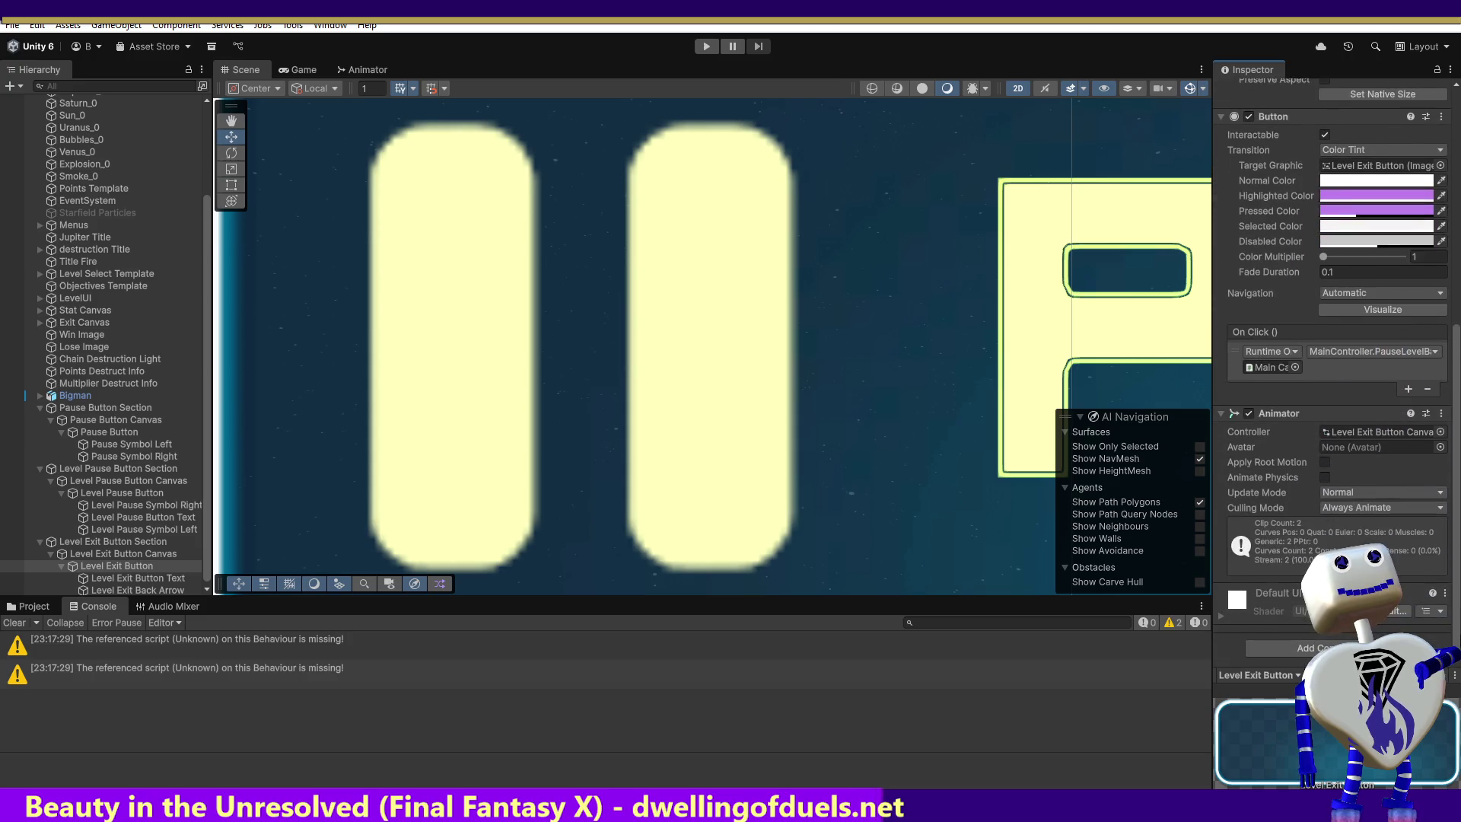
{"action": "scroll", "coordinate": [1331, 342], "scroll_direction": "up", "scroll_amount": 5}
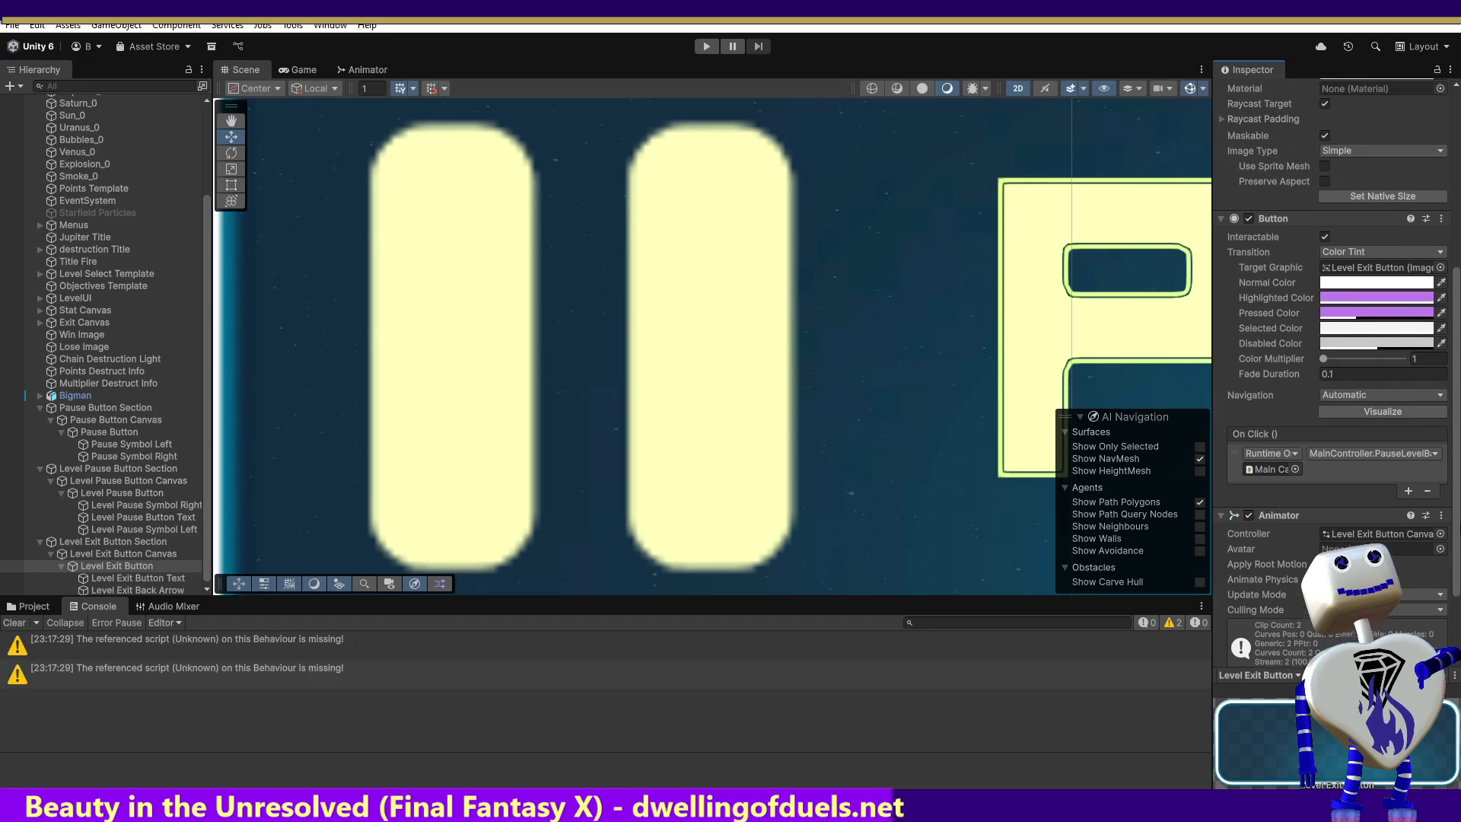
{"action": "scroll", "coordinate": [1332, 343], "scroll_direction": "up", "scroll_amount": 1}
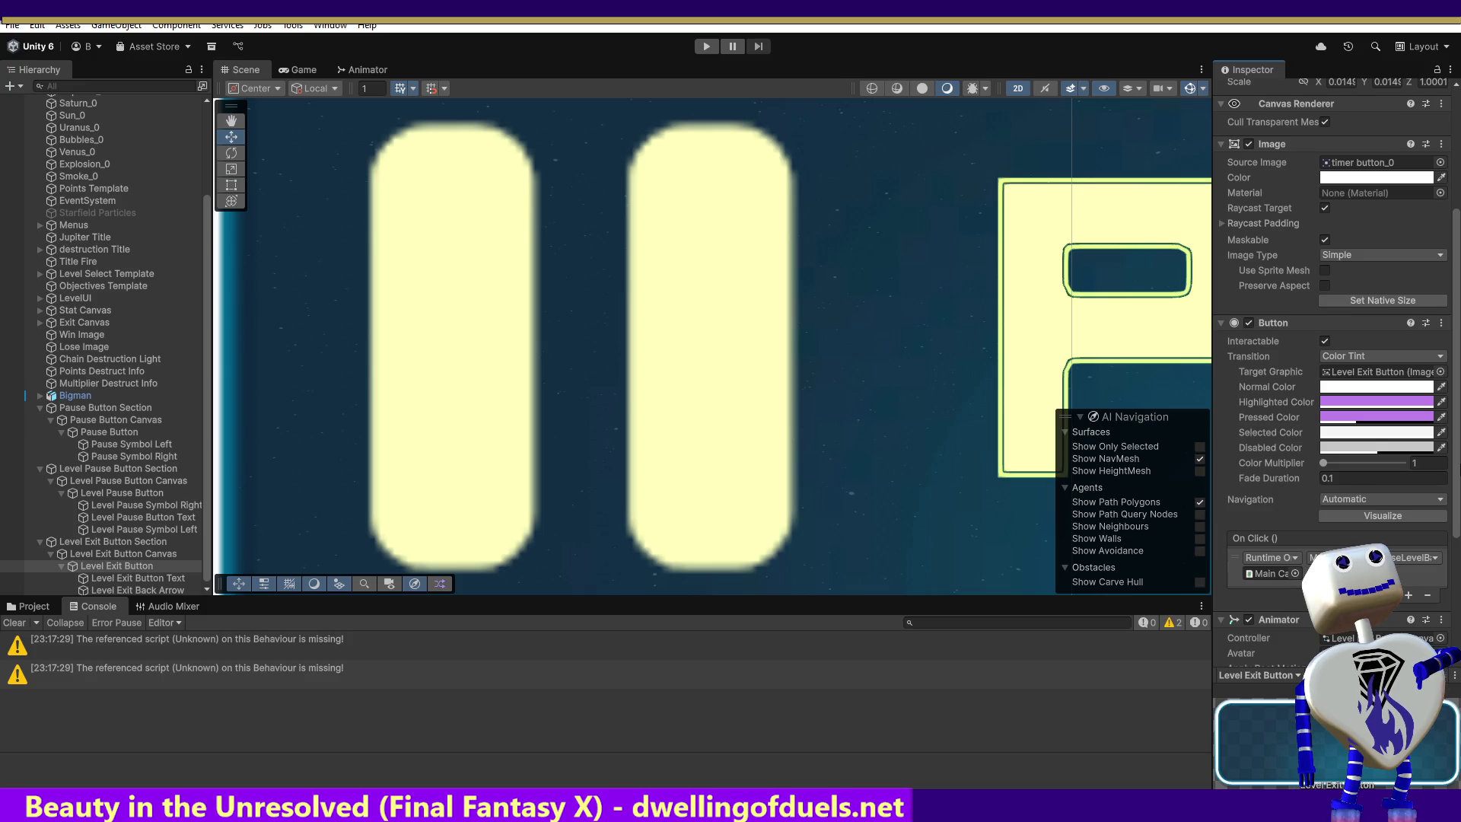
{"action": "scroll", "coordinate": [1331, 343], "scroll_direction": "up", "scroll_amount": 1}
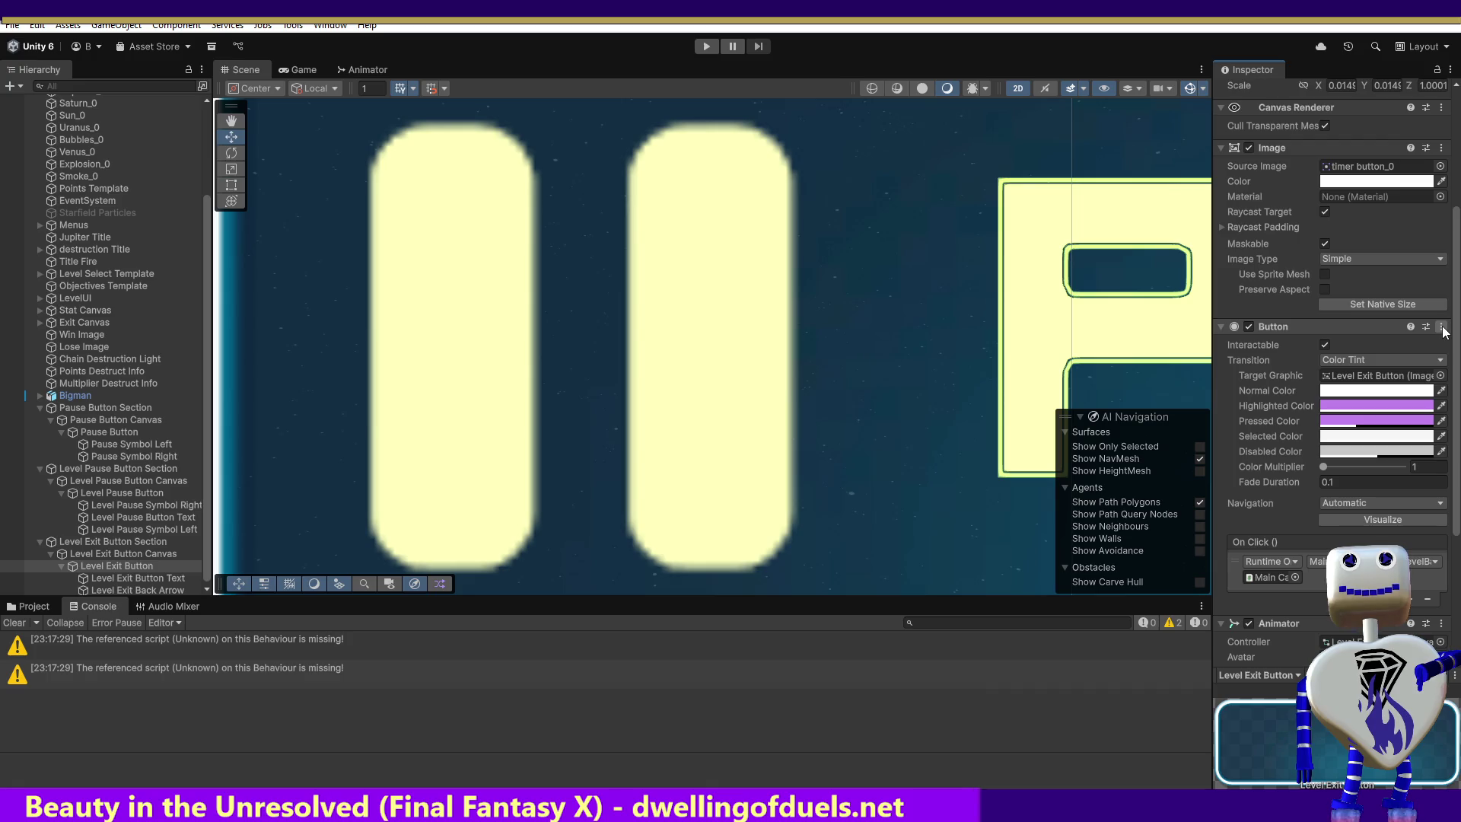
Paste the copied Button component as new on the Level Exit Button, below its Animator.
{"action": "left_click", "coordinate": [1441, 327]}
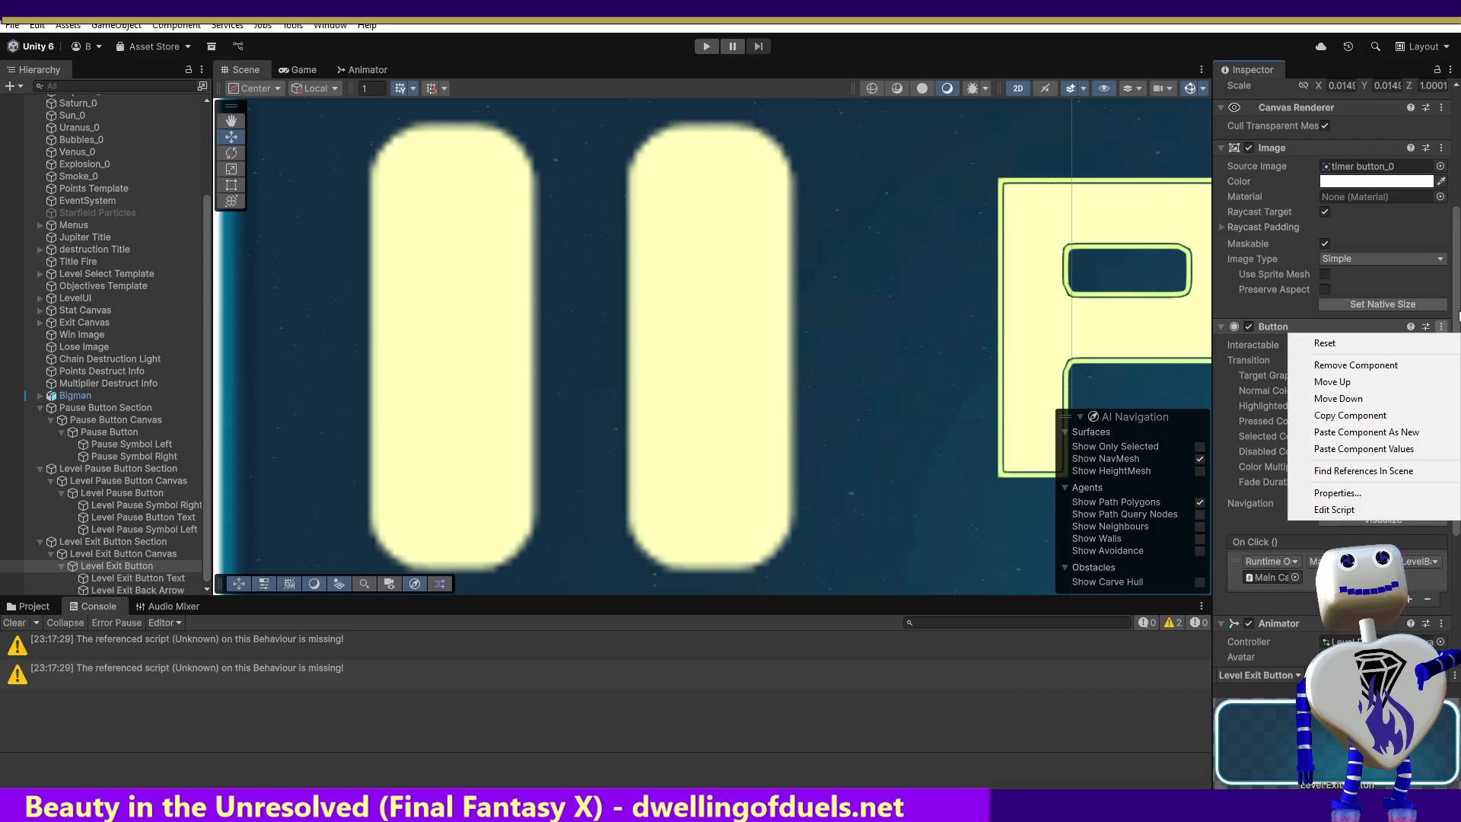
{"action": "key", "text": "Escape"}
{"action": "scroll", "coordinate": [1445, 381], "scroll_direction": "down", "scroll_amount": 5}
{"action": "scroll", "coordinate": [1453, 413], "scroll_direction": "down", "scroll_amount": 1}
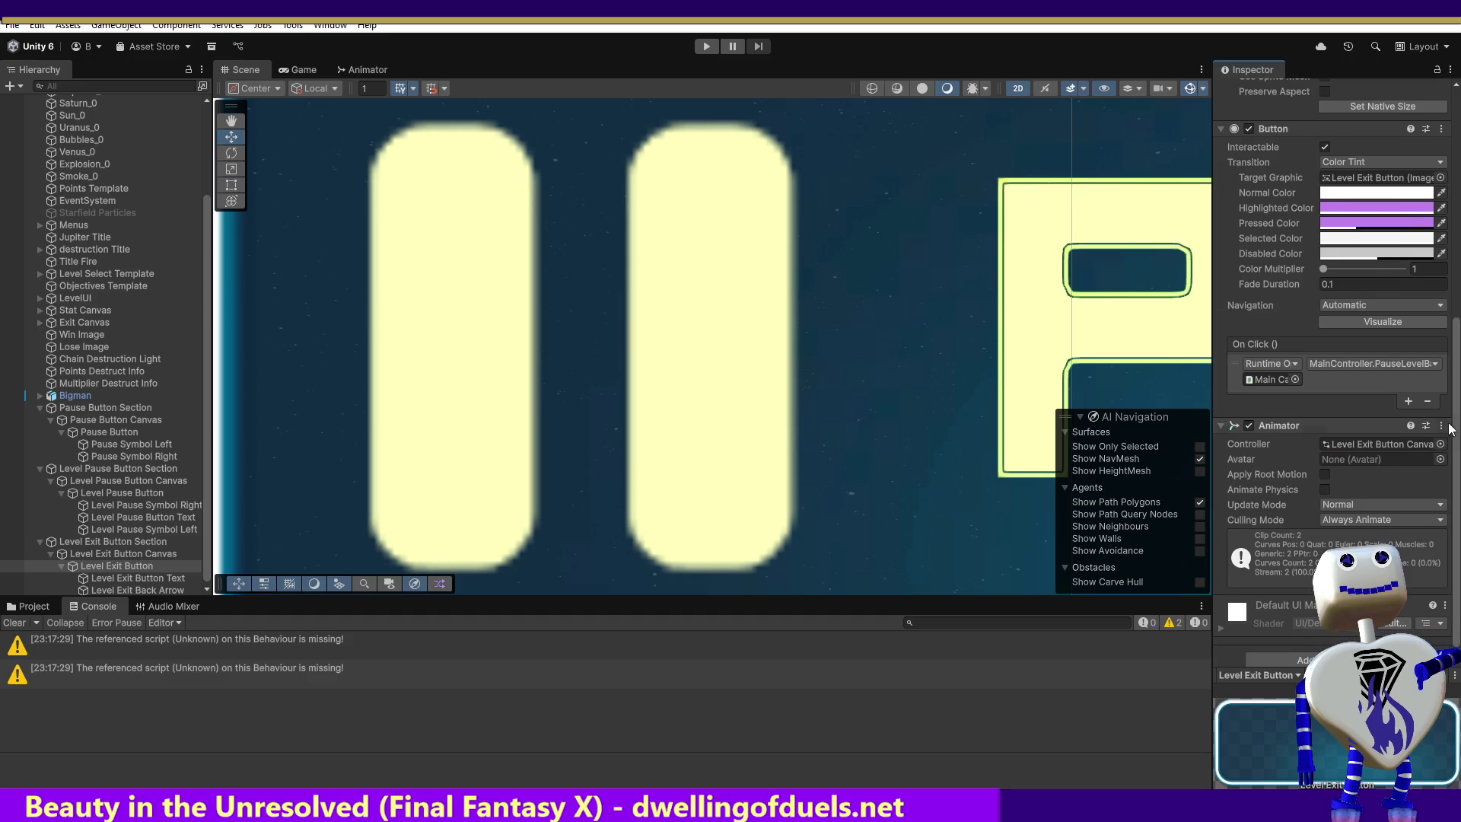
{"action": "left_click", "coordinate": [1441, 425]}
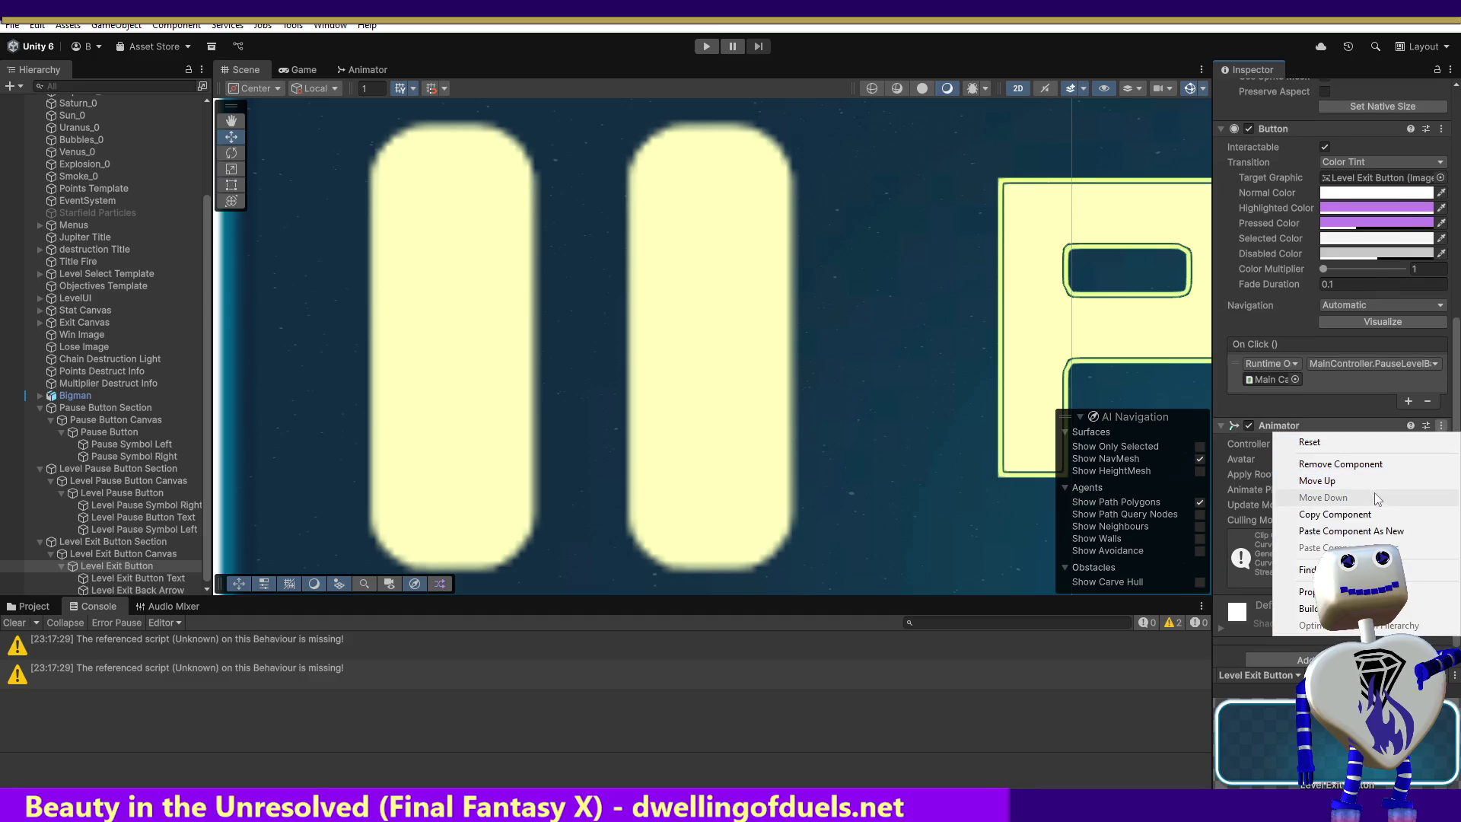
{"action": "left_click", "coordinate": [1381, 530]}
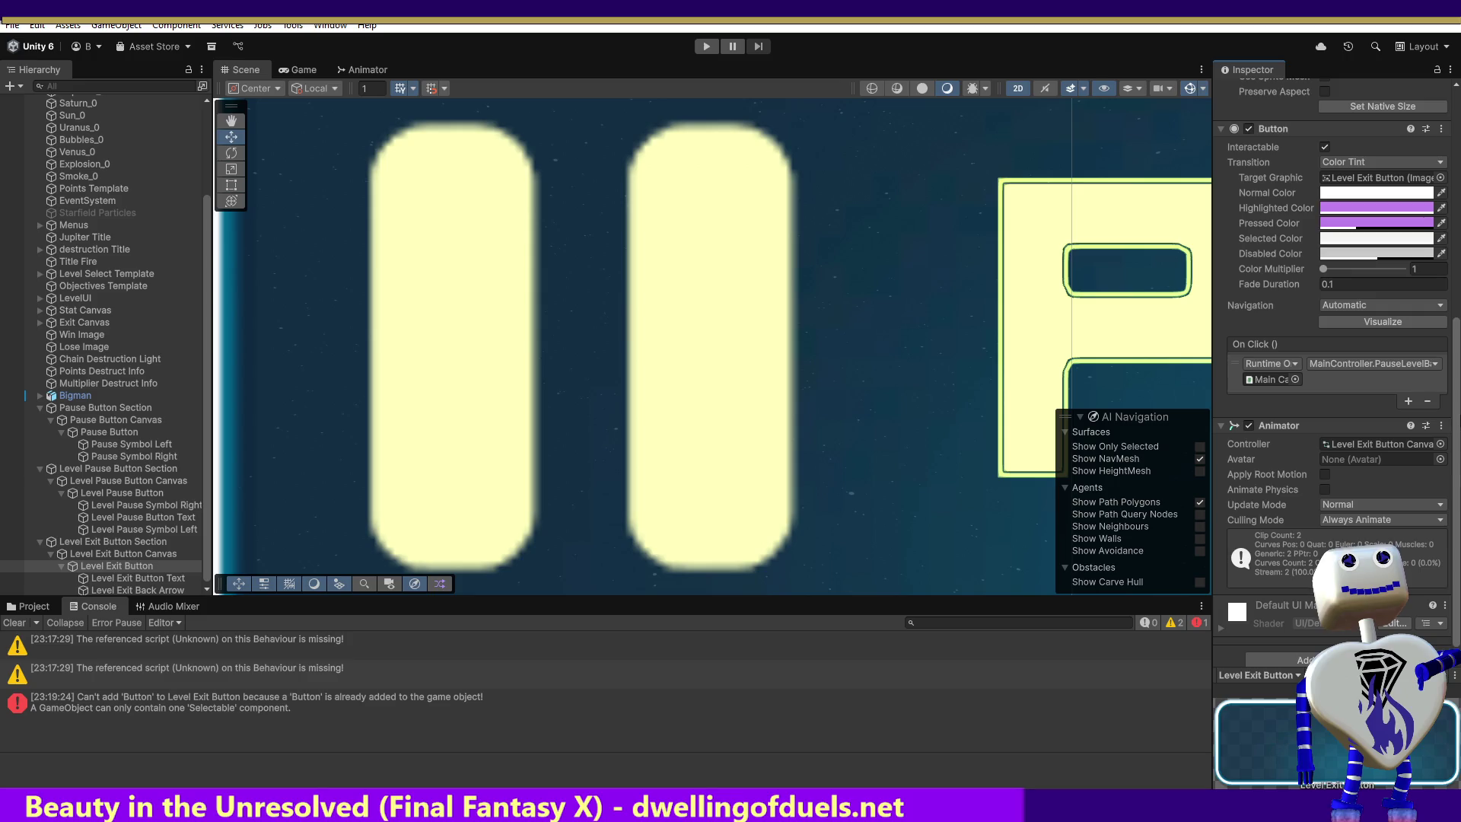
{"action": "scroll", "coordinate": [1456, 429], "scroll_direction": "up", "scroll_amount": 5}
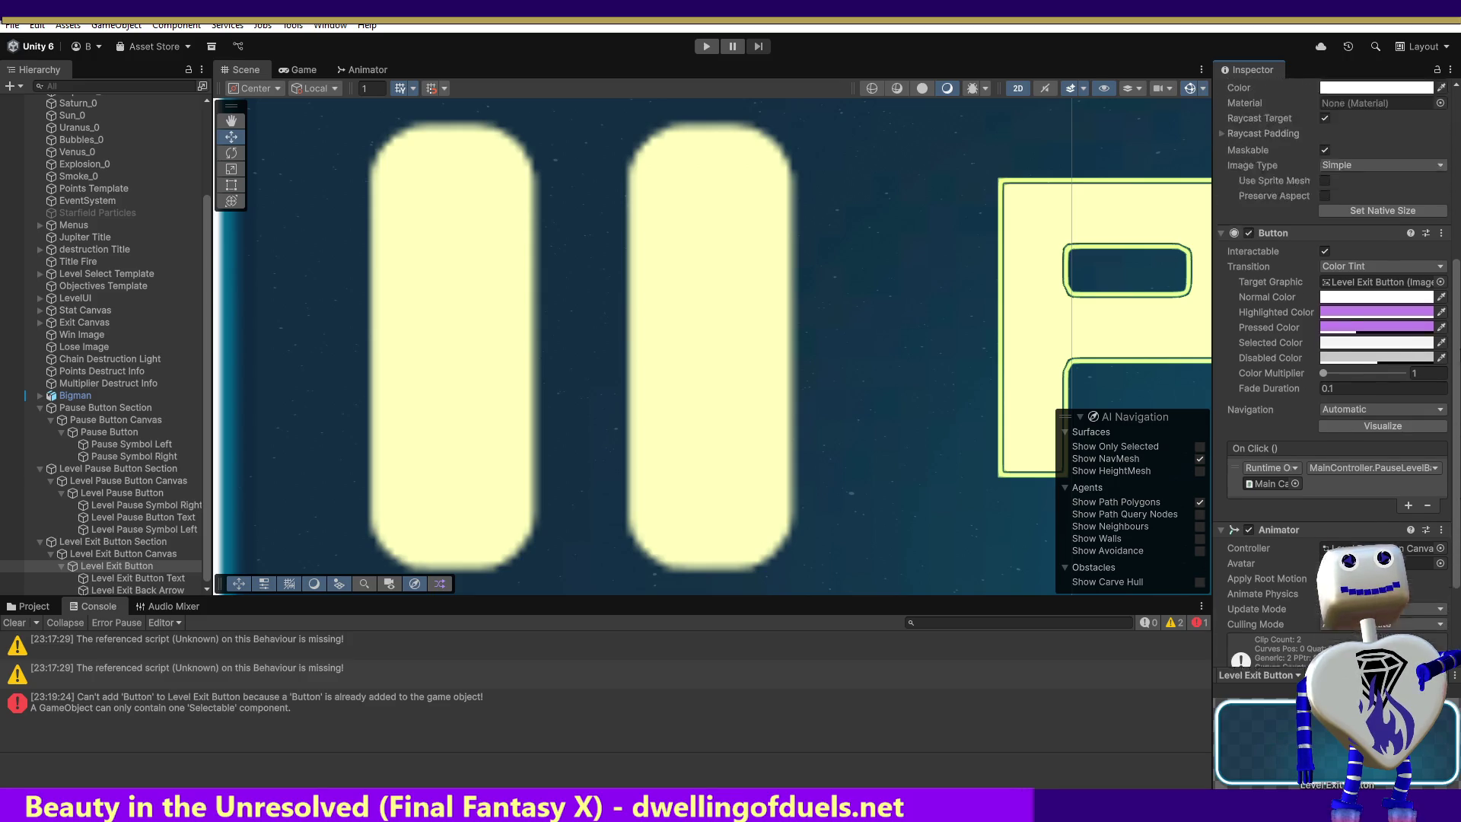
{"action": "scroll", "coordinate": [1332, 342], "scroll_direction": "down", "scroll_amount": 1}
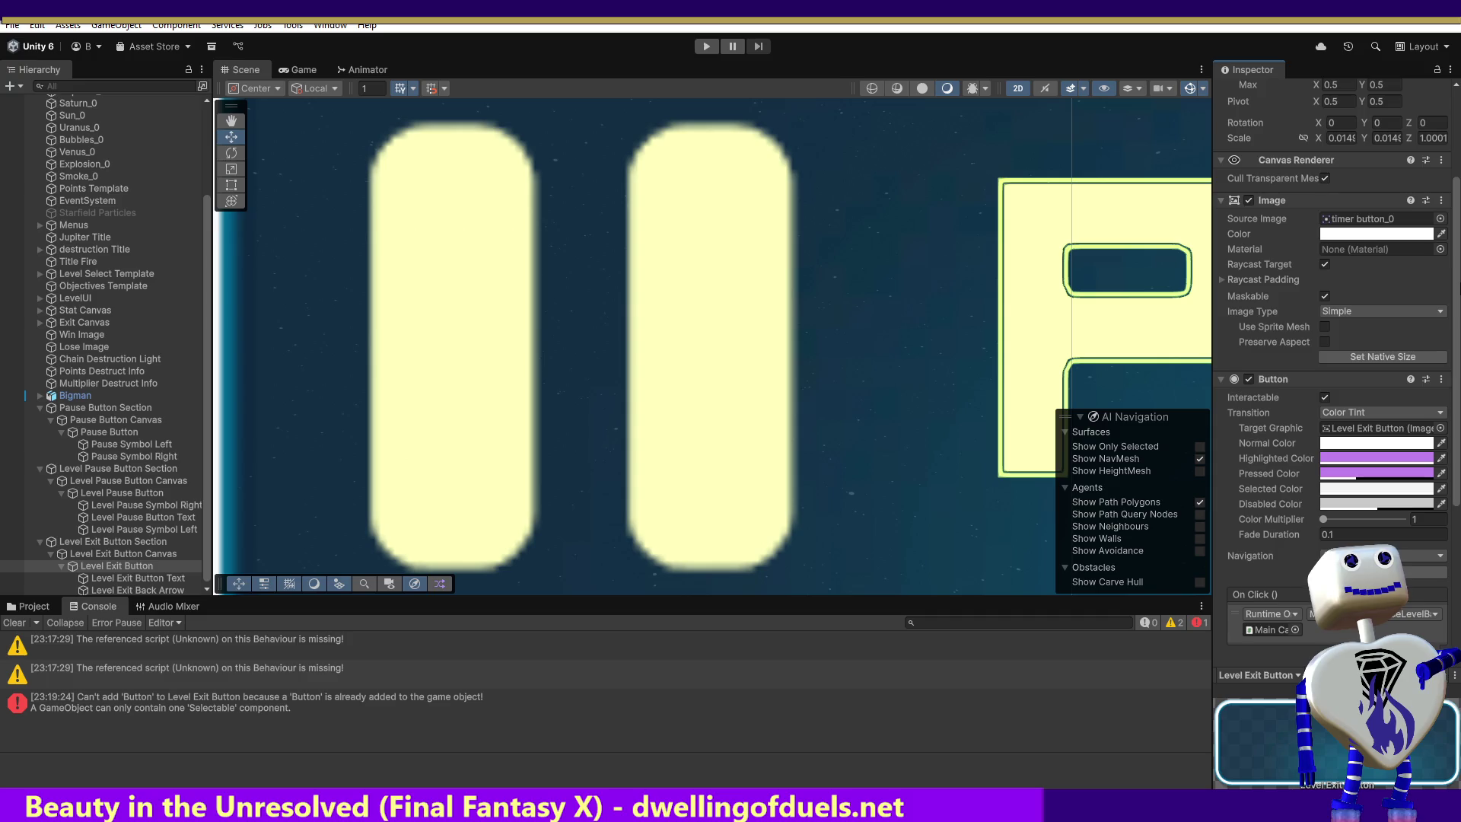
{"action": "scroll", "coordinate": [1332, 343], "scroll_direction": "up", "scroll_amount": 2}
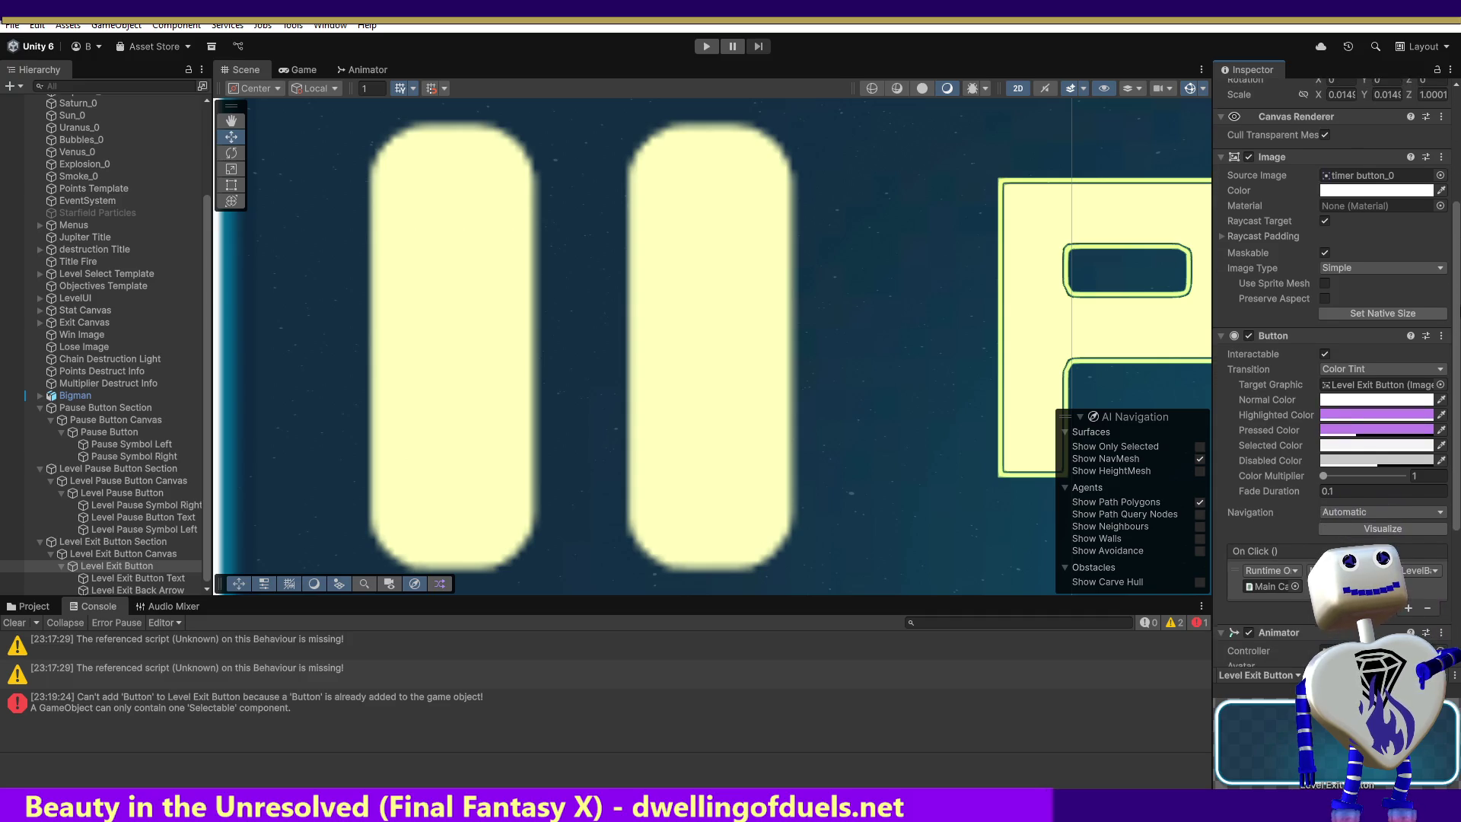
{"action": "scroll", "coordinate": [1331, 342], "scroll_direction": "up", "scroll_amount": 2}
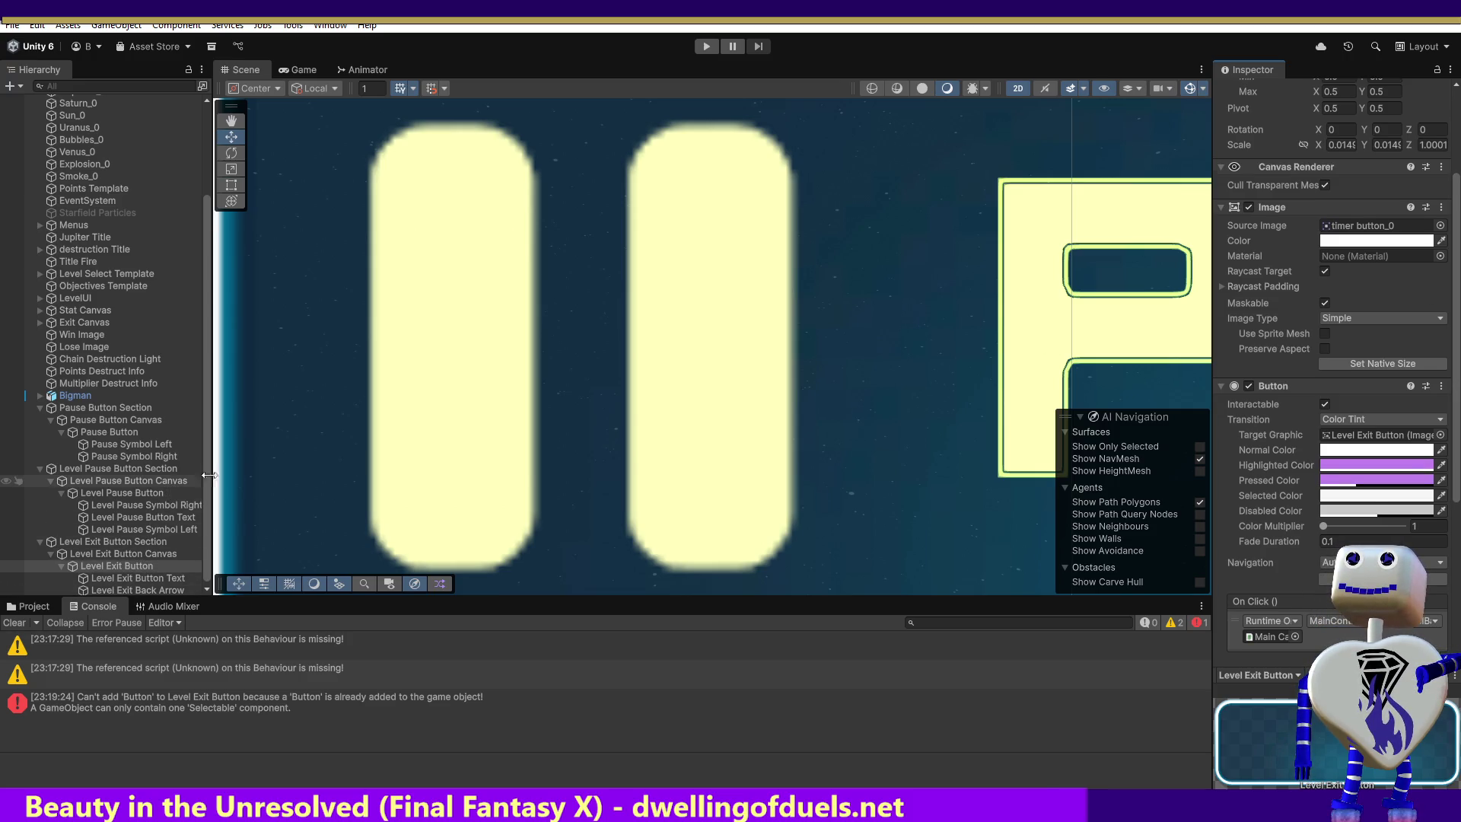
Replace the existing Button with a fresh paste and open the Target Graphic picker.
{"action": "left_click", "coordinate": [1440, 386]}
{"action": "left_click", "coordinate": [1355, 424]}
{"action": "left_click", "coordinate": [1439, 413]}
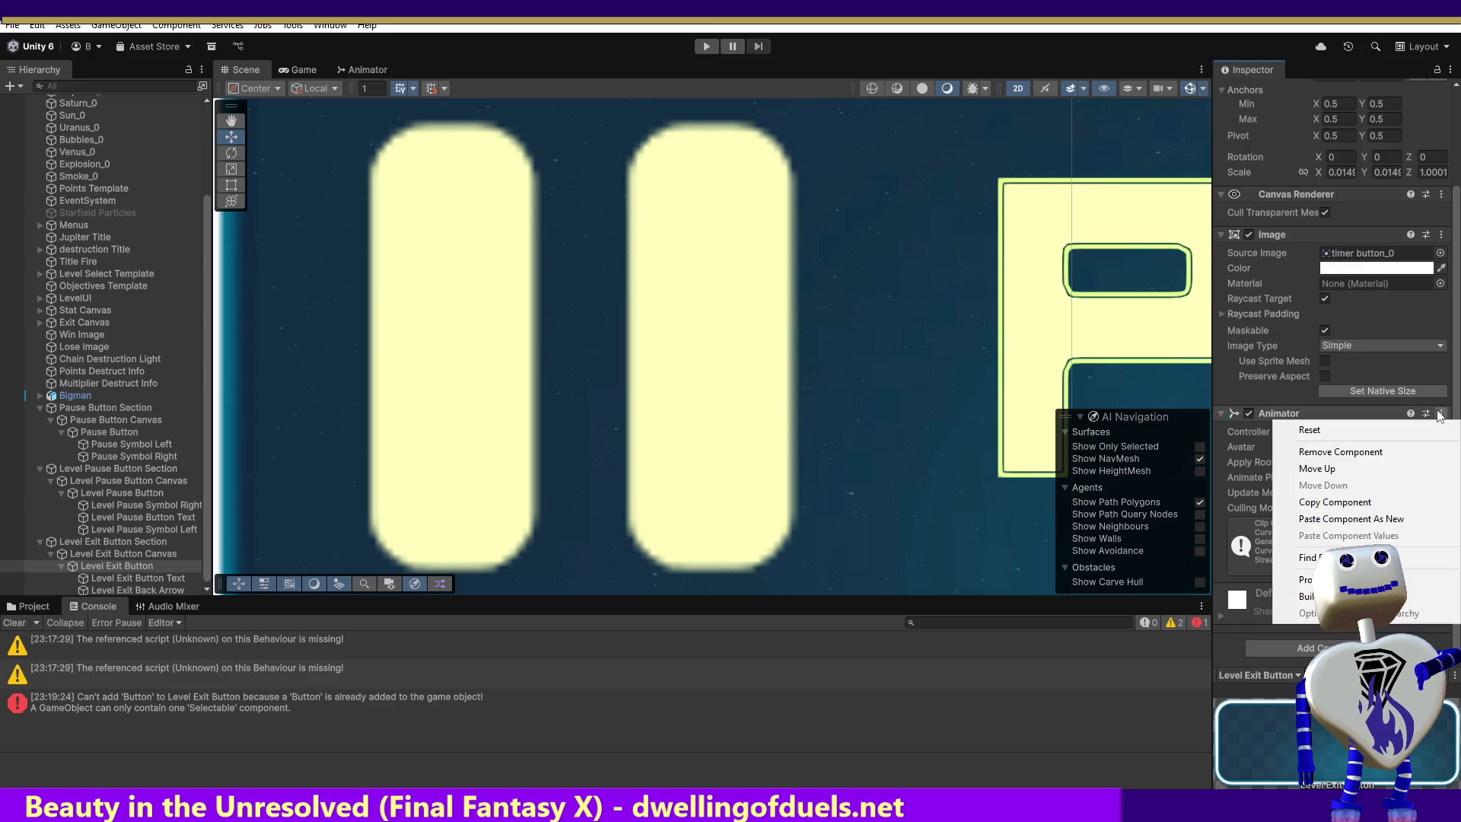
{"action": "left_click", "coordinate": [1375, 518]}
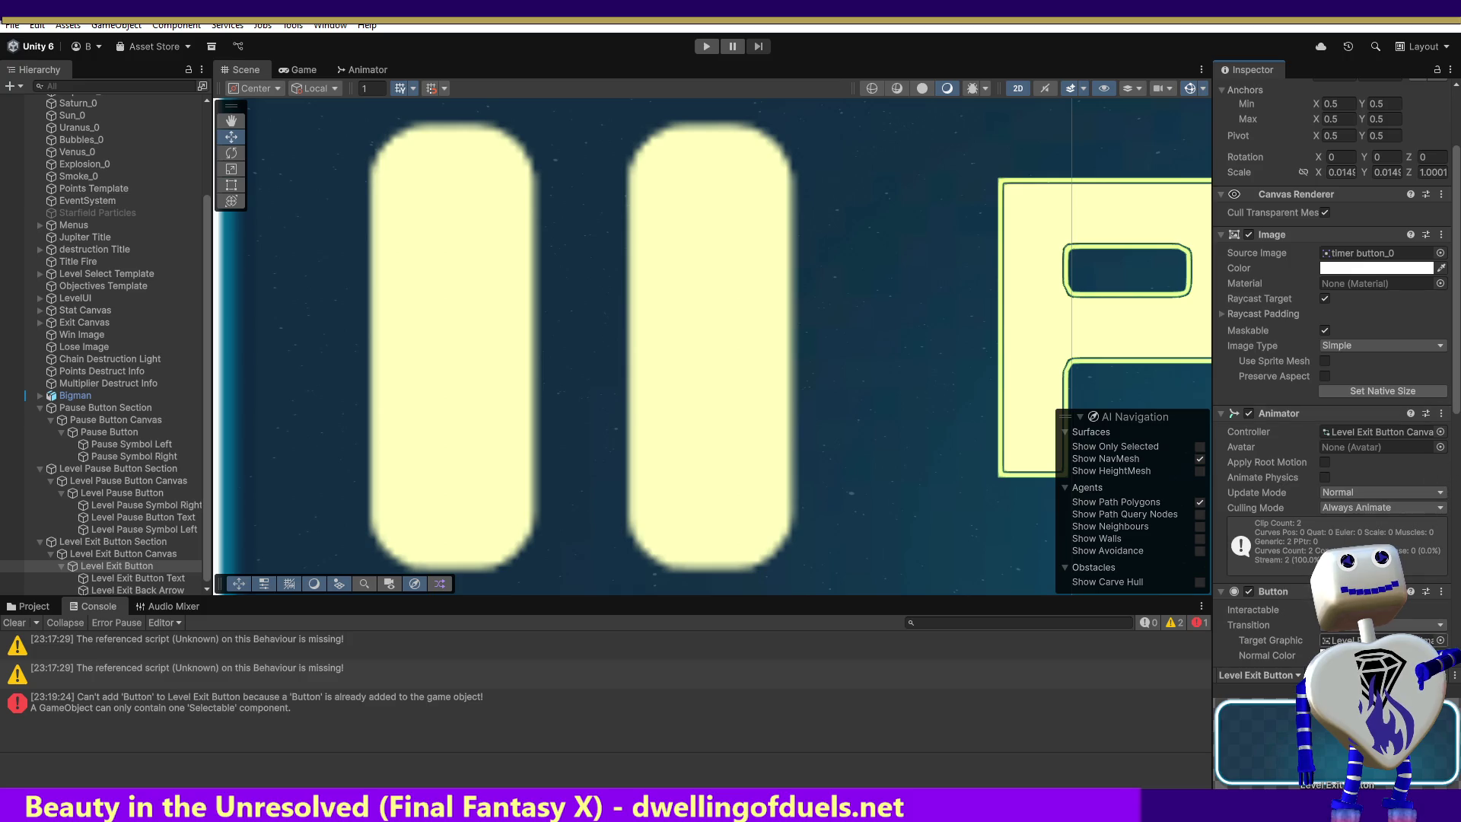
{"action": "left_click", "coordinate": [1438, 641]}
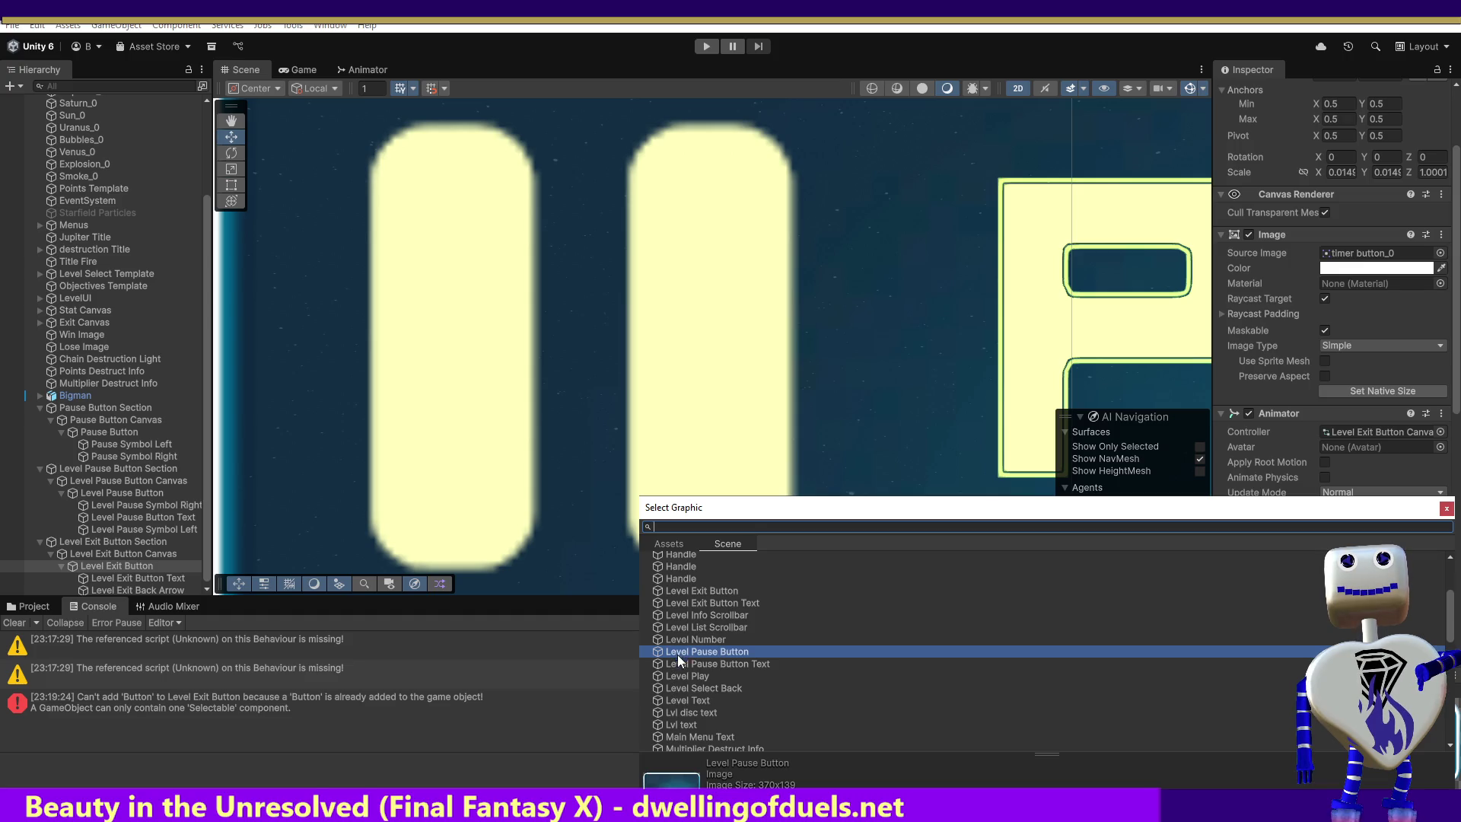
Set Level Exit Button as its own target graphic and review the copied On Click events.
{"action": "double_click", "coordinate": [694, 586]}
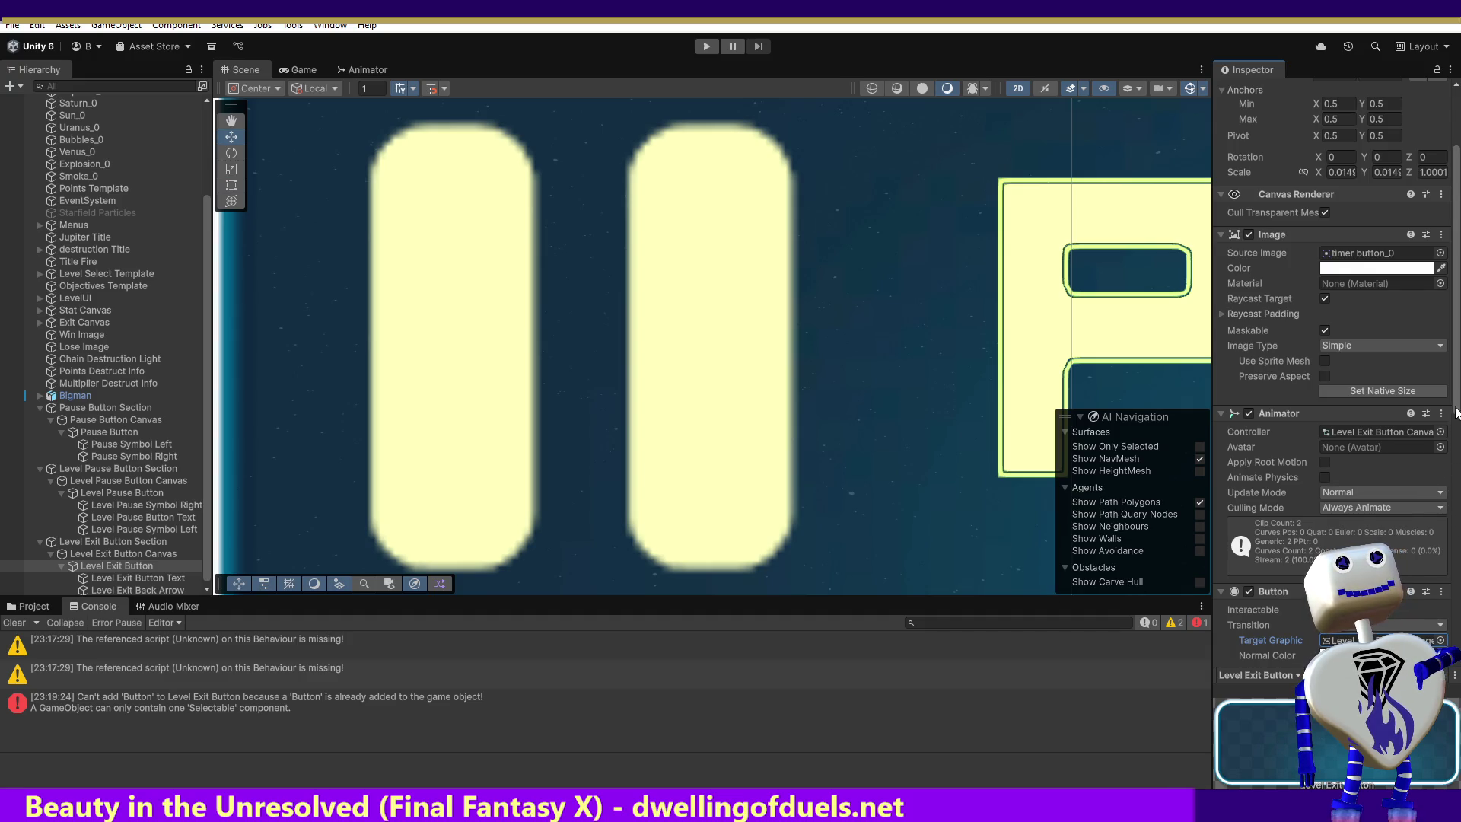
{"action": "scroll", "coordinate": [1454, 496], "scroll_direction": "down", "scroll_amount": 5}
{"action": "left_click_drag", "start_coordinate": [1454, 496], "coordinate": [1454, 648]}
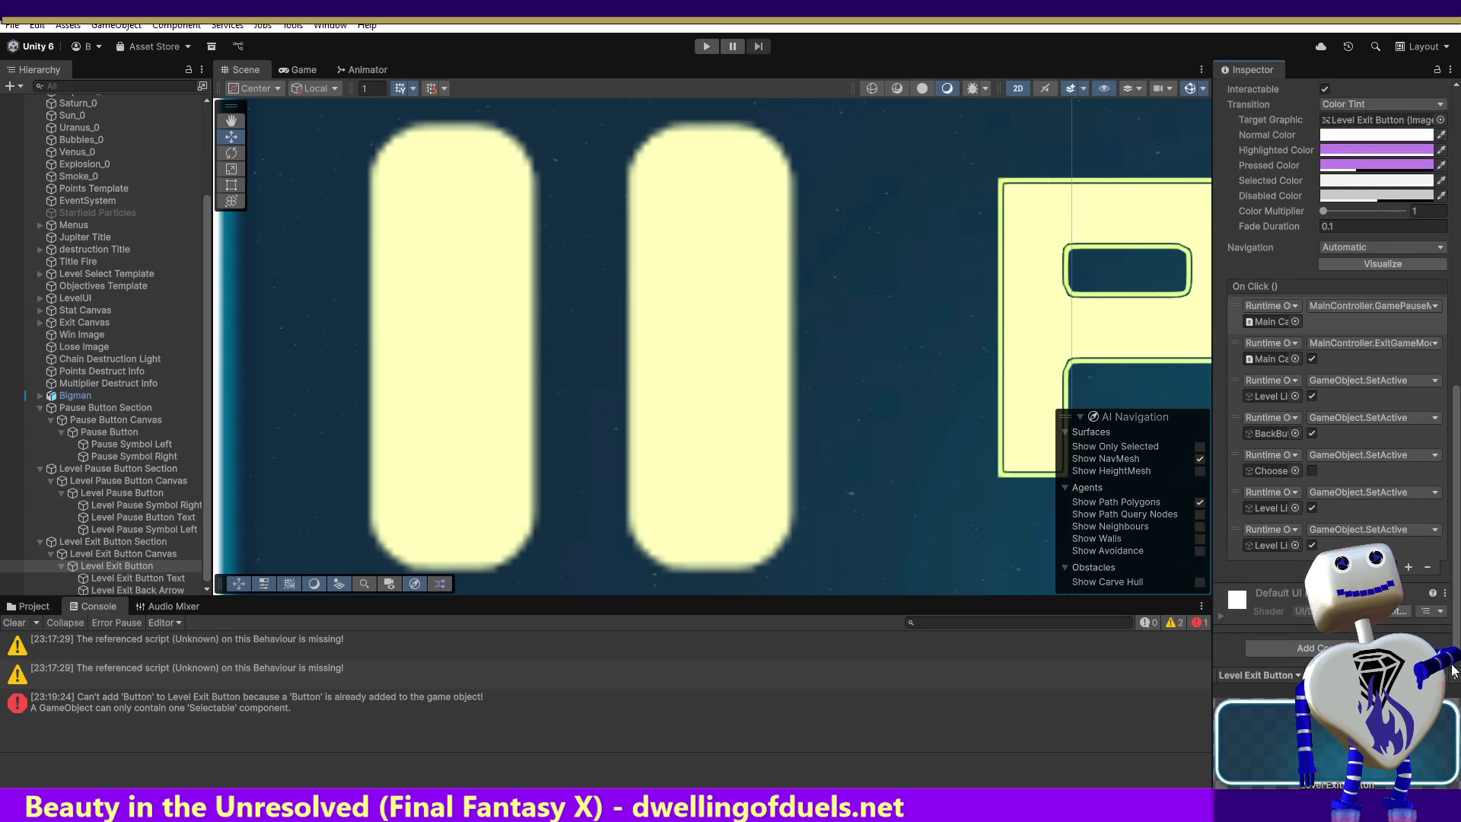
{"action": "scroll", "coordinate": [1453, 671], "scroll_direction": "up", "scroll_amount": 2}
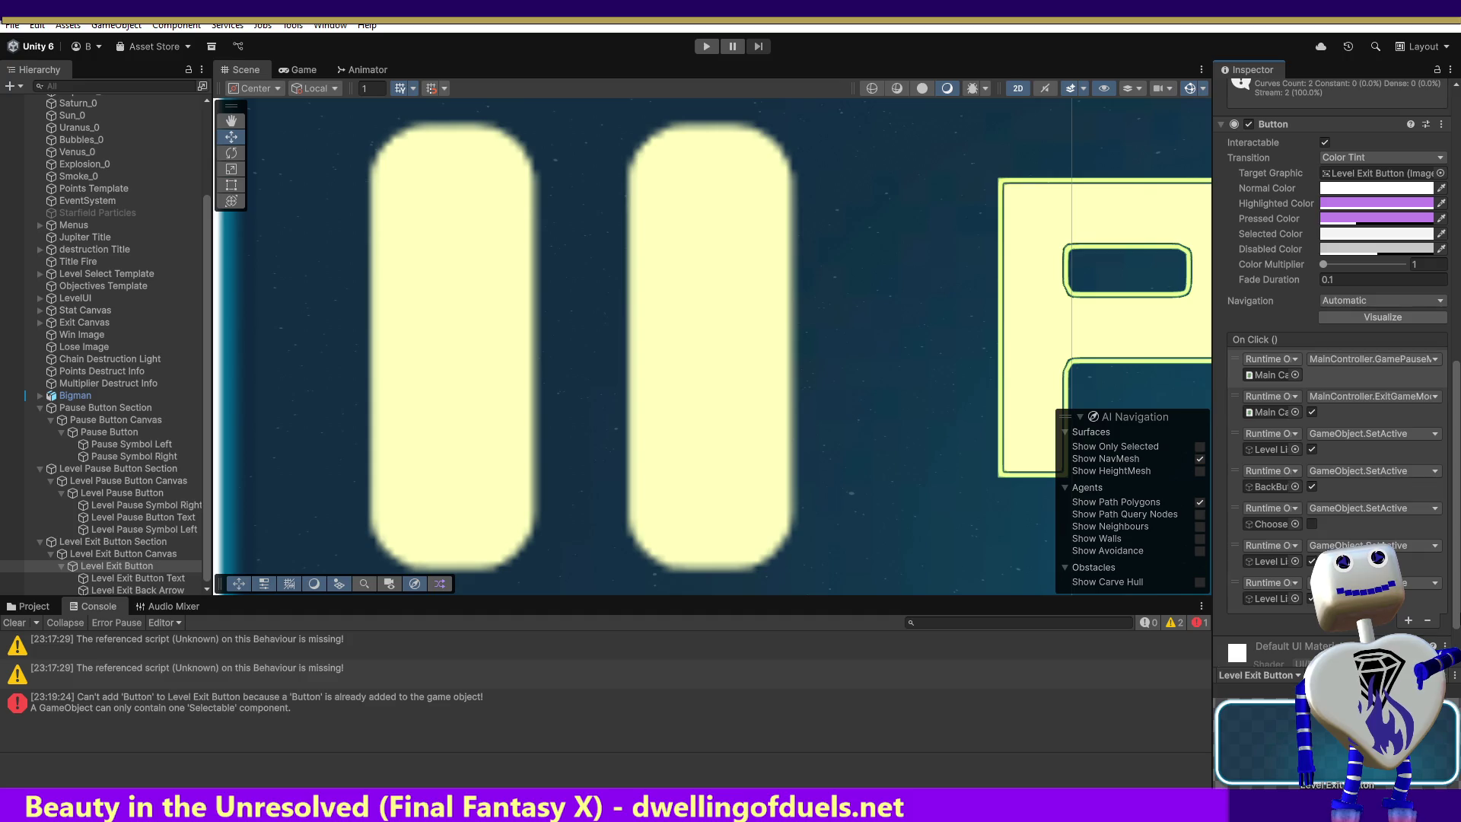
{"action": "scroll", "coordinate": [1335, 381], "scroll_direction": "up", "scroll_amount": 2}
{"action": "scroll", "coordinate": [1337, 331], "scroll_direction": "up", "scroll_amount": 2}
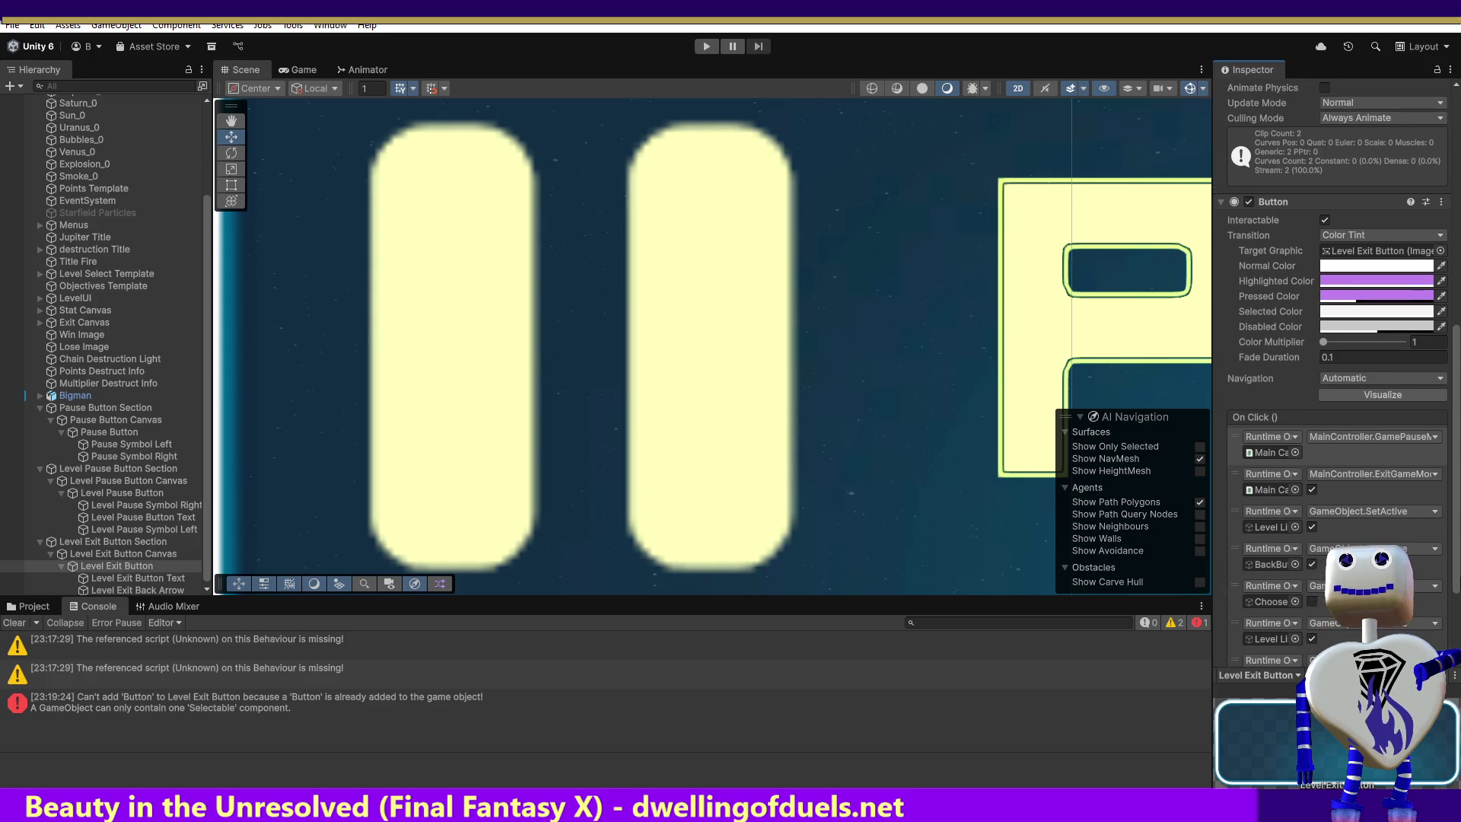
{"action": "scroll", "coordinate": [1335, 342], "scroll_direction": "up", "scroll_amount": 1}
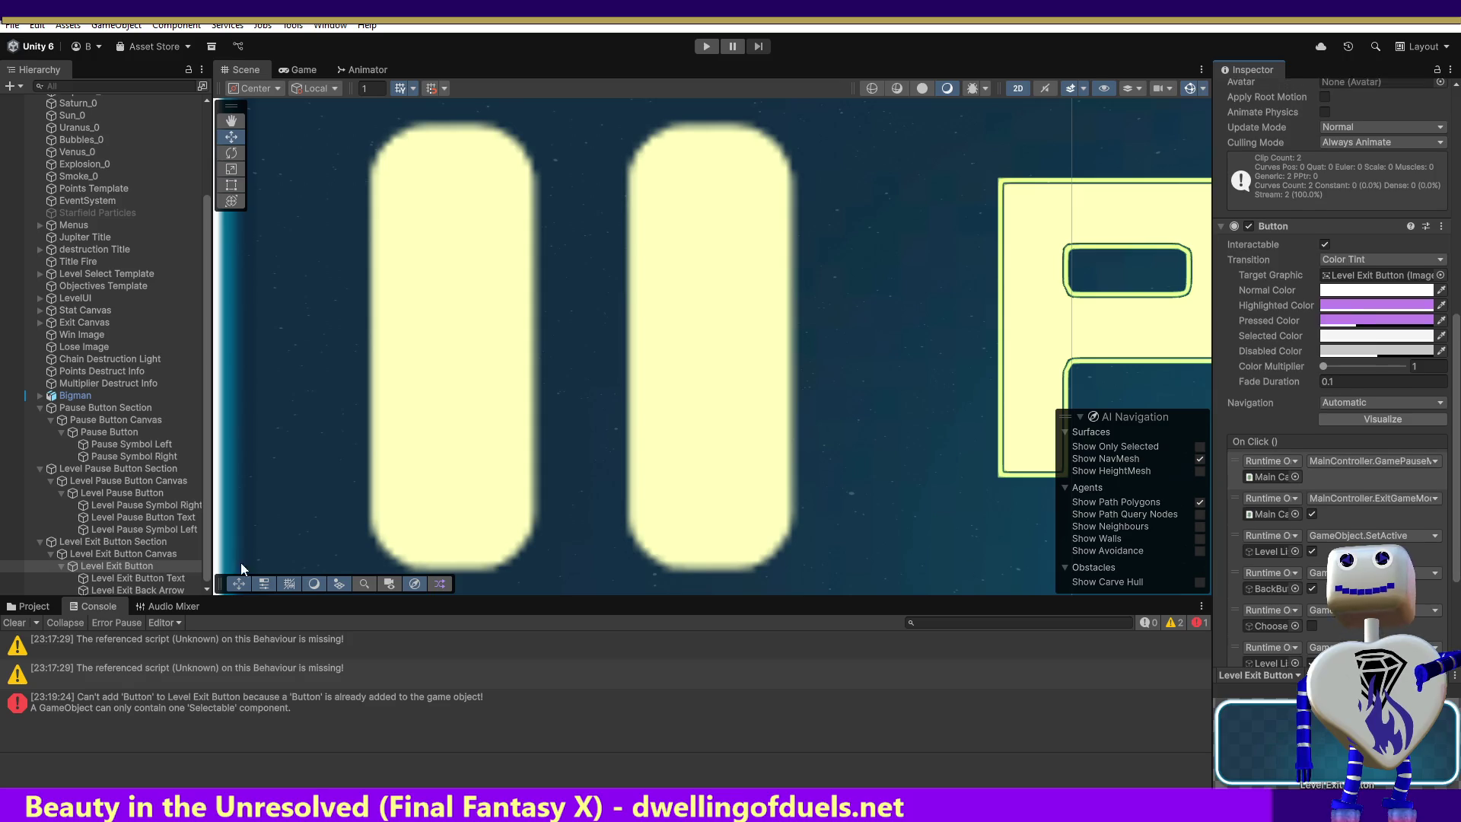
{"action": "left_click", "coordinate": [149, 477]}
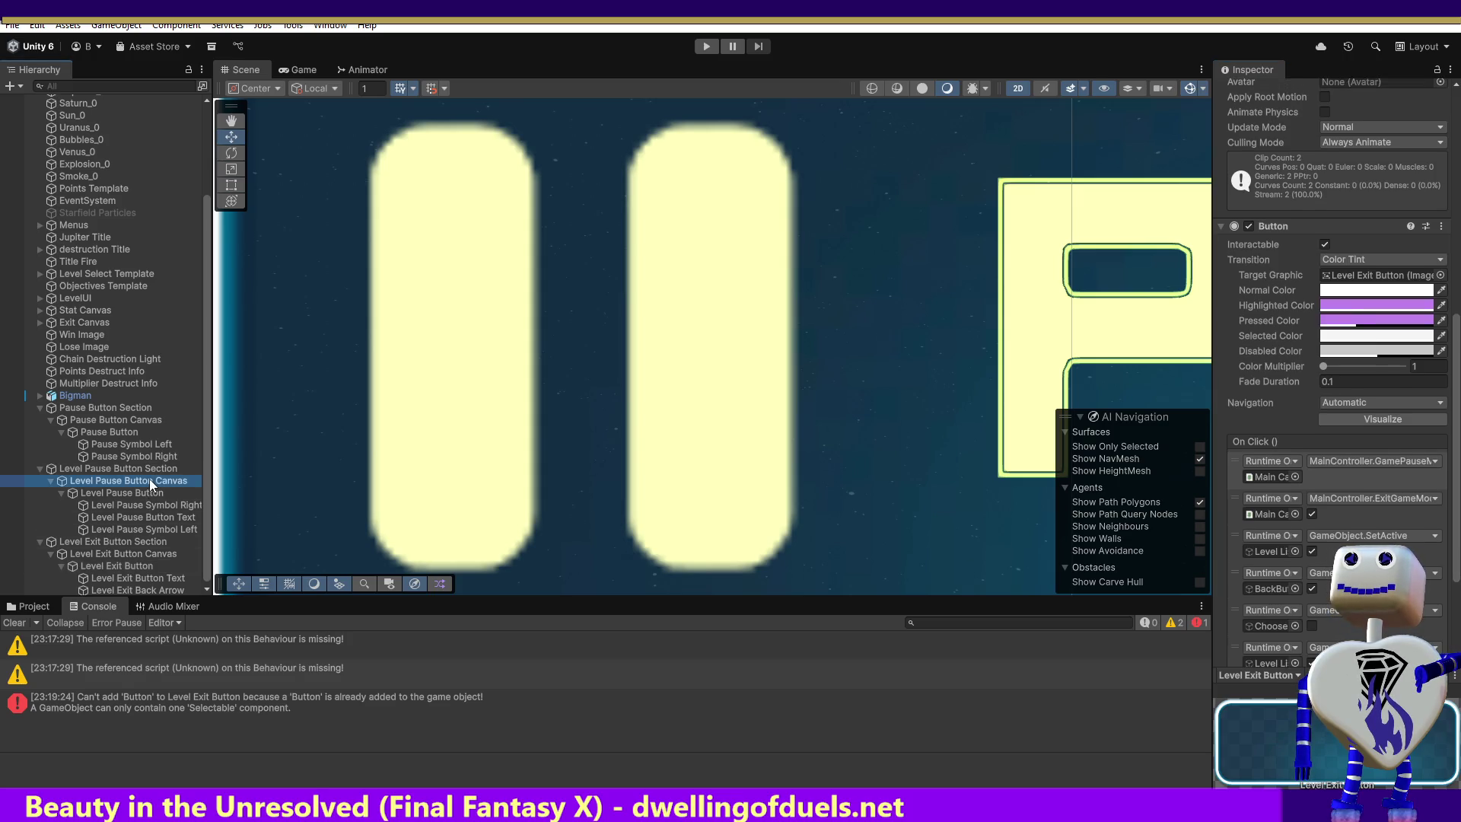
Remove the GamePause click action from the Level Pause Button.
{"action": "left_click", "coordinate": [144, 494]}
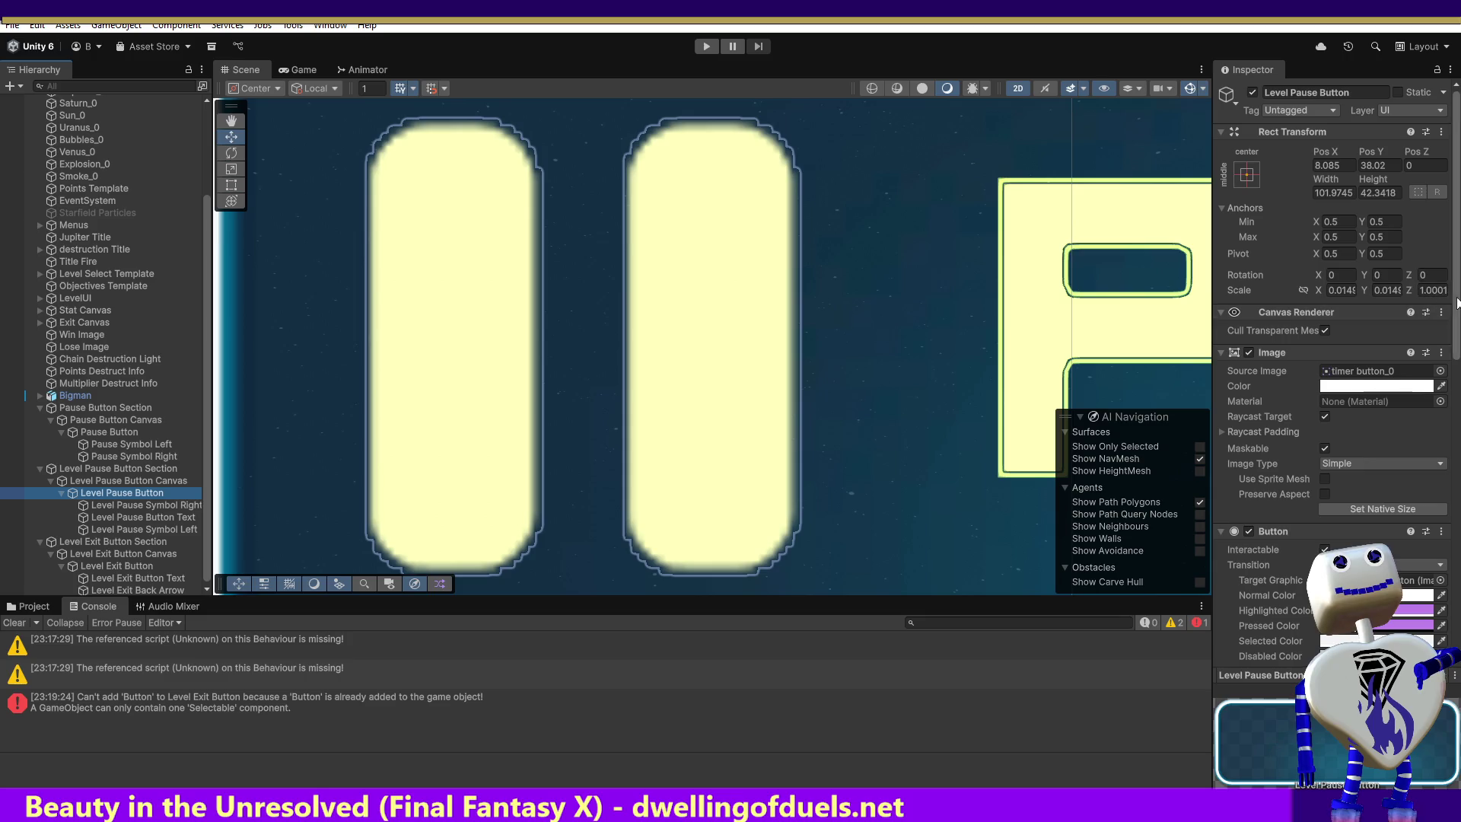
{"action": "scroll", "coordinate": [1335, 342], "scroll_direction": "down", "scroll_amount": 15}
{"action": "left_click_drag", "start_coordinate": [1454, 456], "coordinate": [1455, 458]}
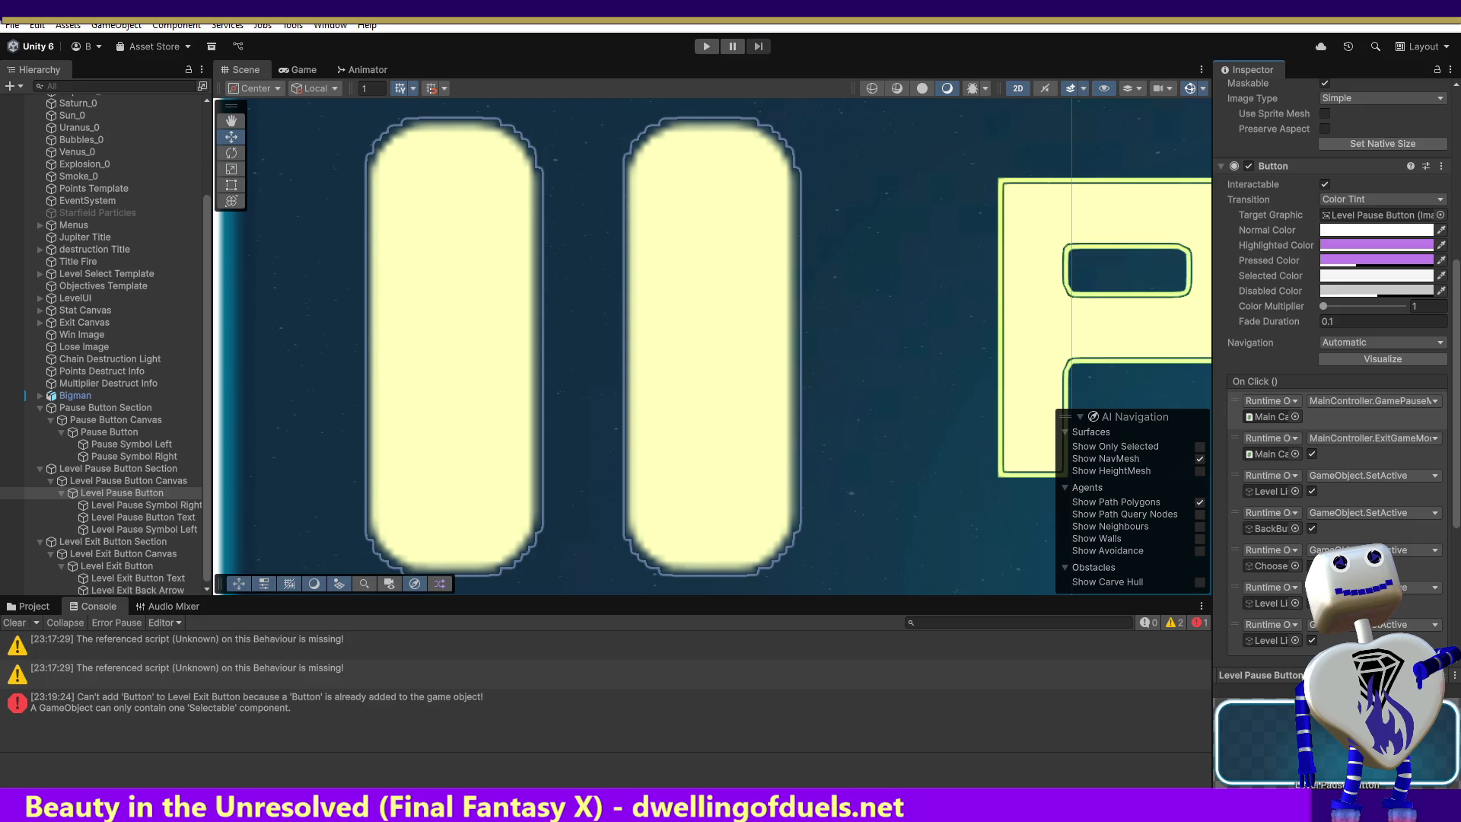
{"action": "left_click", "coordinate": [1234, 403]}
{"action": "left_click", "coordinate": [1428, 623]}
{"action": "left_click", "coordinate": [368, 69]}
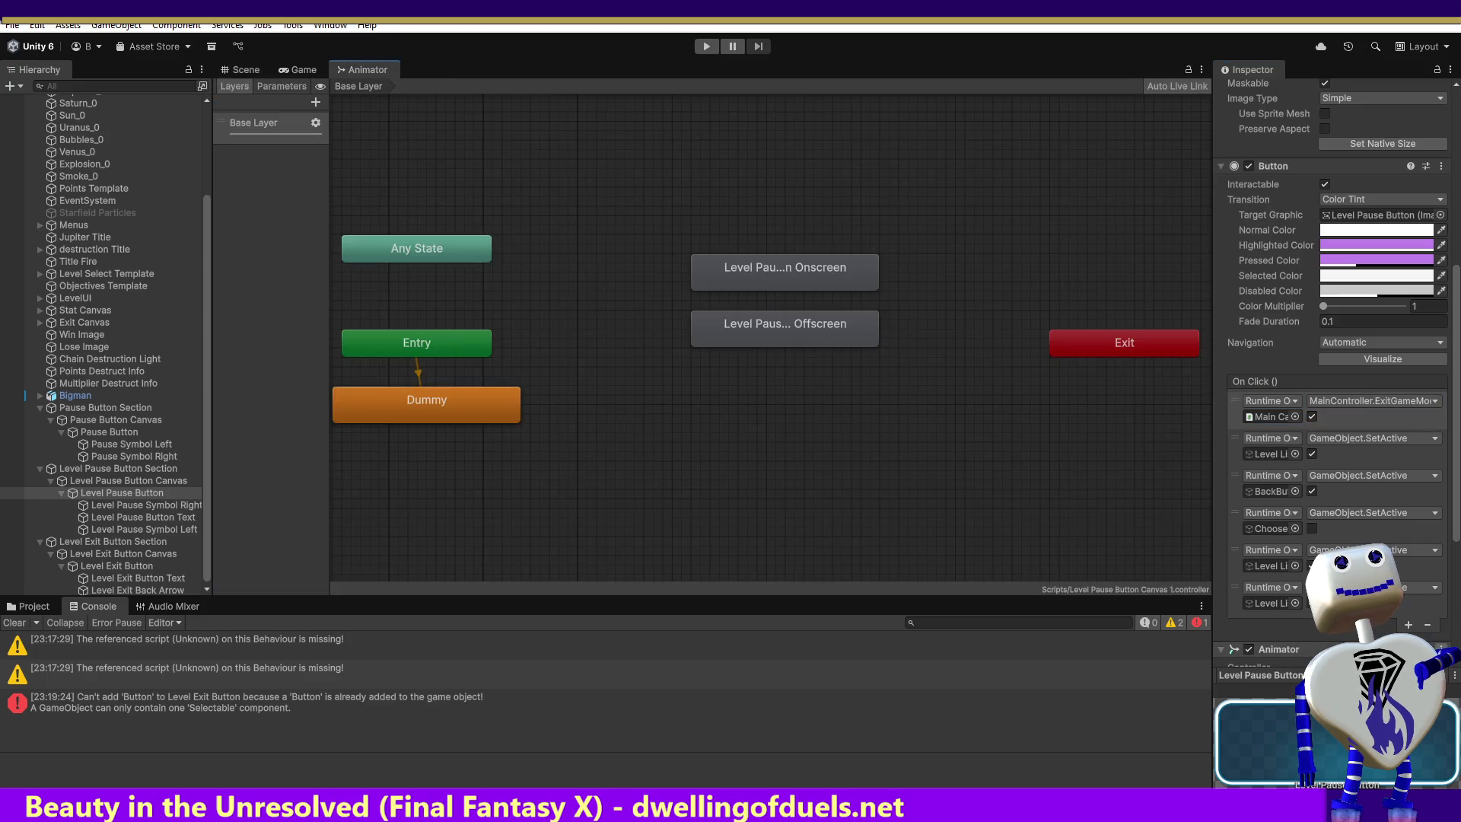
{"action": "key", "text": "ctrl+z"}
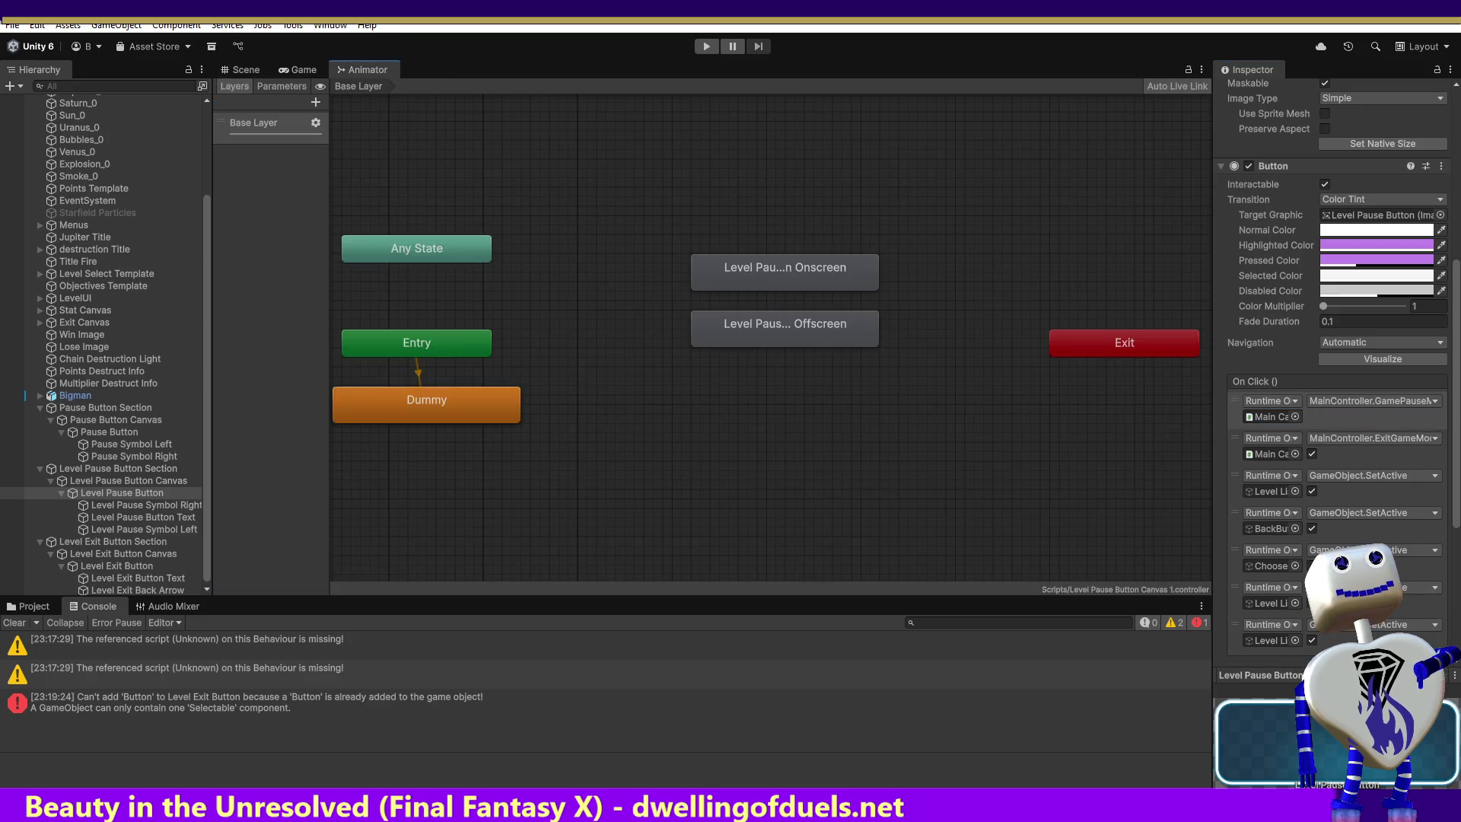
{"action": "key", "text": "ctrl+y"}
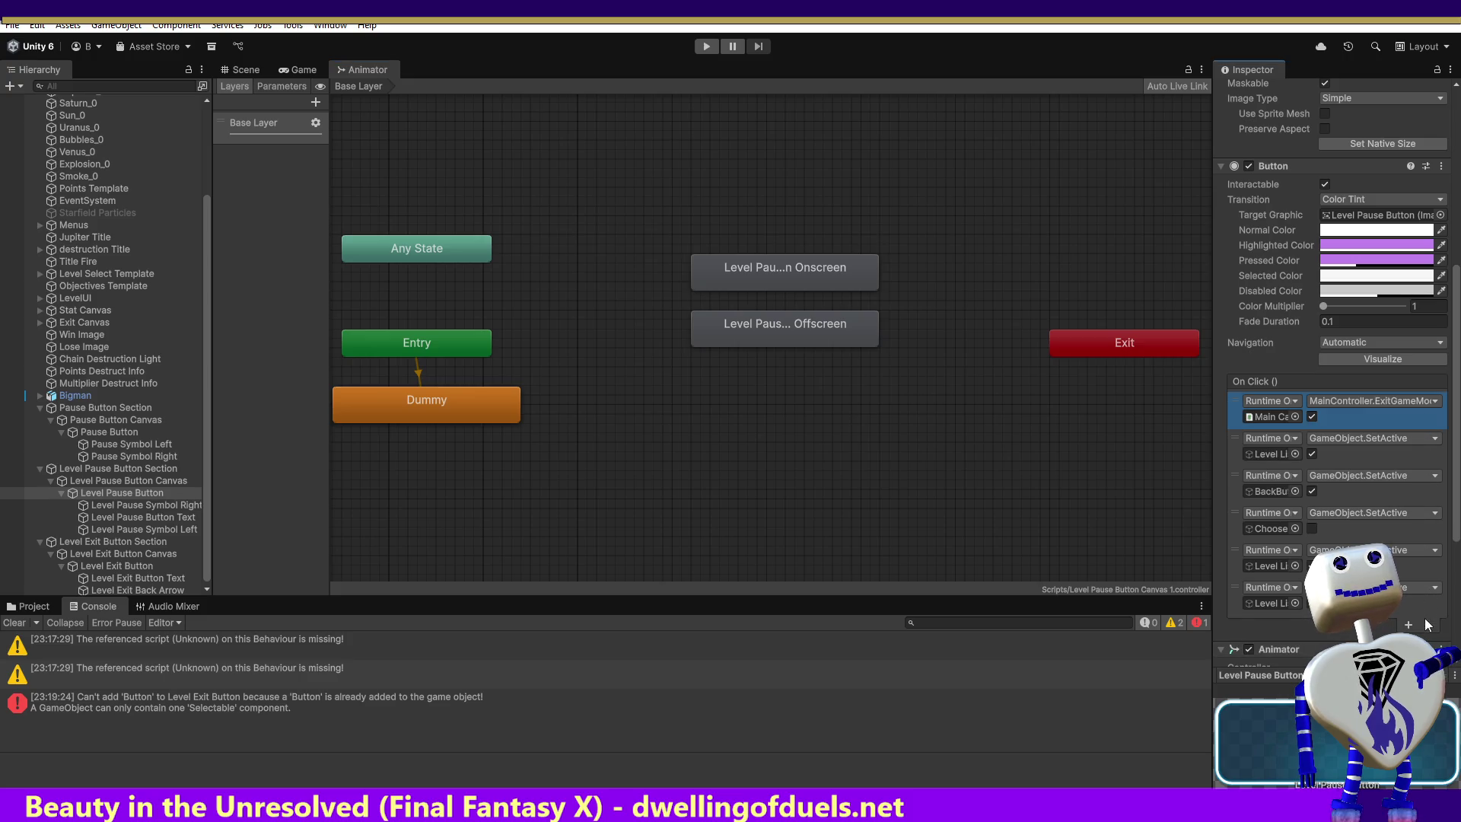
Remove the remaining click actions, including ExitGameMode, and add one empty On Click entry.
{"action": "left_click", "coordinate": [1427, 624]}
{"action": "left_click", "coordinate": [1428, 587]}
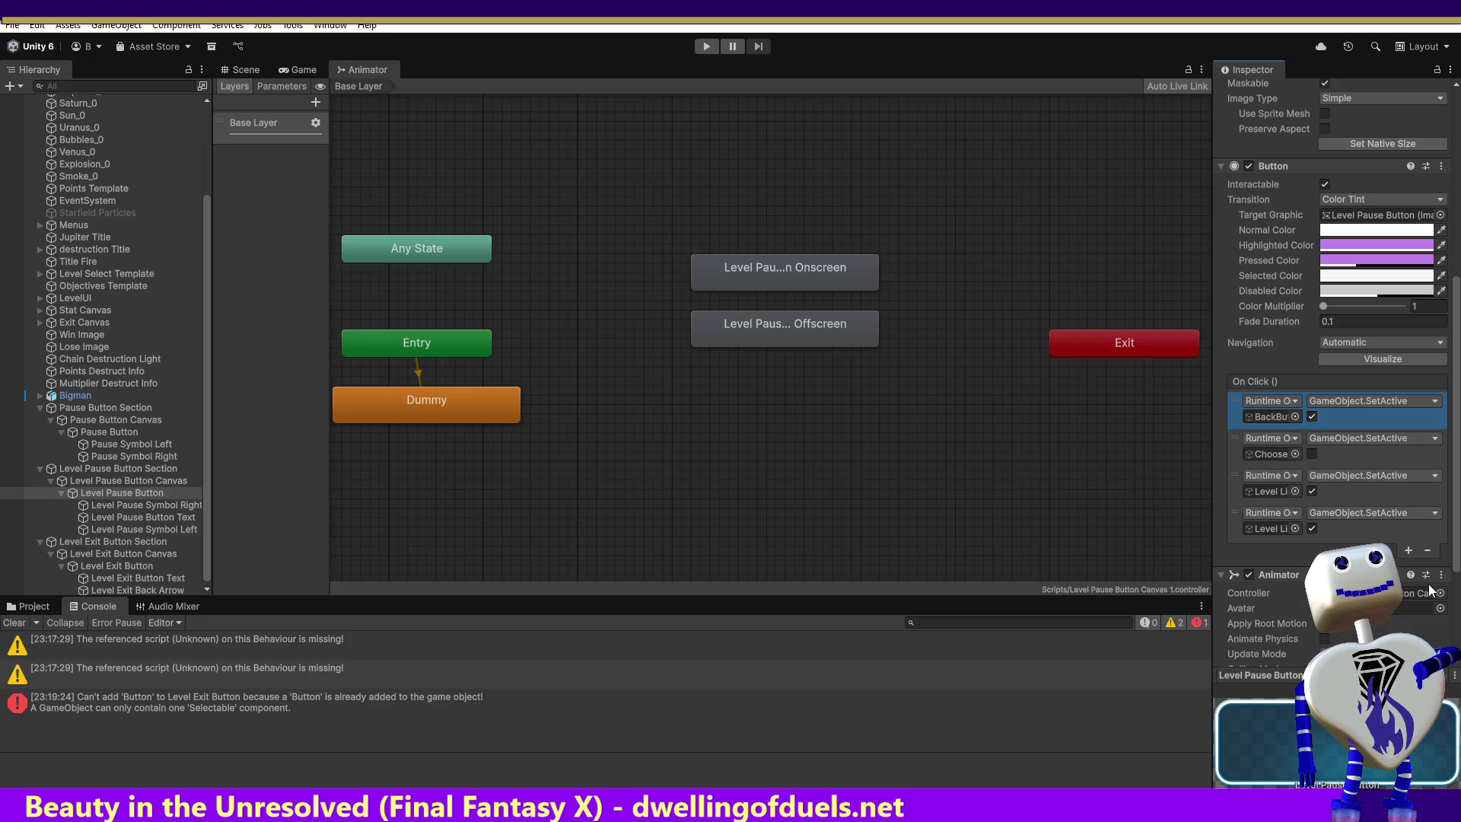
{"action": "left_click", "coordinate": [1428, 551]}
{"action": "left_click", "coordinate": [1427, 512]}
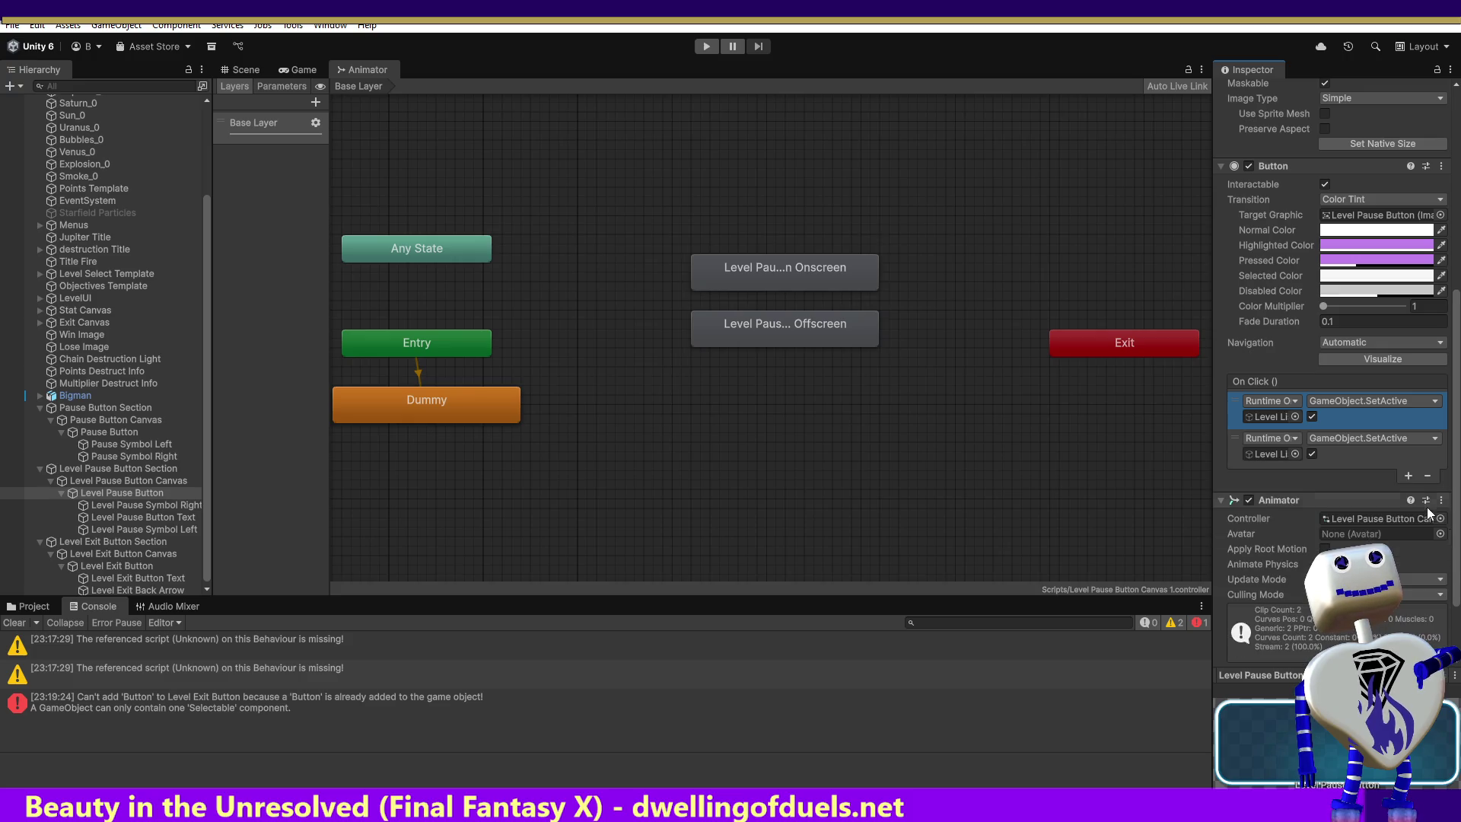
{"action": "left_click", "coordinate": [1428, 476]}
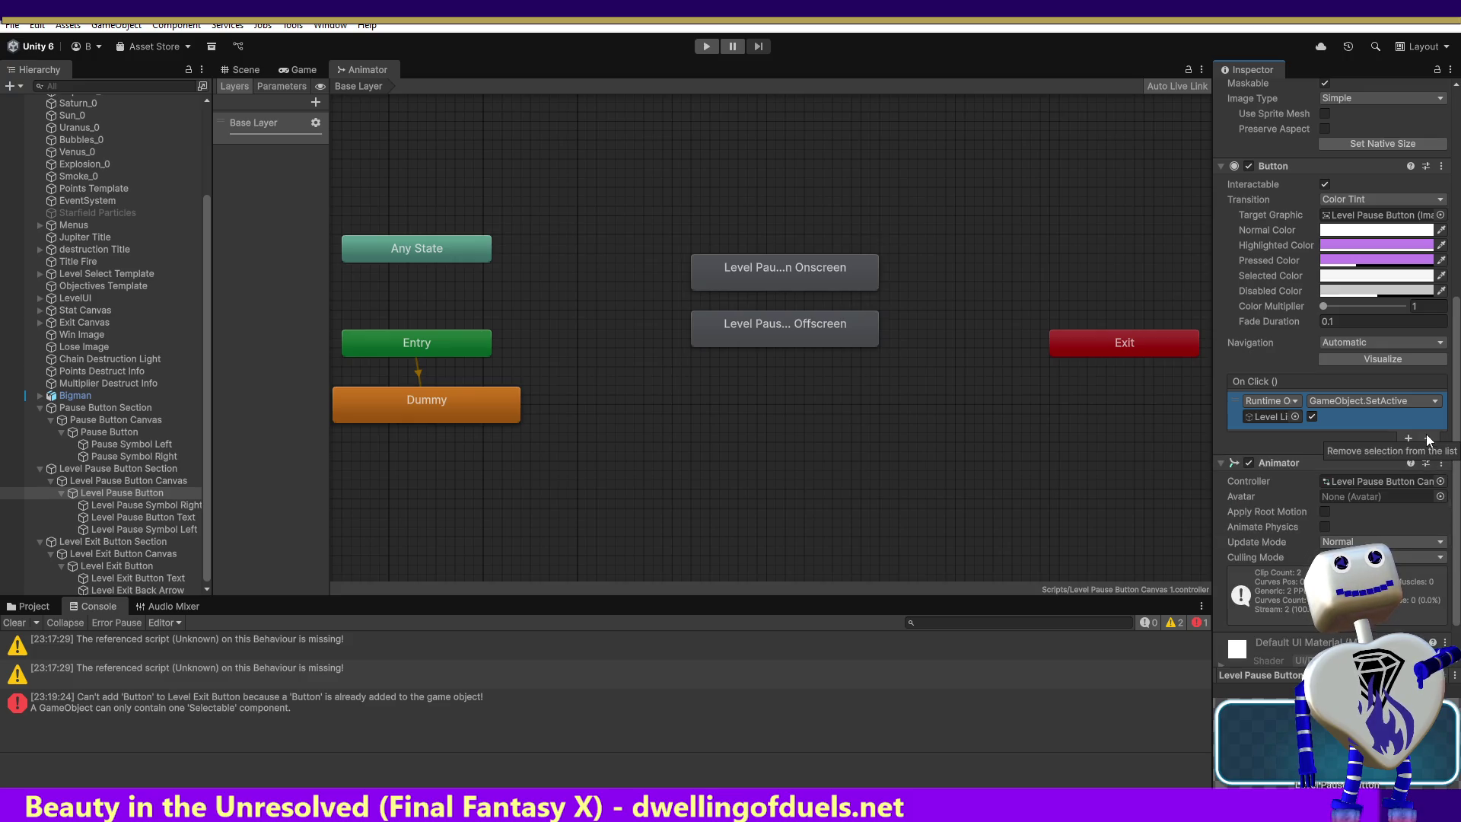
{"action": "left_click", "coordinate": [1427, 439]}
{"action": "left_click", "coordinate": [1407, 437]}
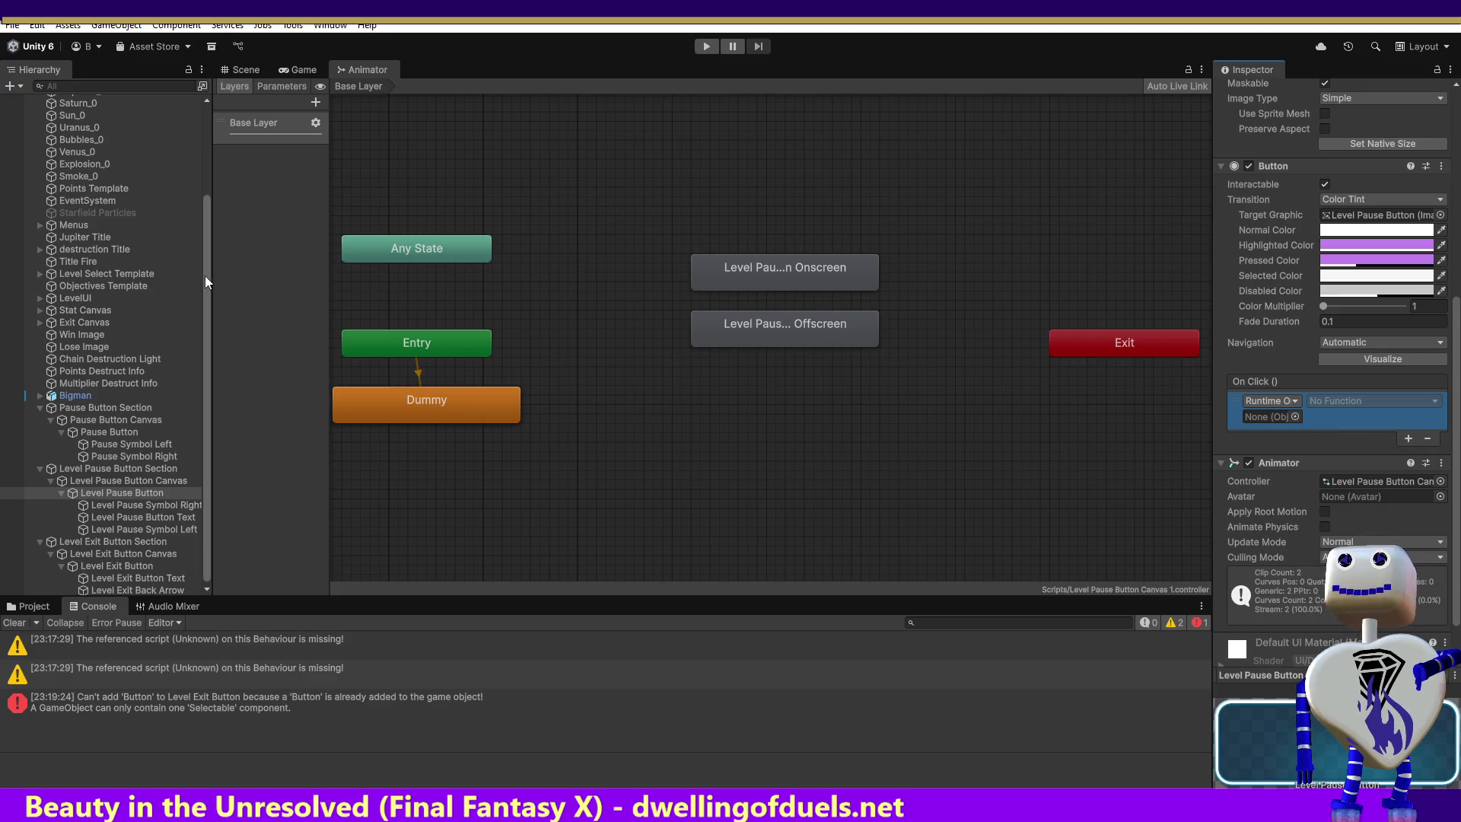
Point the Level Pause Button's click at Main Camera, calling MainController.PauseLevelSwitch.
{"action": "left_click_drag", "start_coordinate": [203, 258], "coordinate": [203, 171]}
{"action": "left_click_drag", "start_coordinate": [99, 114], "coordinate": [1267, 417]}
{"action": "left_click", "coordinate": [1390, 411]}
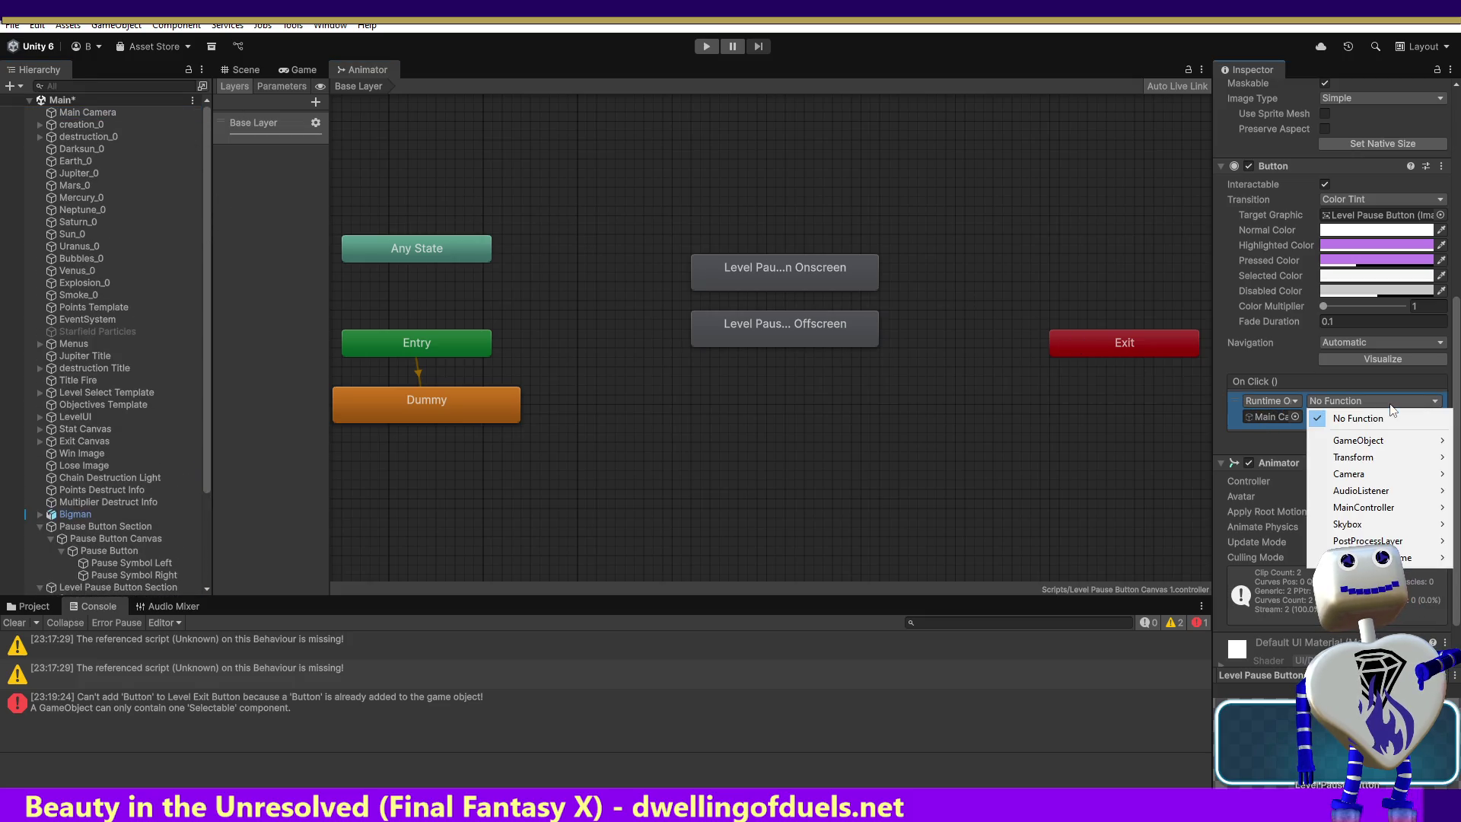
{"action": "mouse_move", "coordinate": [1417, 445]}
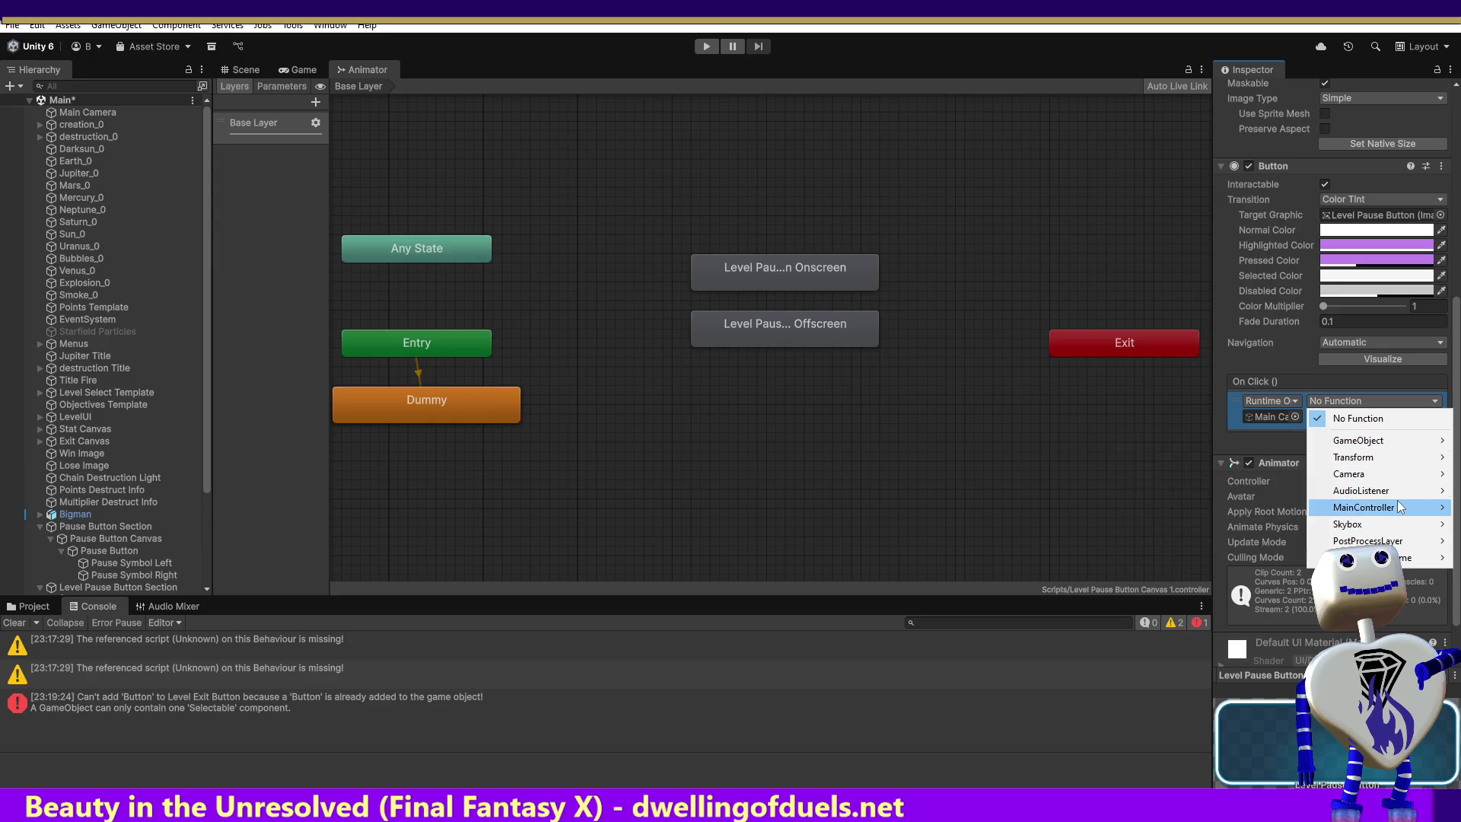
{"action": "mouse_move", "coordinate": [1400, 506]}
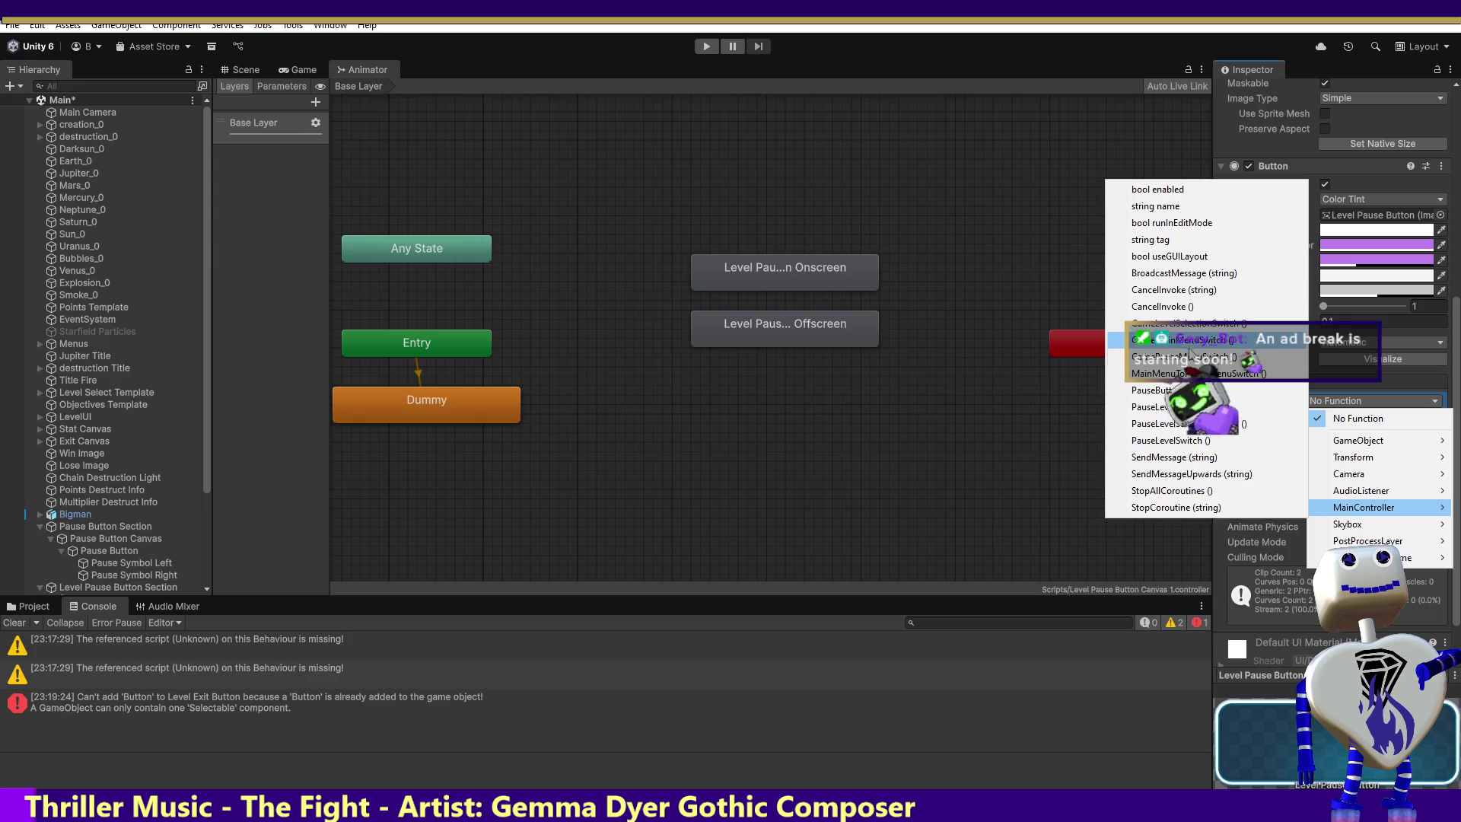
{"action": "left_click", "coordinate": [1189, 441]}
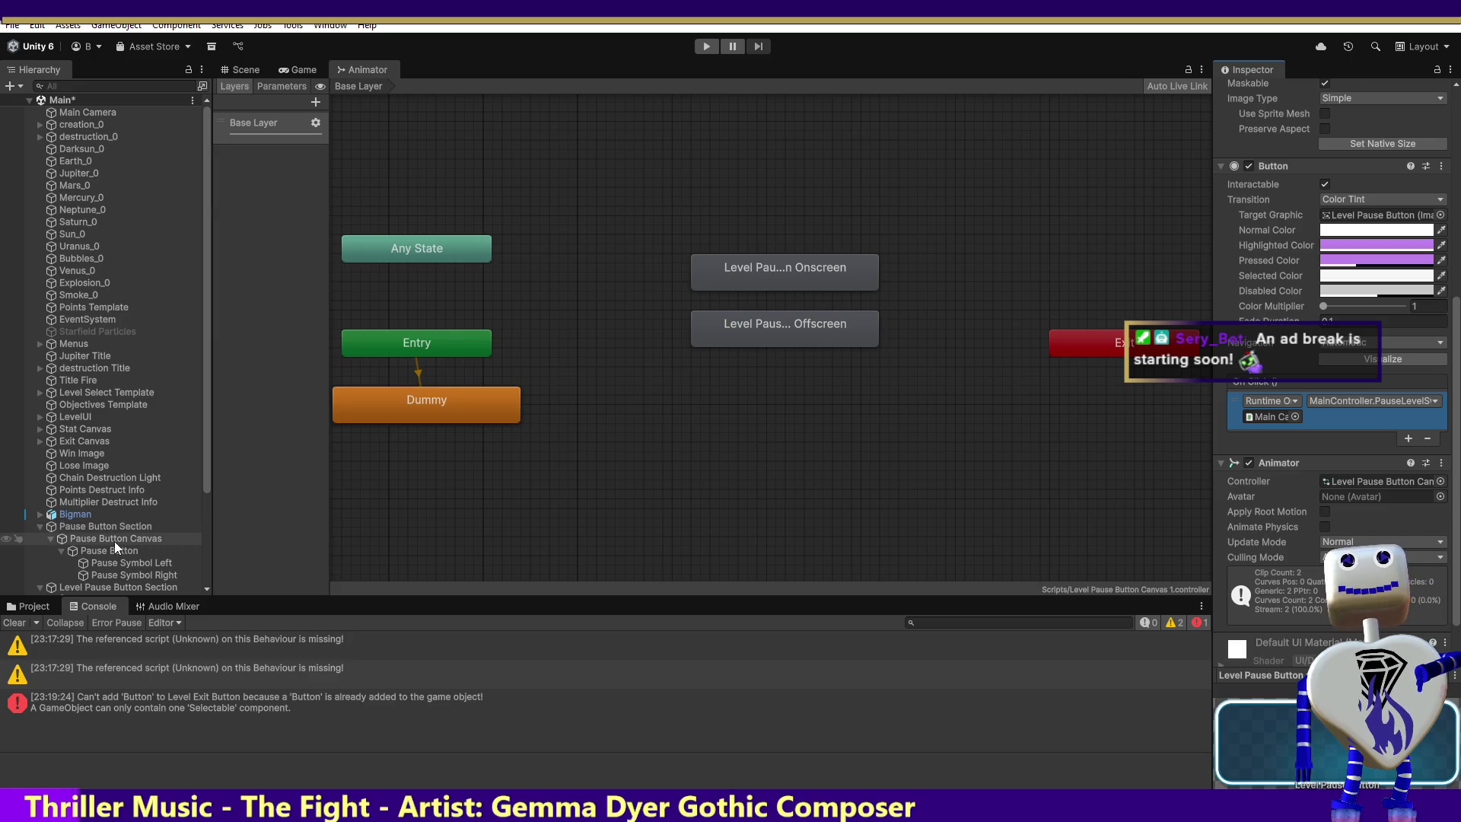
Compare against the Pause Button's On Click function and recheck the Level Pause Button's setup.
{"action": "left_click_drag", "start_coordinate": [206, 473], "coordinate": [203, 543]}
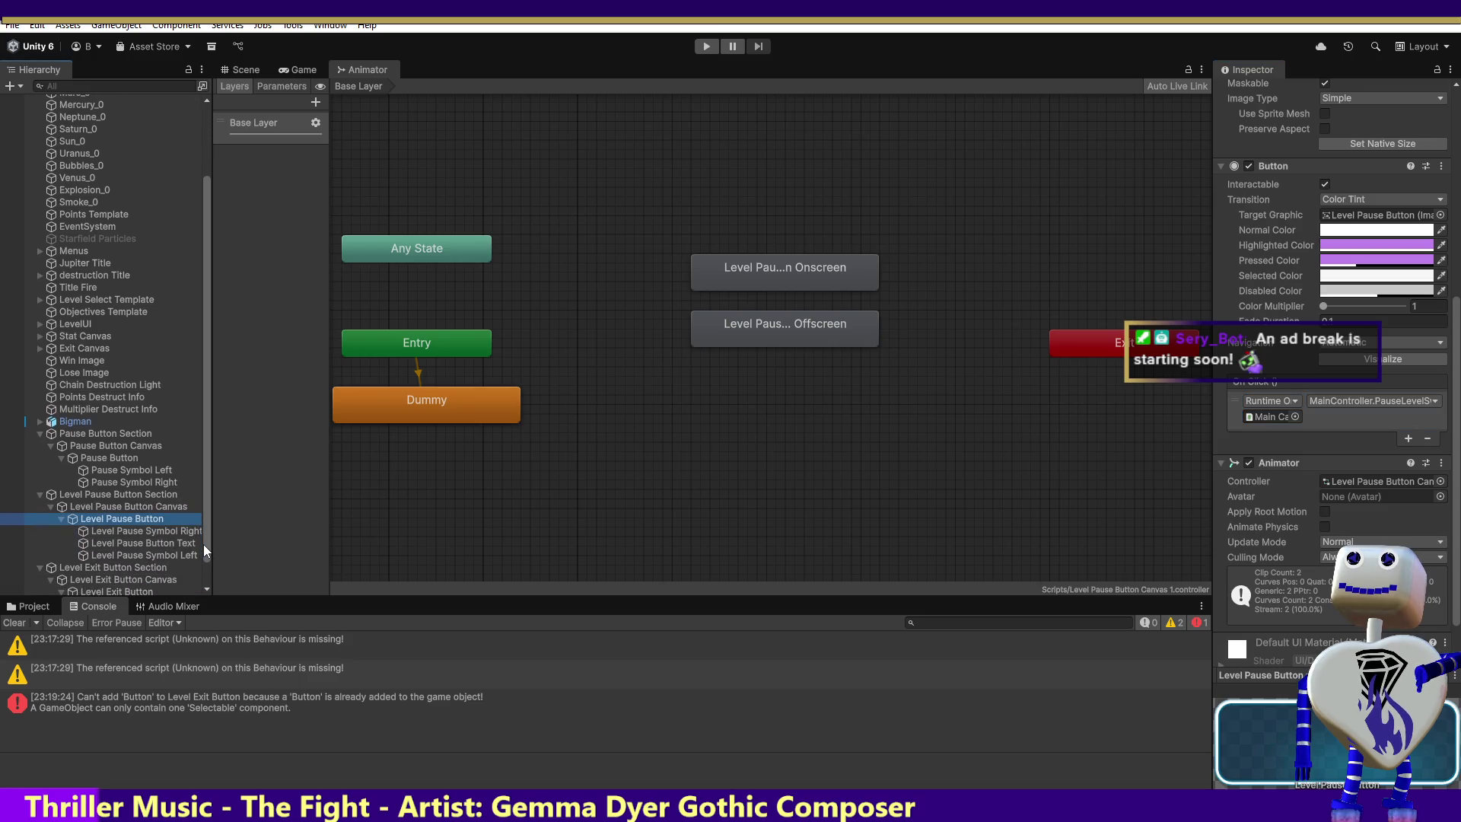
{"action": "left_click", "coordinate": [114, 458]}
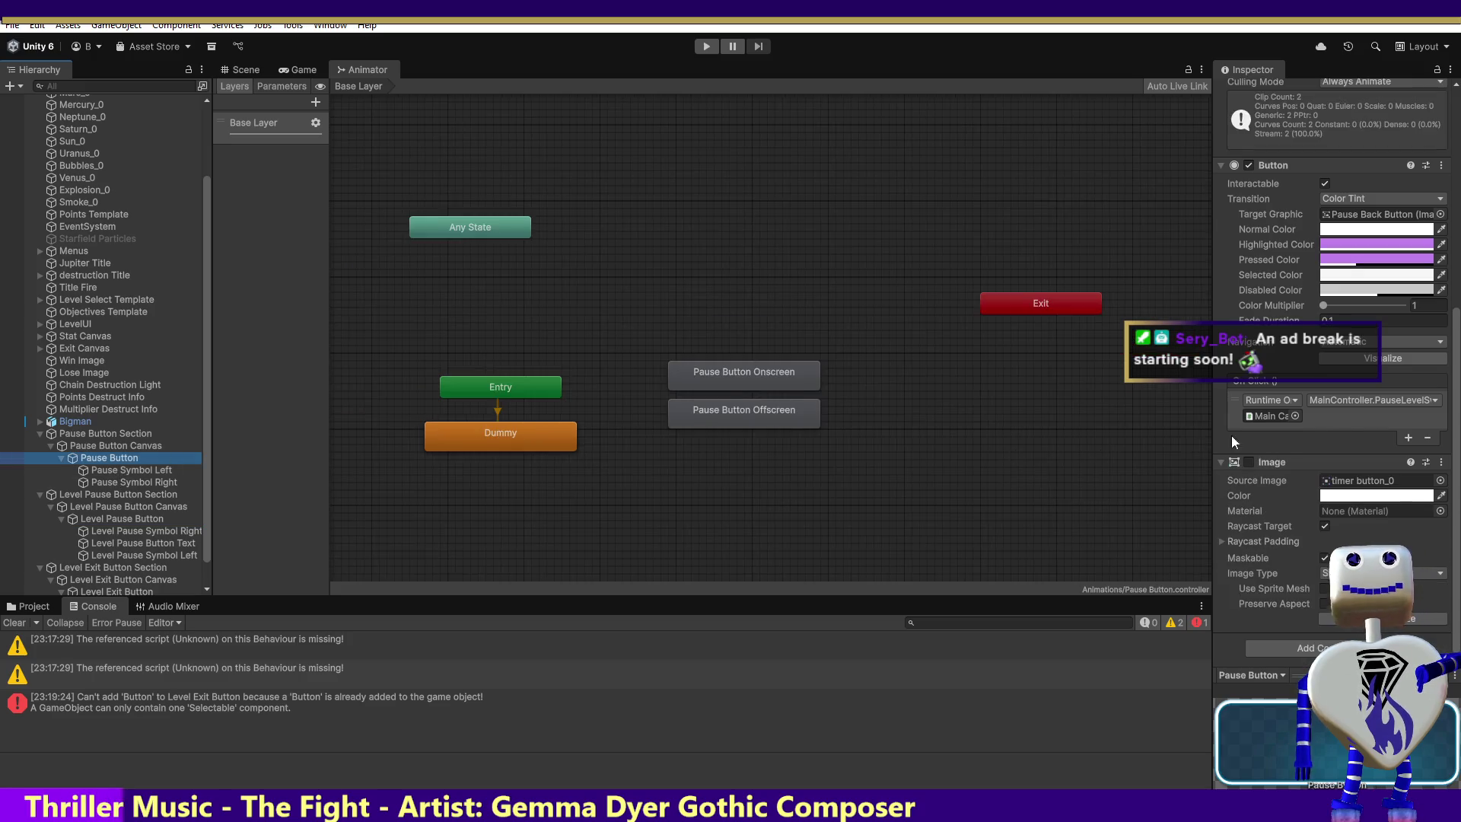
{"action": "left_click", "coordinate": [1421, 398]}
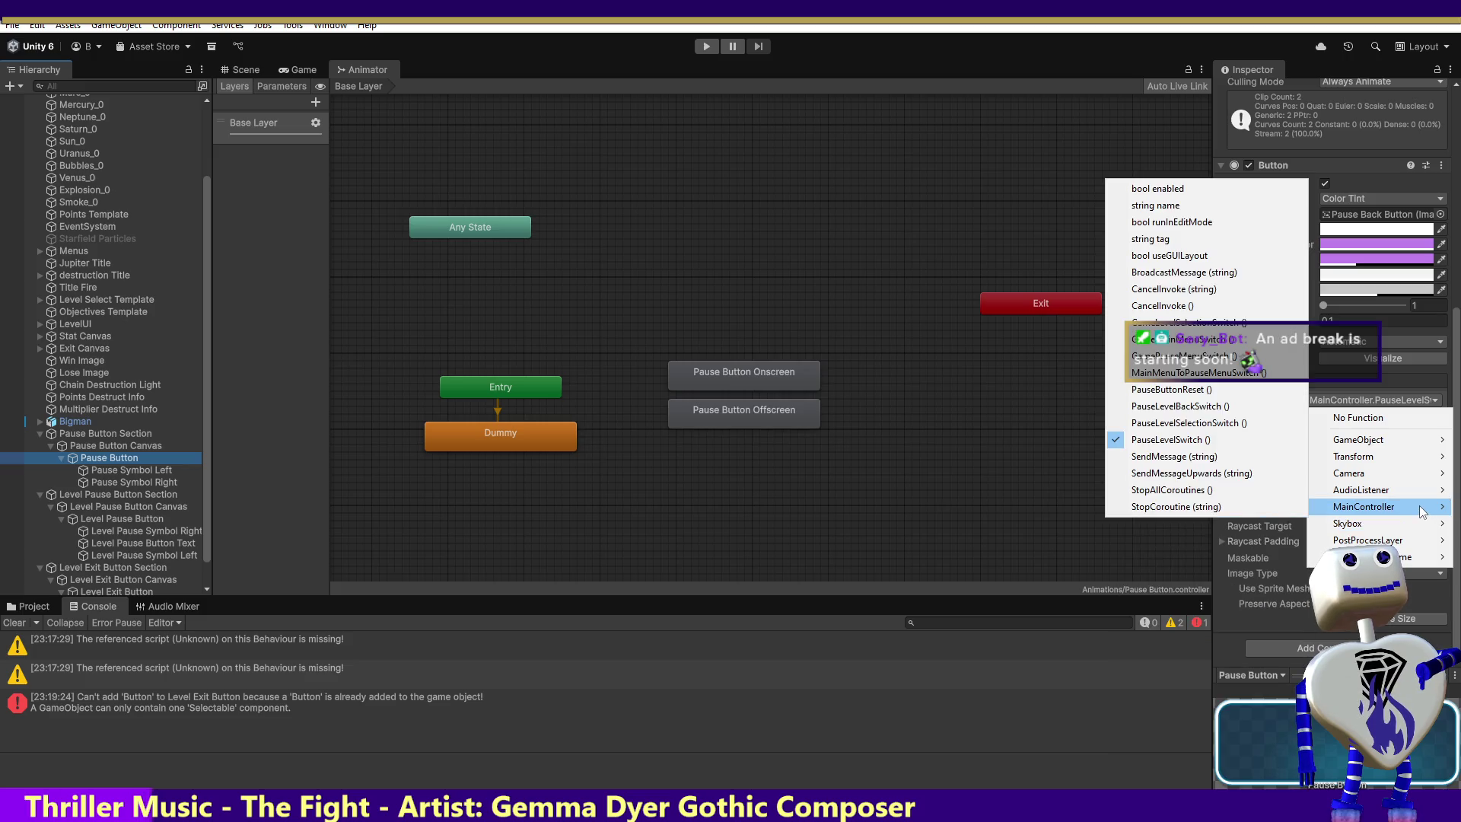
{"action": "left_click", "coordinate": [121, 518]}
{"action": "left_click", "coordinate": [121, 519]}
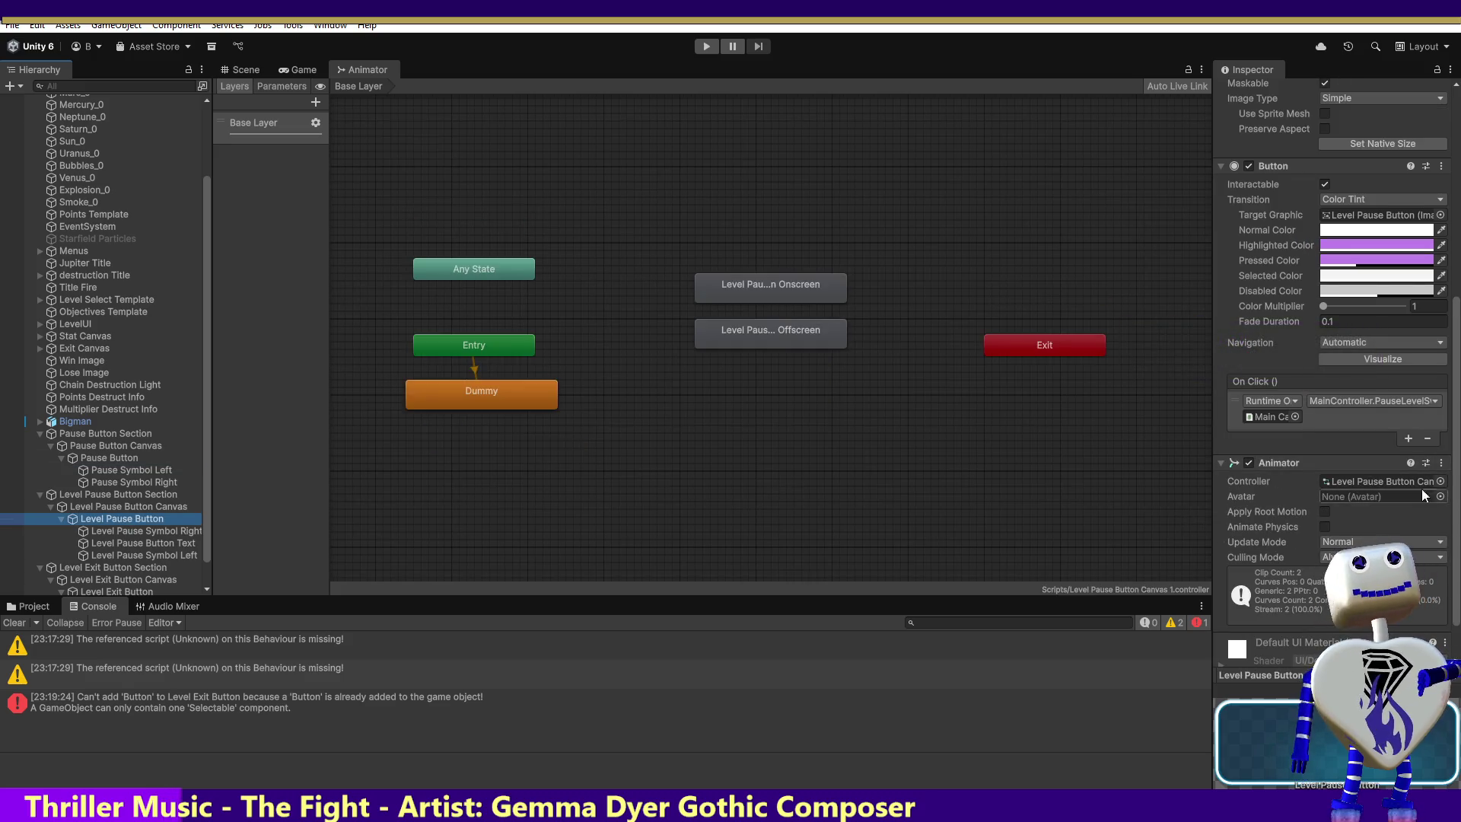
{"action": "left_click", "coordinate": [1436, 405]}
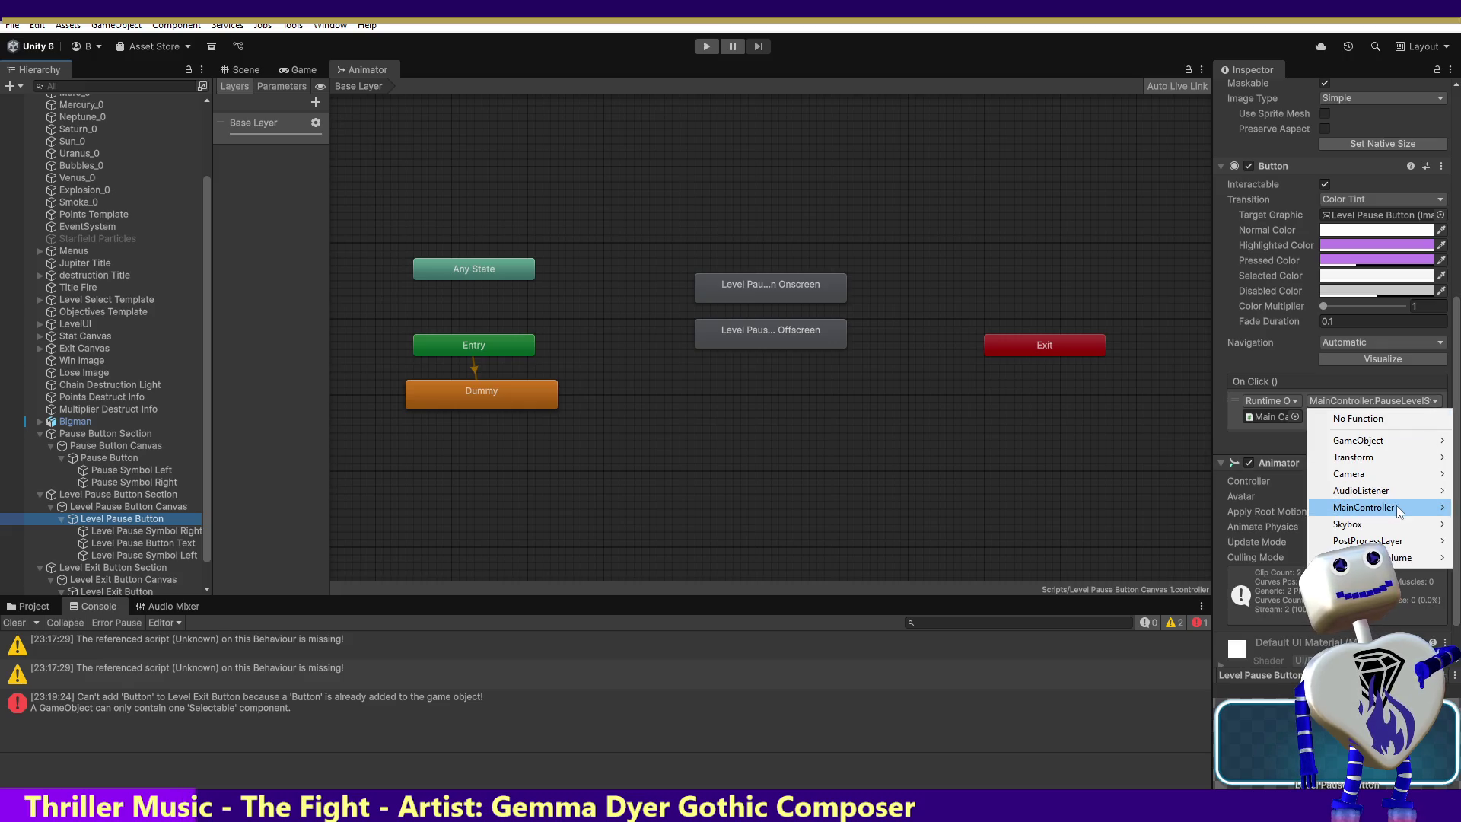
{"action": "mouse_move", "coordinate": [1395, 509]}
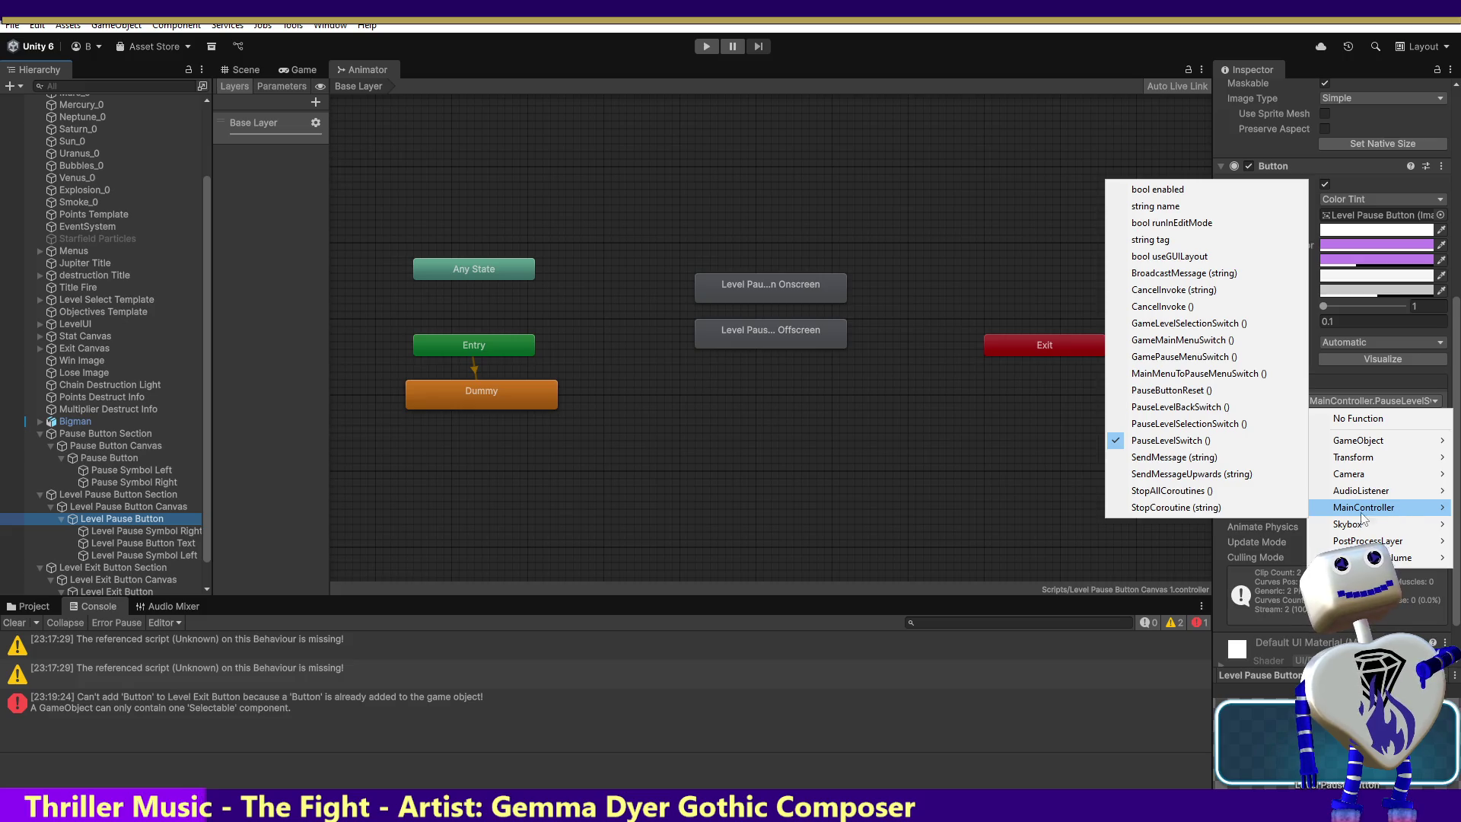
{"action": "left_click", "coordinate": [1087, 562]}
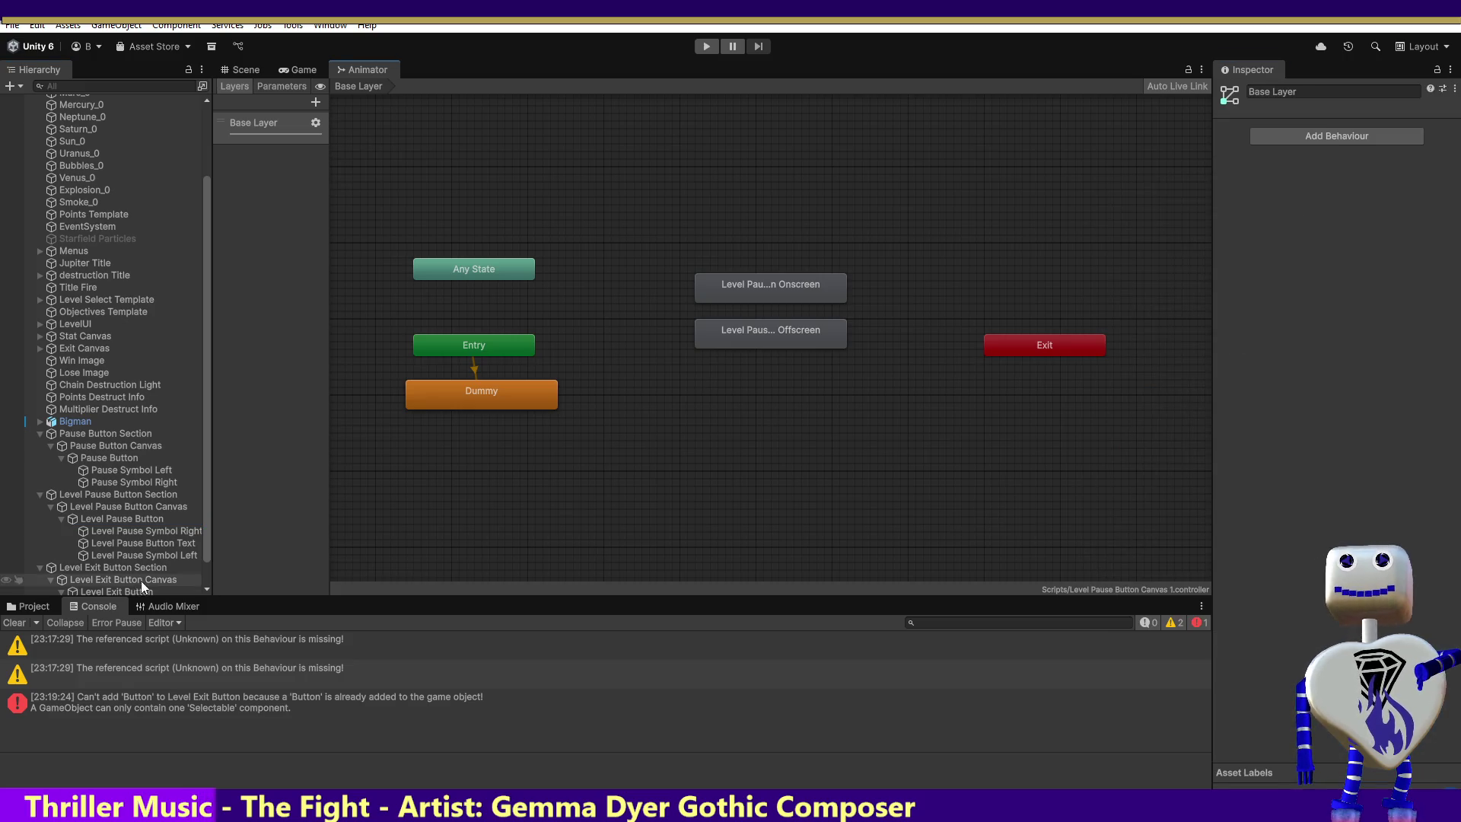
Delete the old Pause Button Section, enter play mode, and go to level select.
{"action": "left_click", "coordinate": [93, 431]}
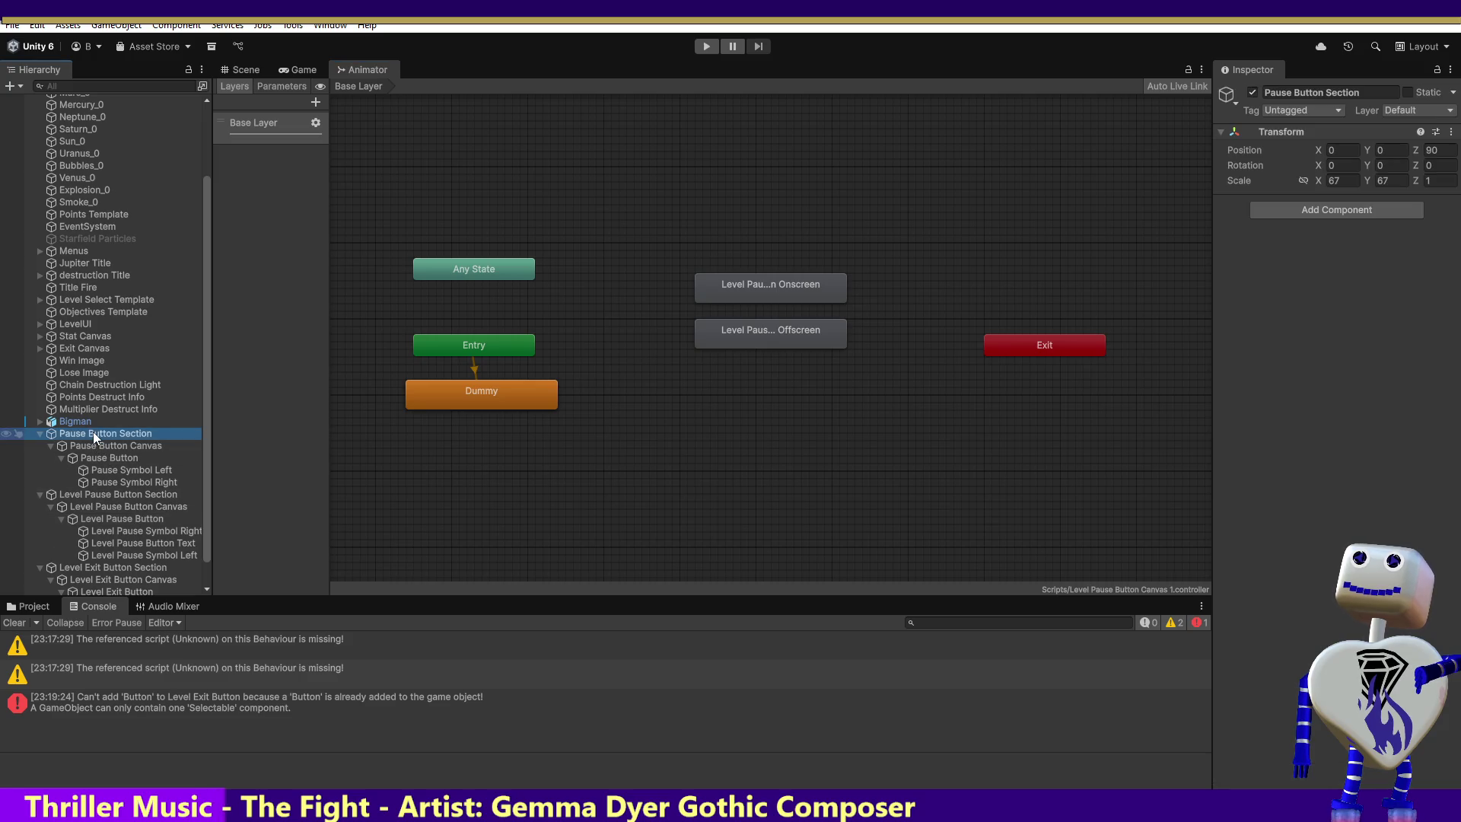
{"action": "key", "text": "Delete"}
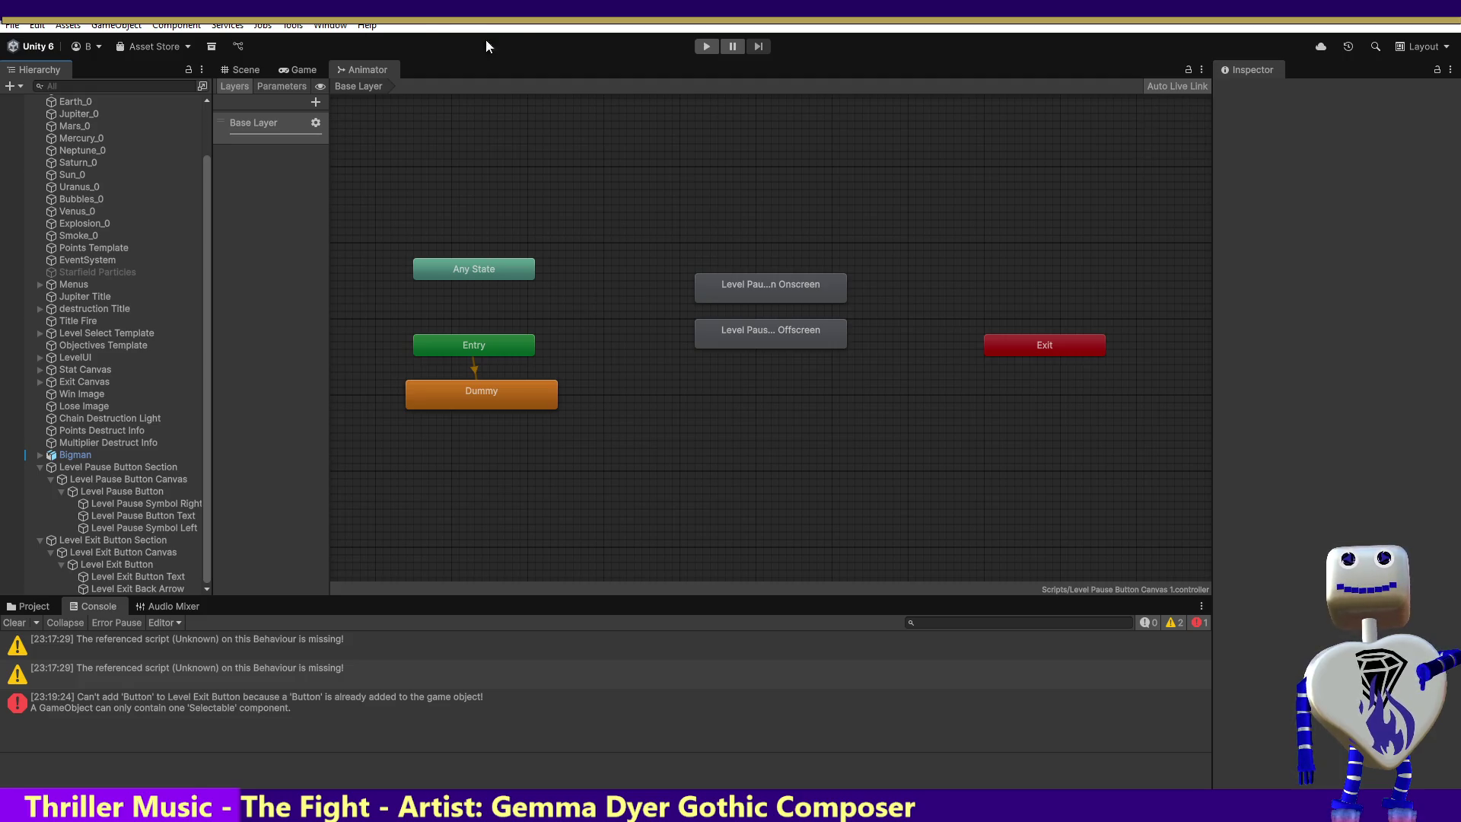
{"action": "left_click", "coordinate": [708, 47]}
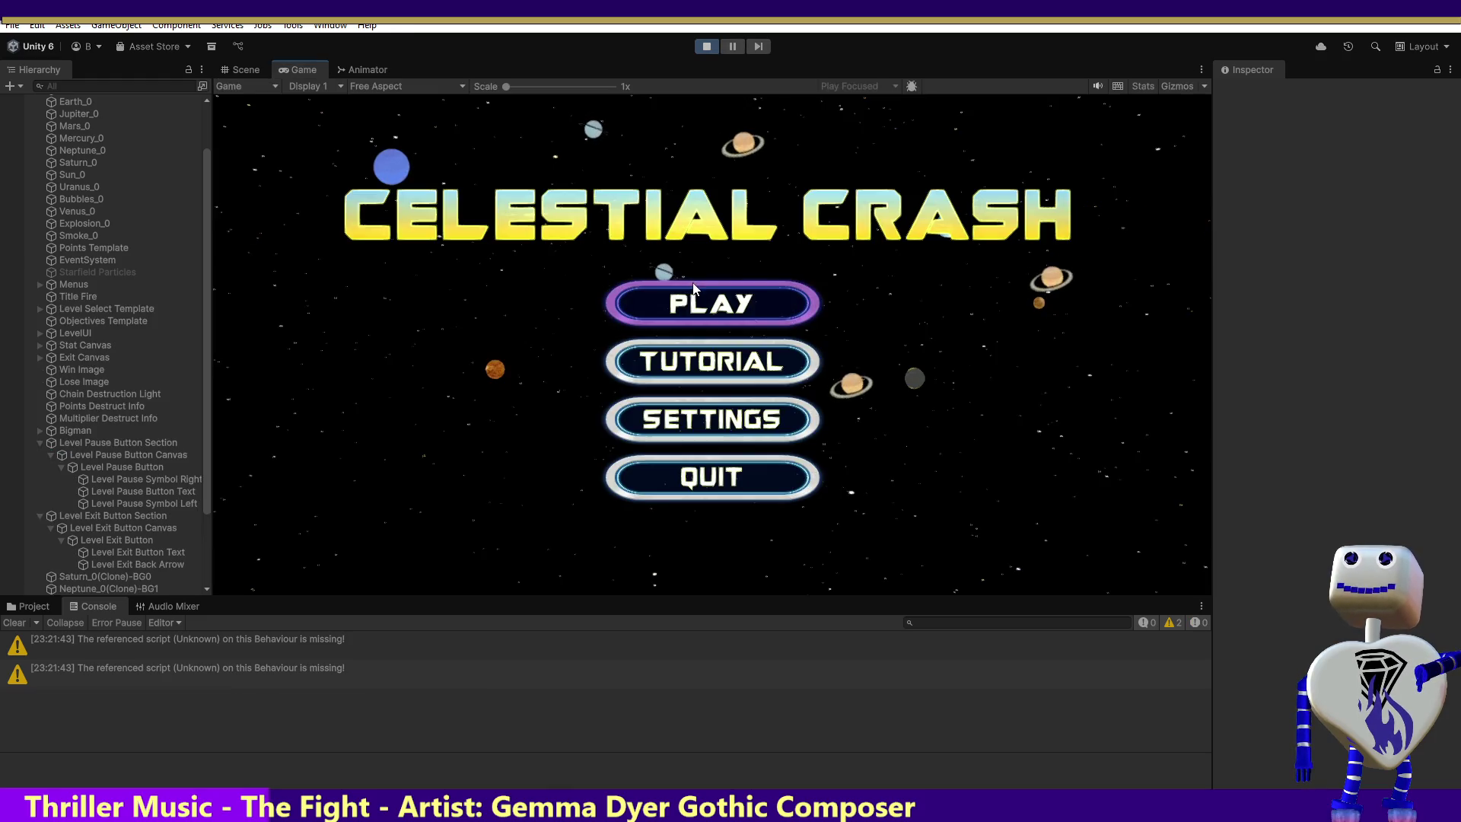
{"action": "left_click", "coordinate": [693, 300]}
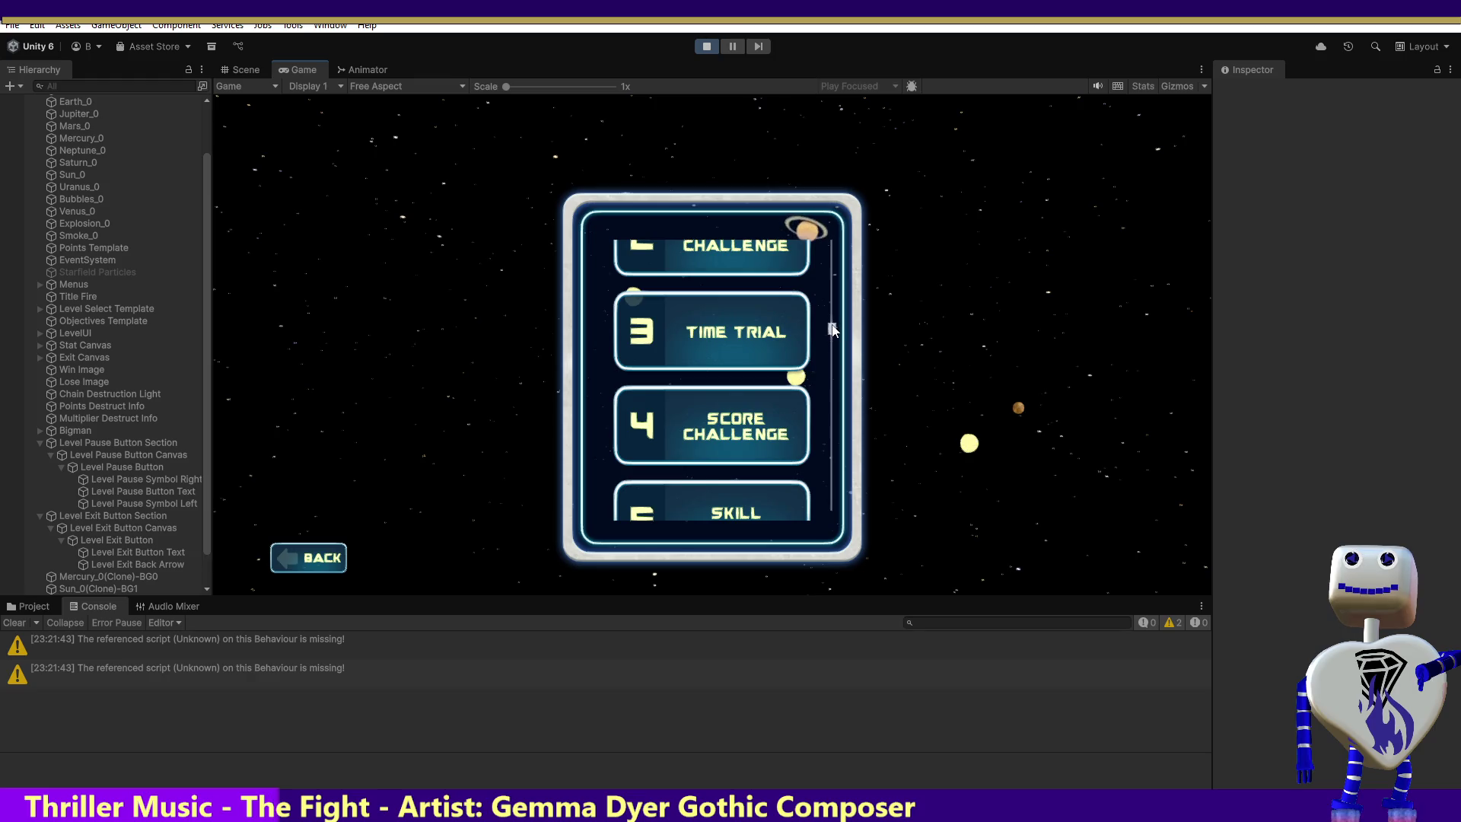
Start Skill Challenge, exit back to level select, then start Skill Challenge again.
{"action": "scroll", "coordinate": [831, 329], "scroll_direction": "down", "scroll_amount": 3}
{"action": "scroll", "coordinate": [837, 304], "scroll_direction": "up", "scroll_amount": 1}
{"action": "scroll", "coordinate": [838, 286], "scroll_direction": "up", "scroll_amount": 3}
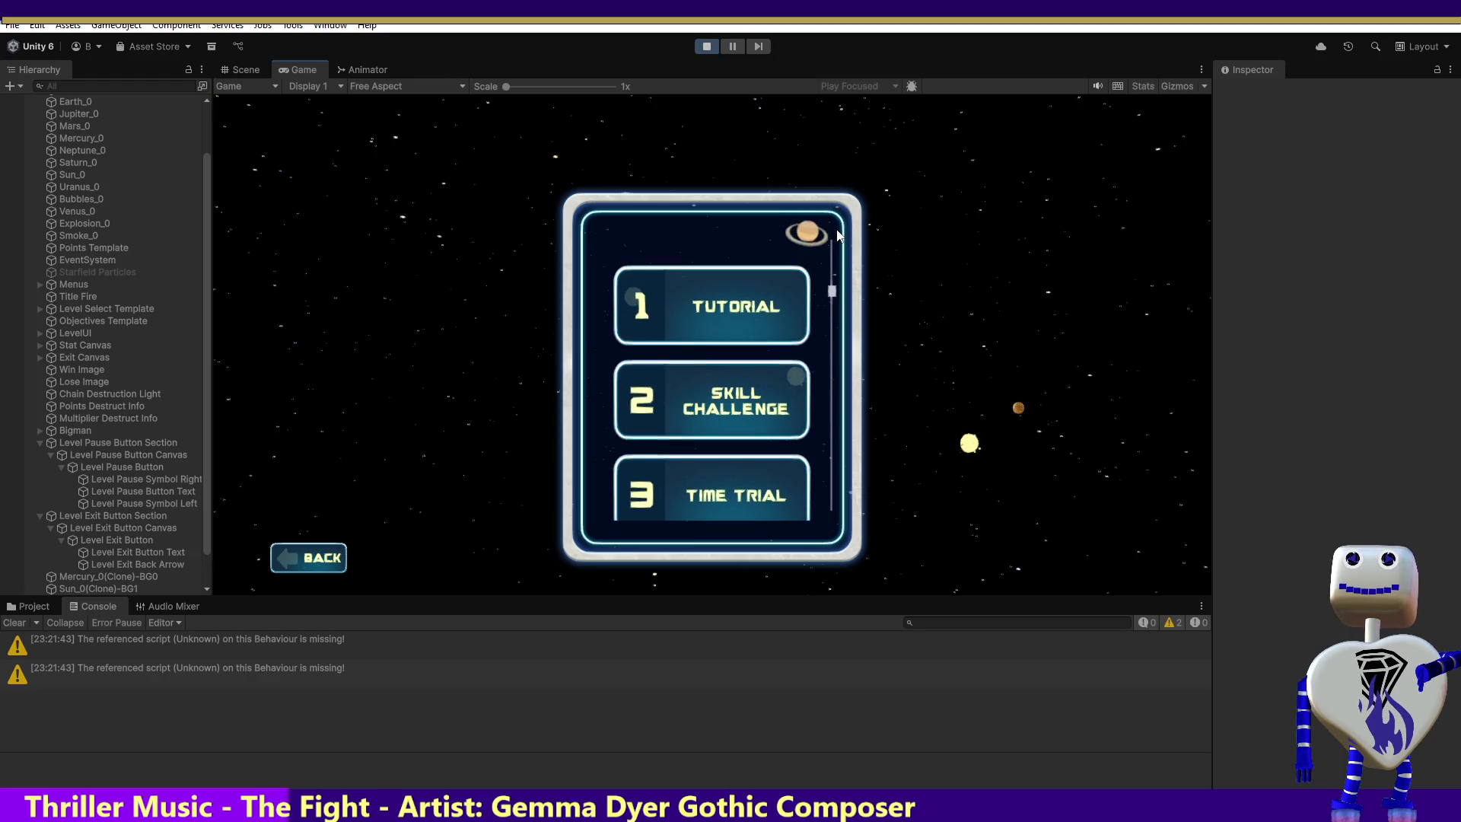
{"action": "left_click", "coordinate": [680, 380]}
{"action": "left_click", "coordinate": [1058, 483]}
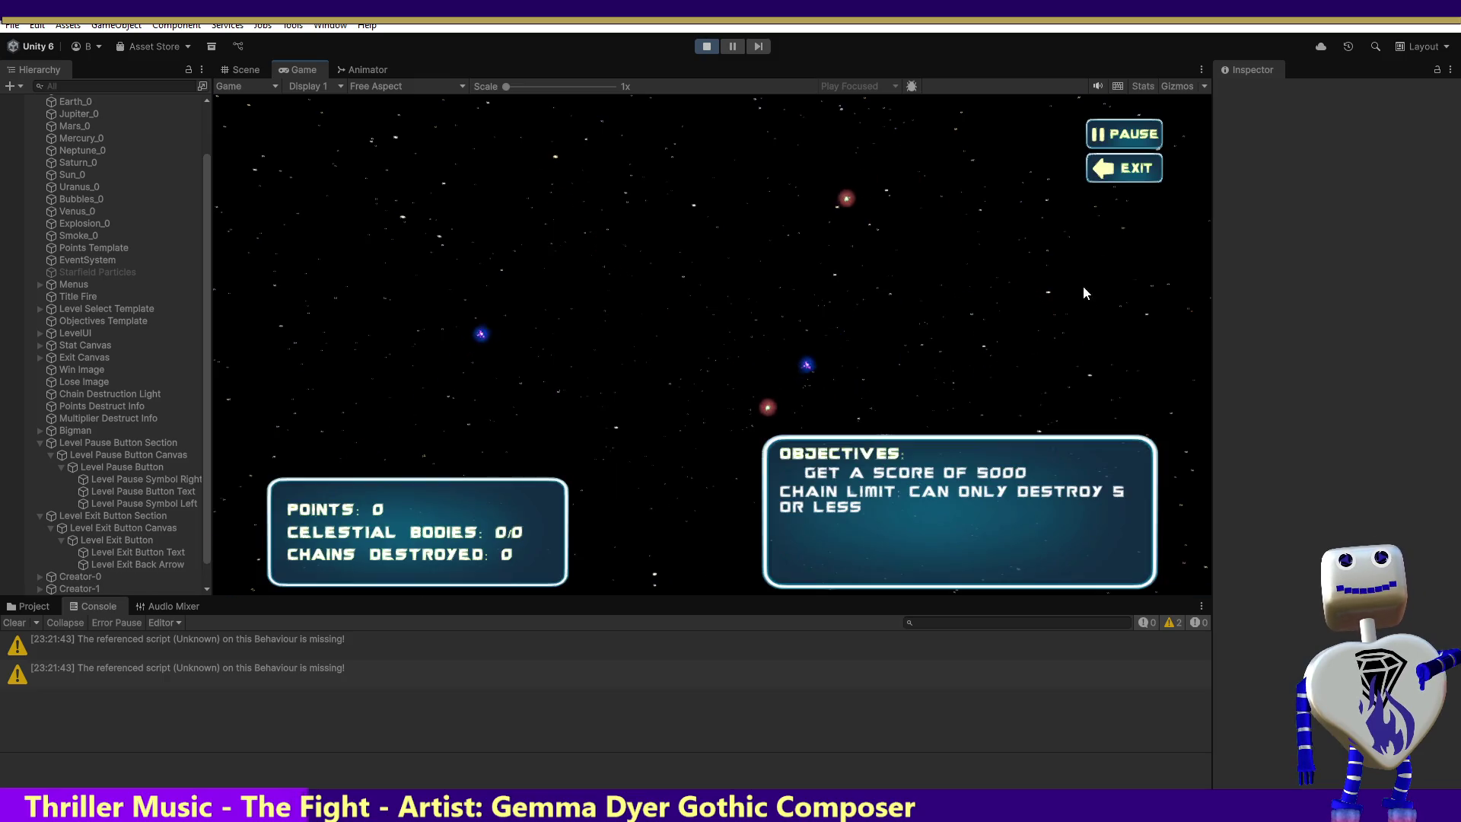
{"action": "left_click", "coordinate": [1119, 173]}
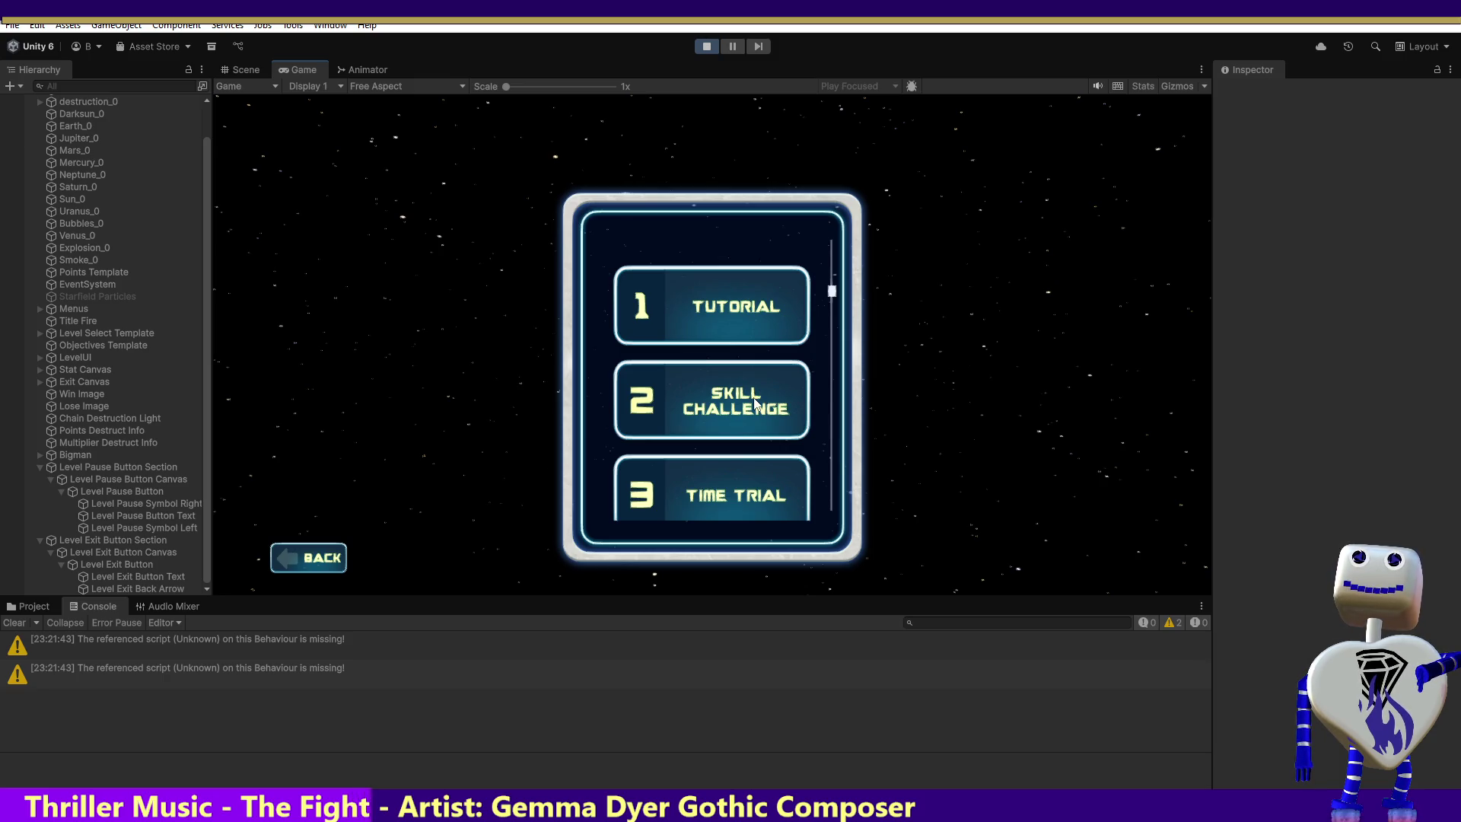
{"action": "left_click", "coordinate": [738, 417]}
{"action": "left_click", "coordinate": [1051, 496]}
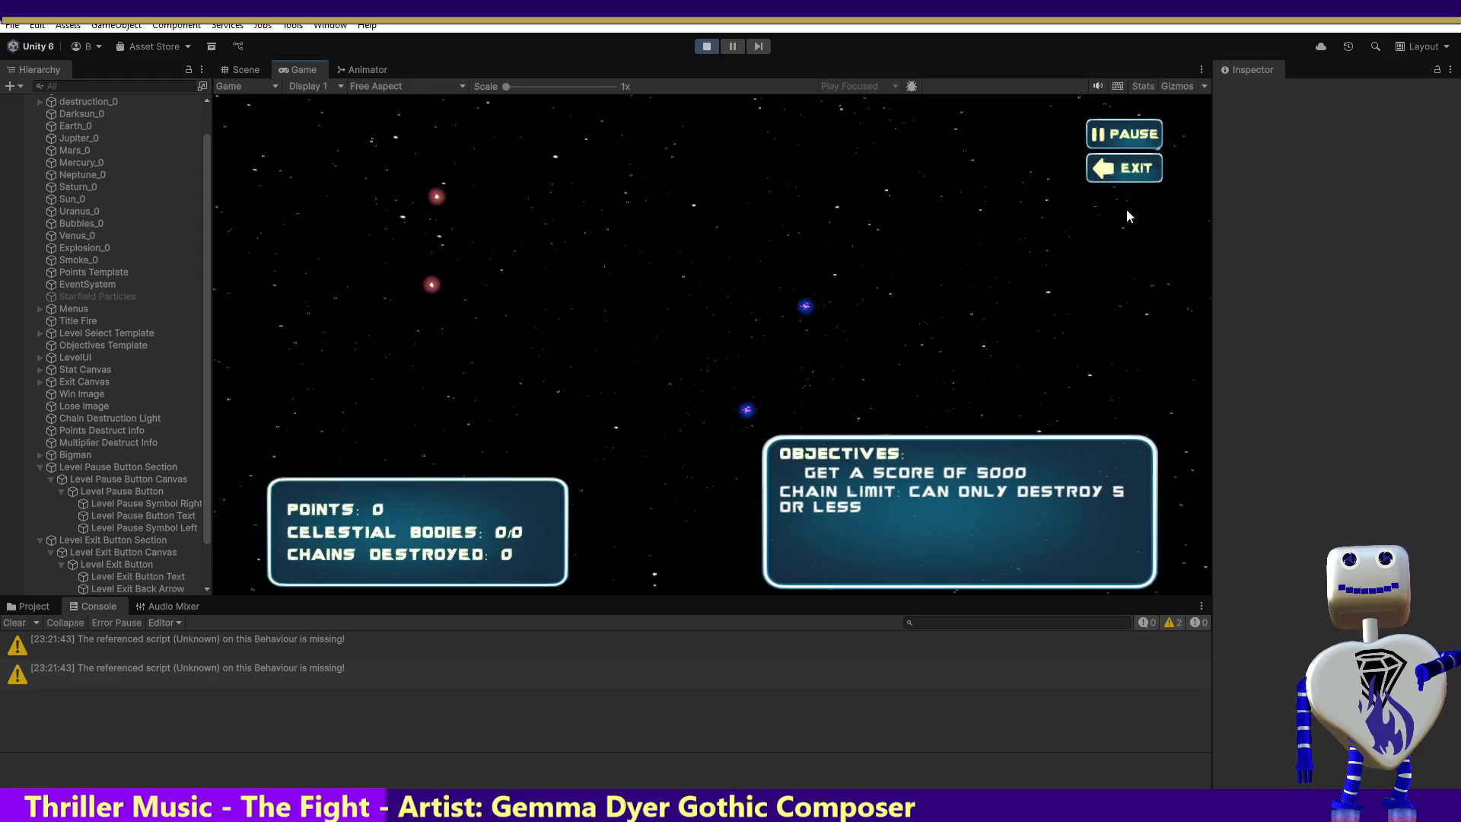
Use the EXIT button in the Game view HUD to leave the Skill Challenge level.
{"action": "left_click", "coordinate": [1120, 167]}
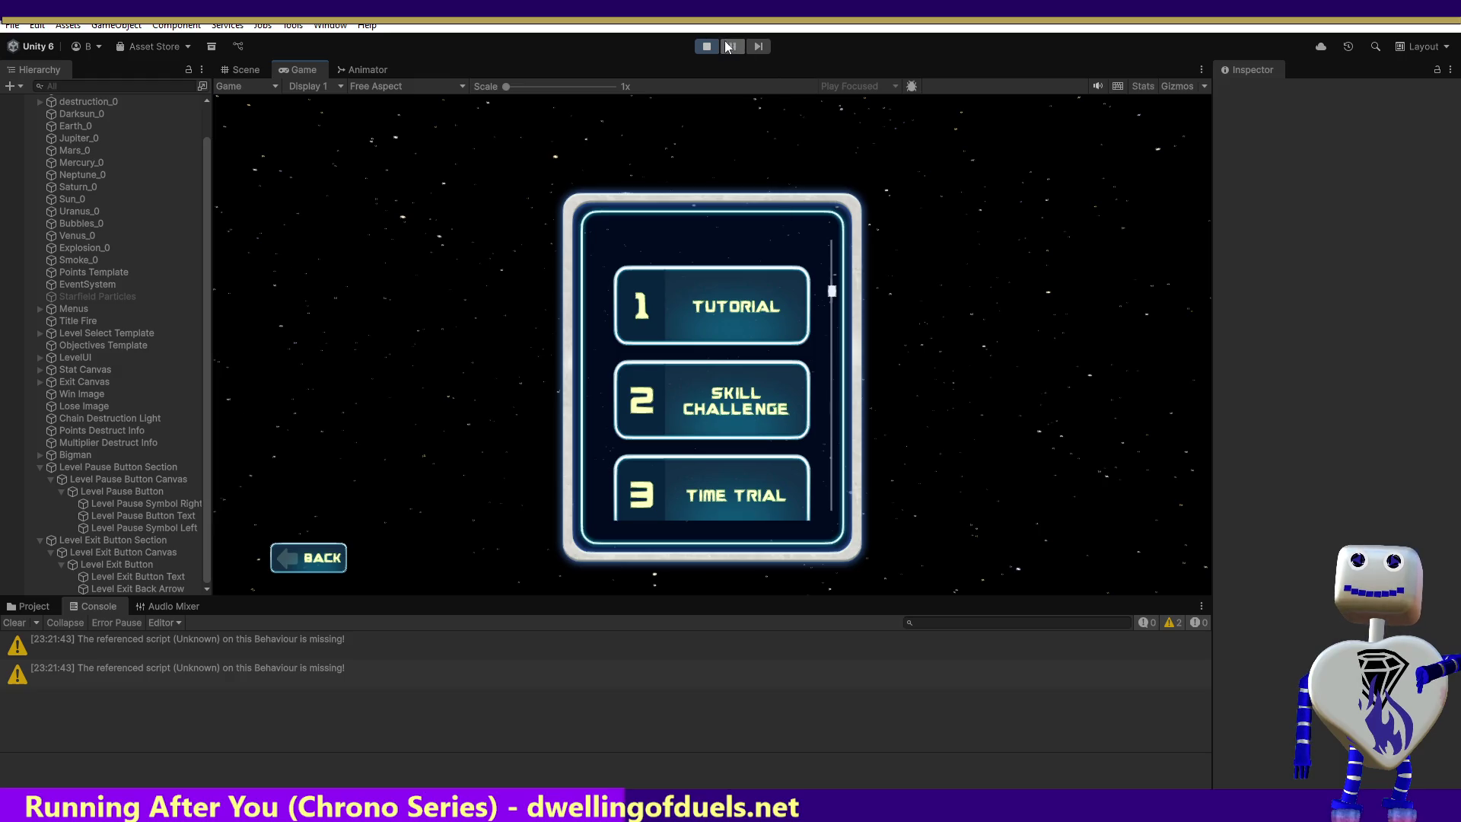
Start Skill Challenge, test pause and resume, then exit to the main menu.
{"action": "left_click", "coordinate": [746, 401]}
{"action": "left_click", "coordinate": [1031, 480]}
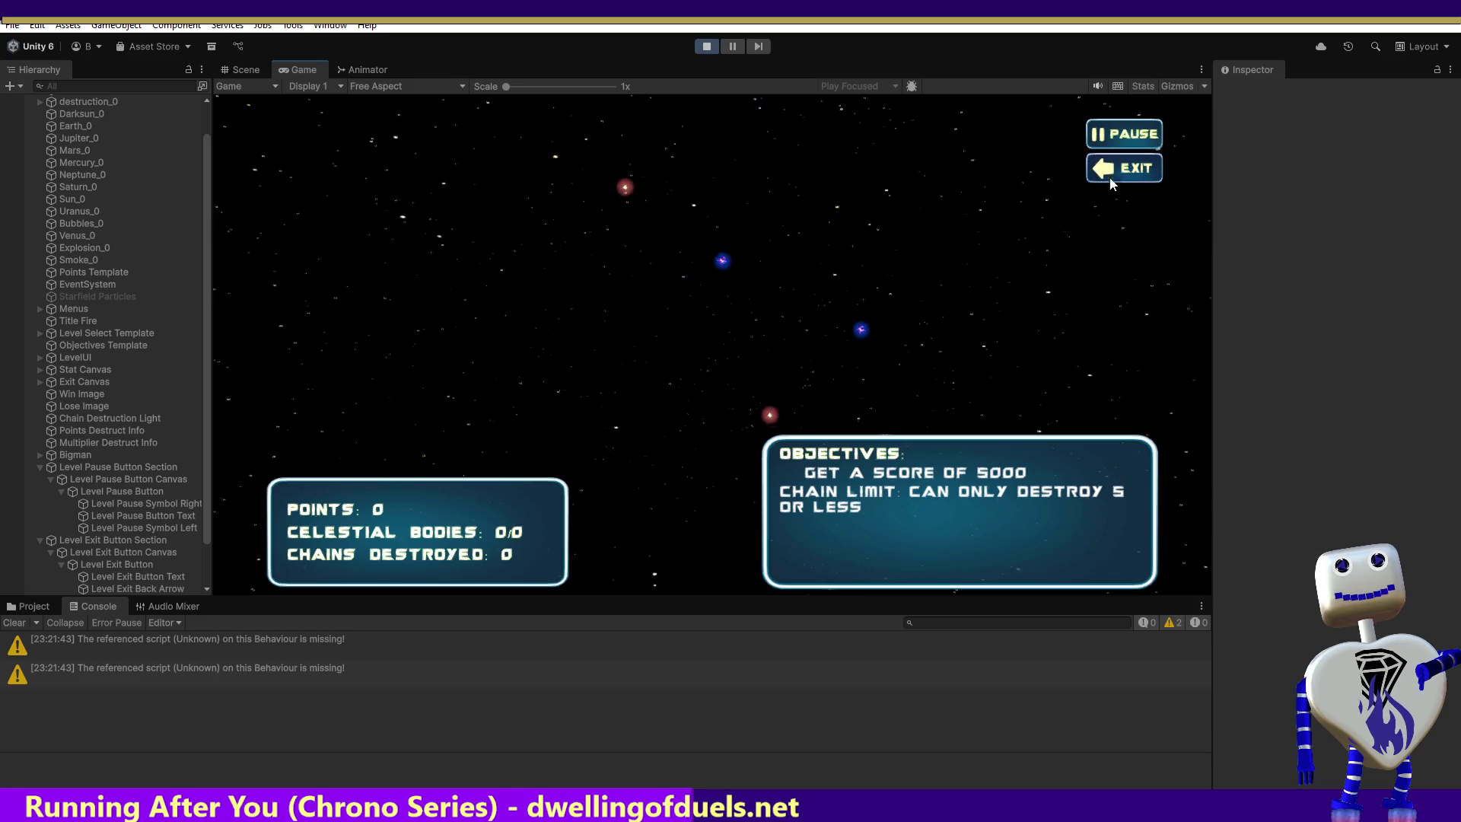
{"action": "left_click", "coordinate": [1114, 140]}
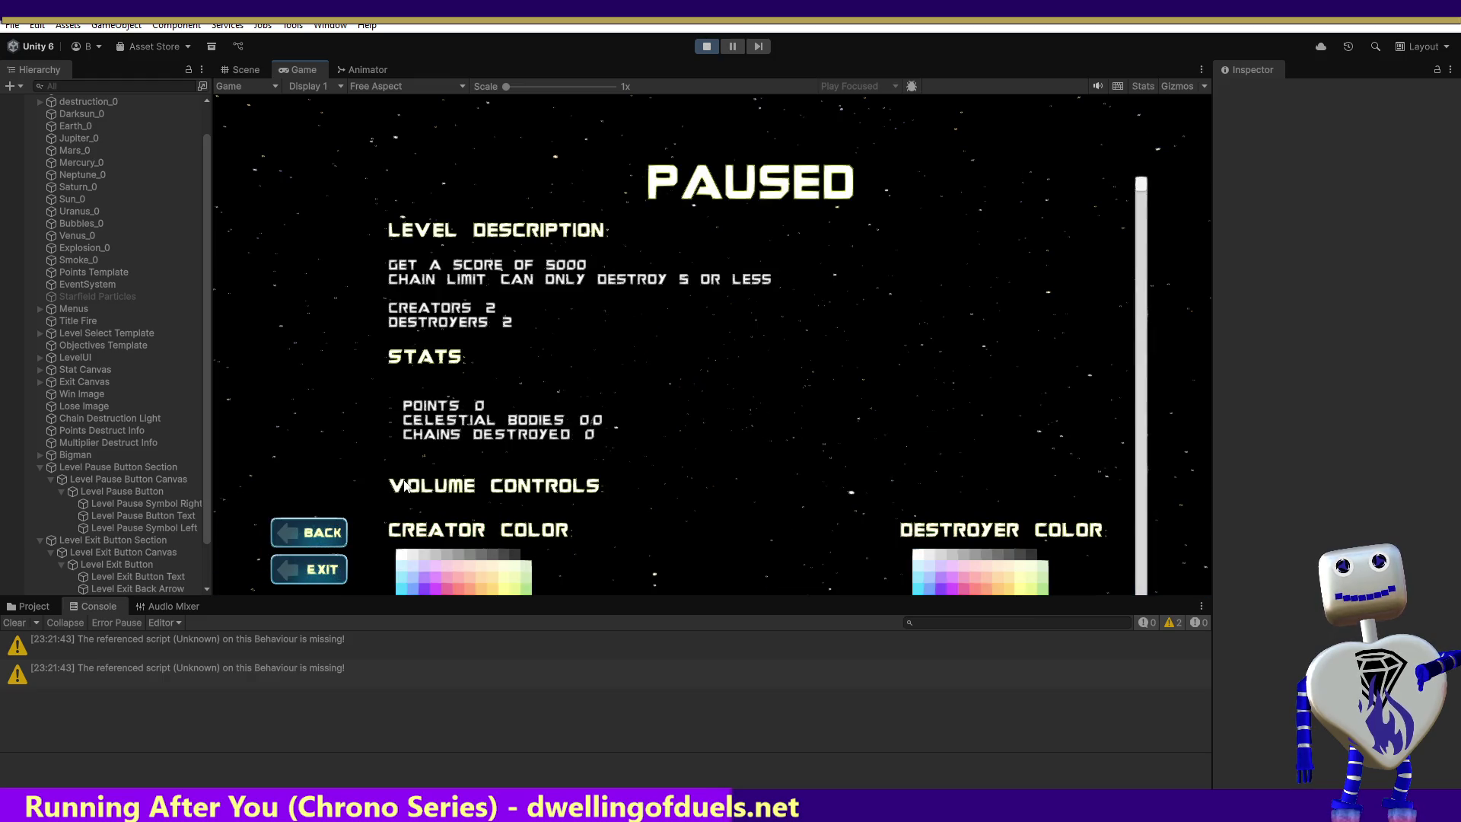
{"action": "left_click", "coordinate": [309, 535]}
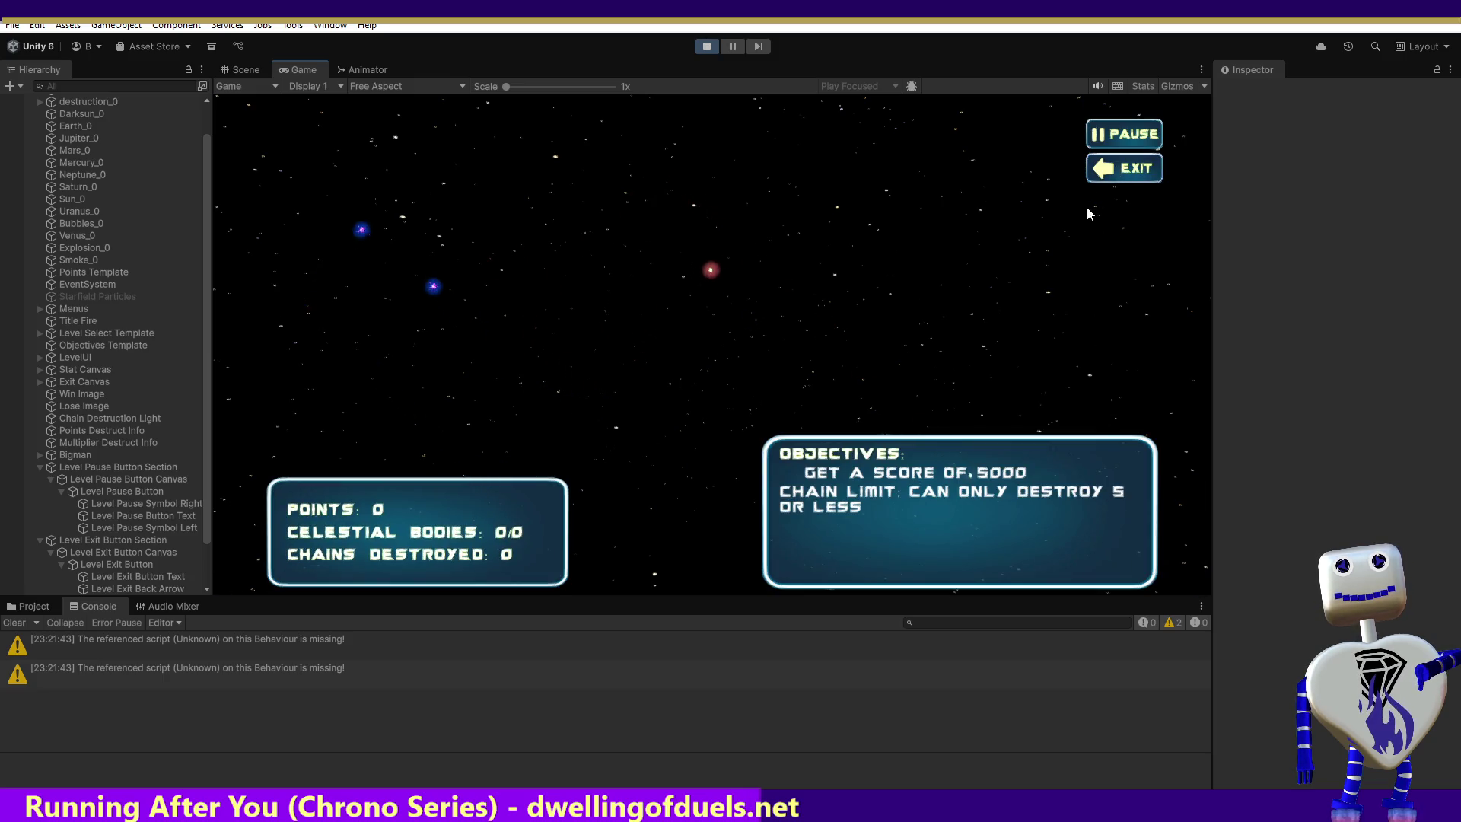
{"action": "left_click", "coordinate": [1115, 172]}
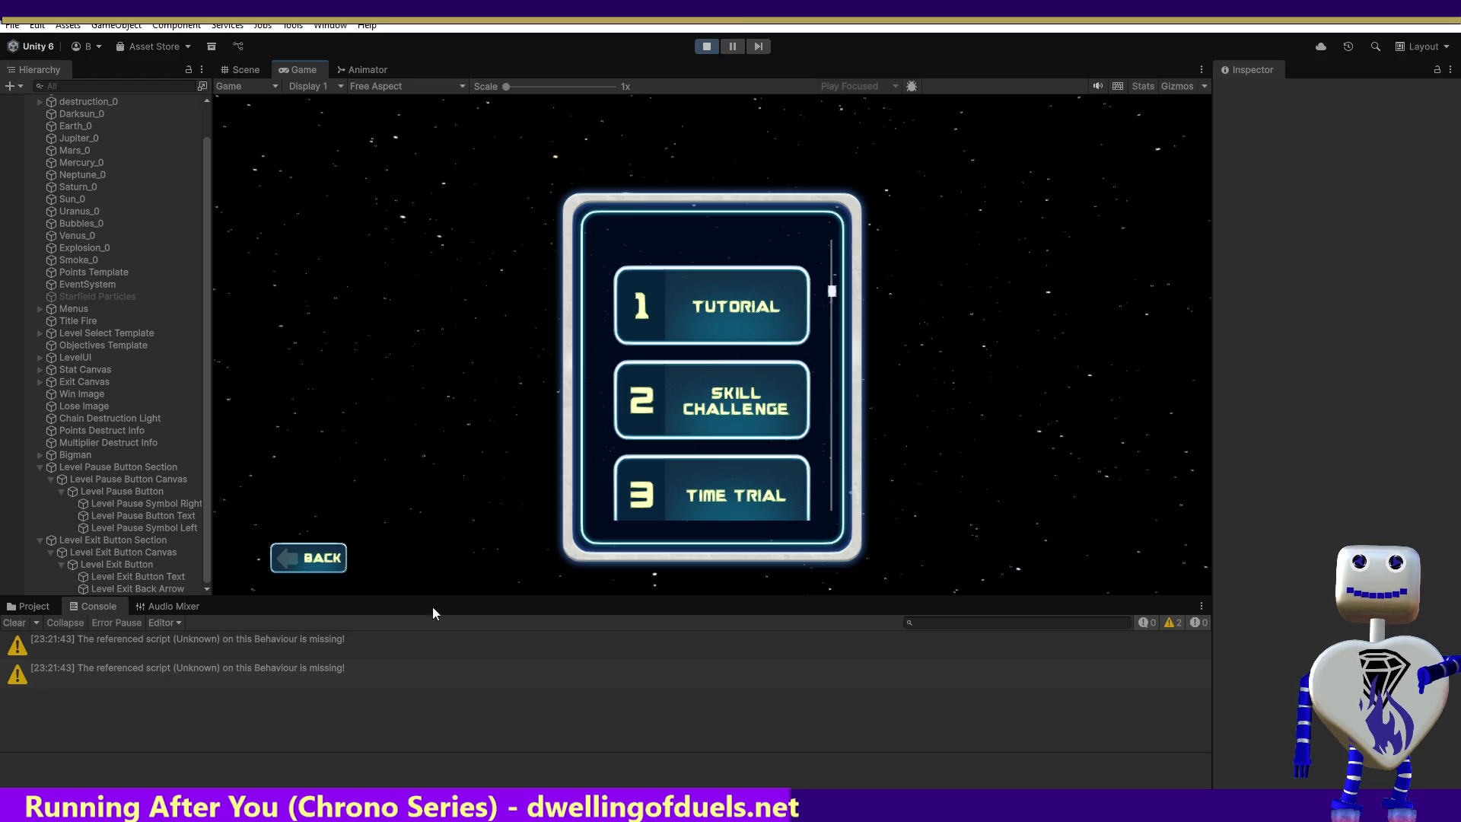
{"action": "left_click", "coordinate": [309, 563]}
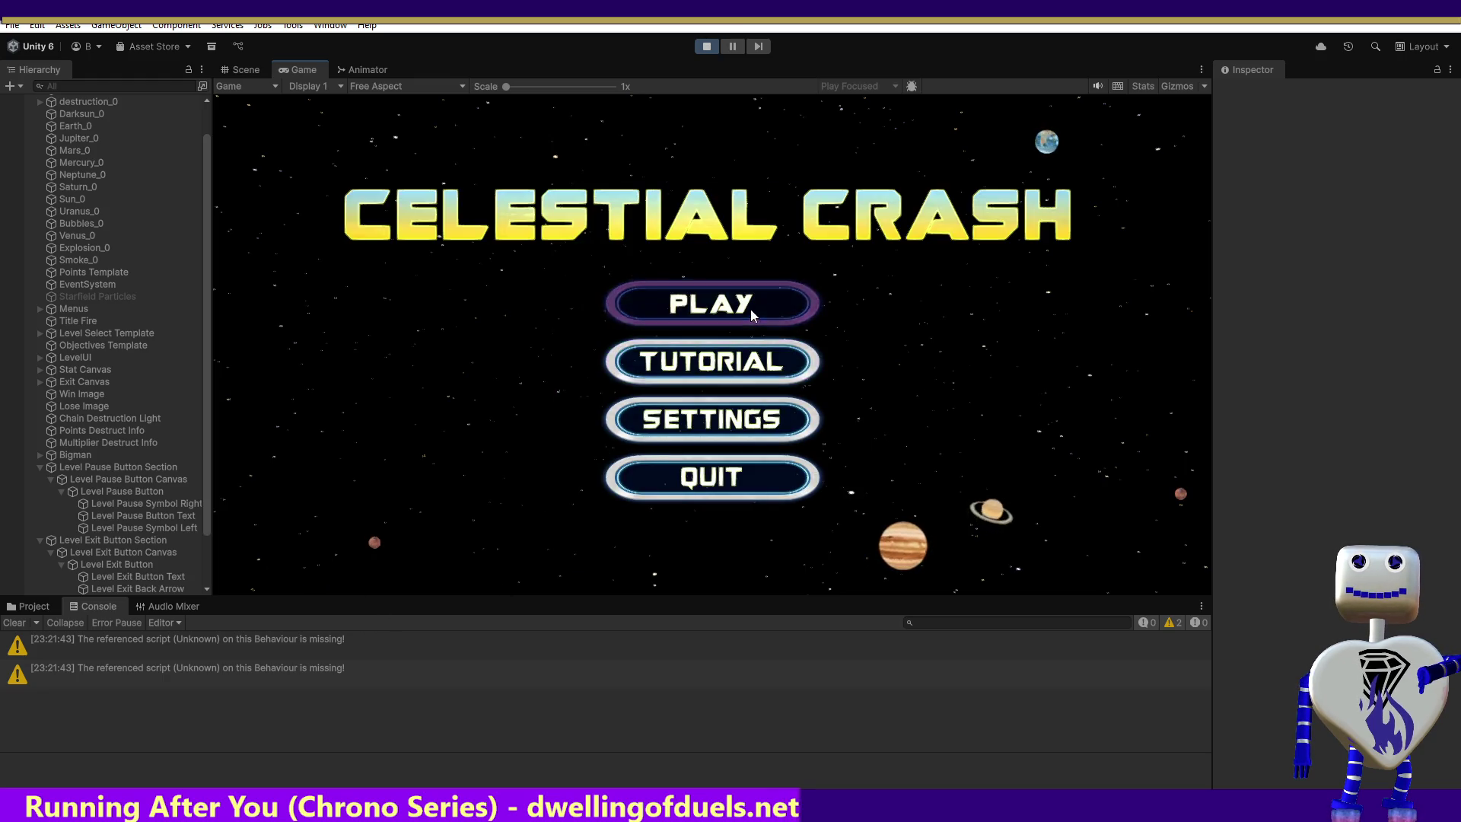
Replay Skill Challenge, pausing, resuming and exiting again back to the main menu.
{"action": "left_click", "coordinate": [750, 309]}
{"action": "left_click", "coordinate": [786, 399]}
{"action": "left_click", "coordinate": [1033, 481]}
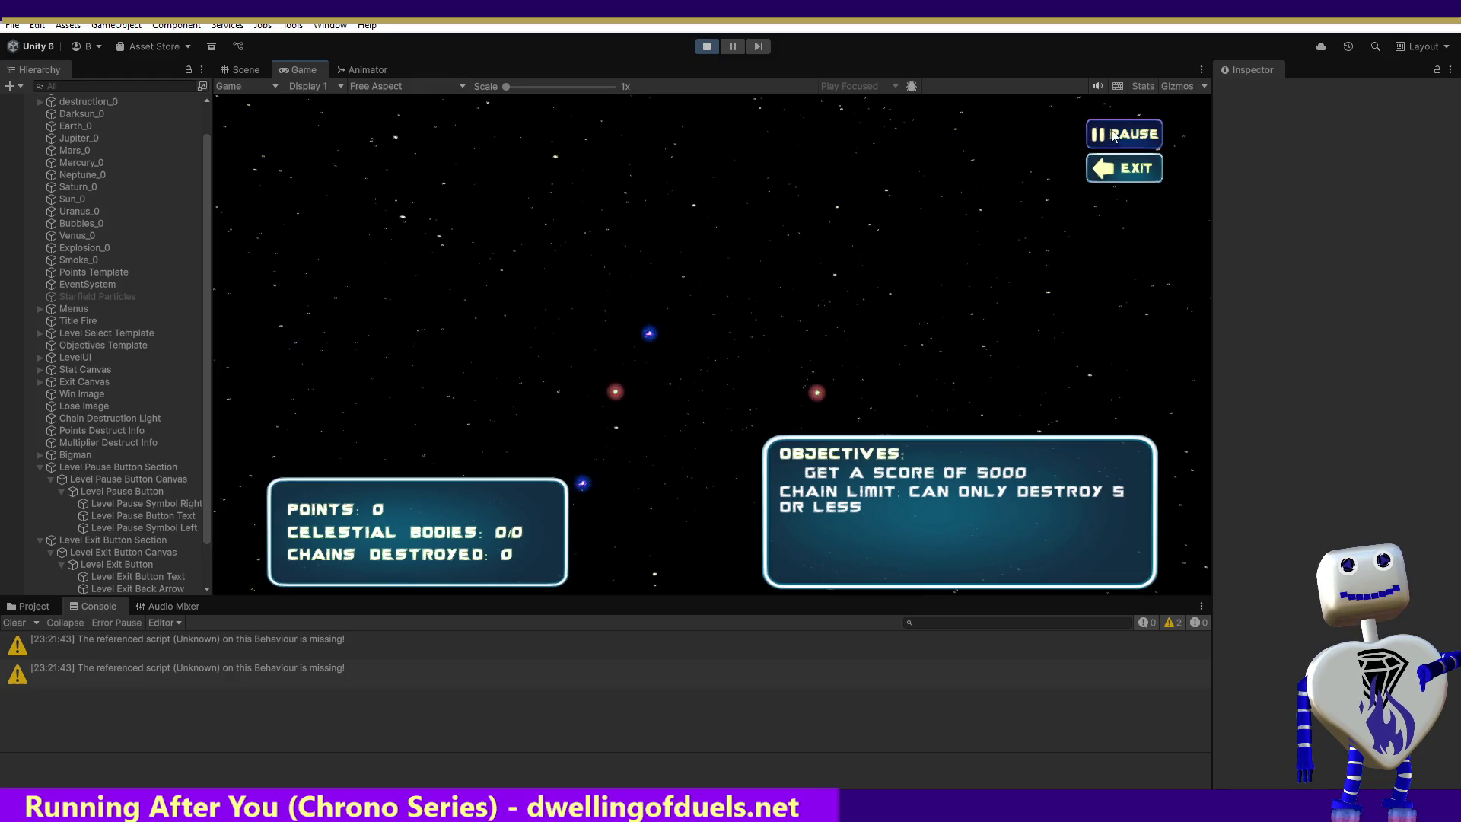
{"action": "left_click", "coordinate": [1115, 135]}
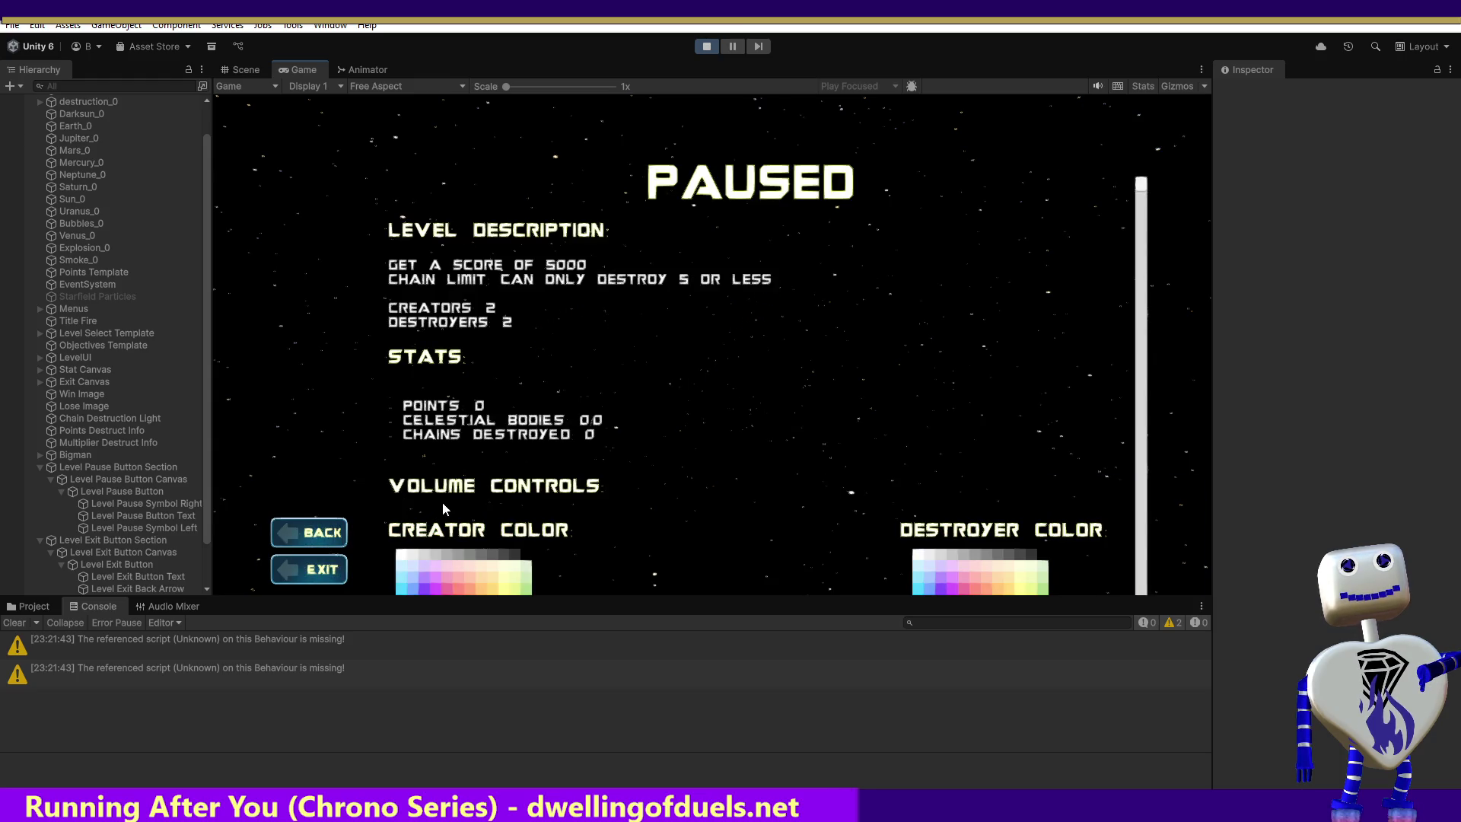
{"action": "left_click", "coordinate": [306, 536]}
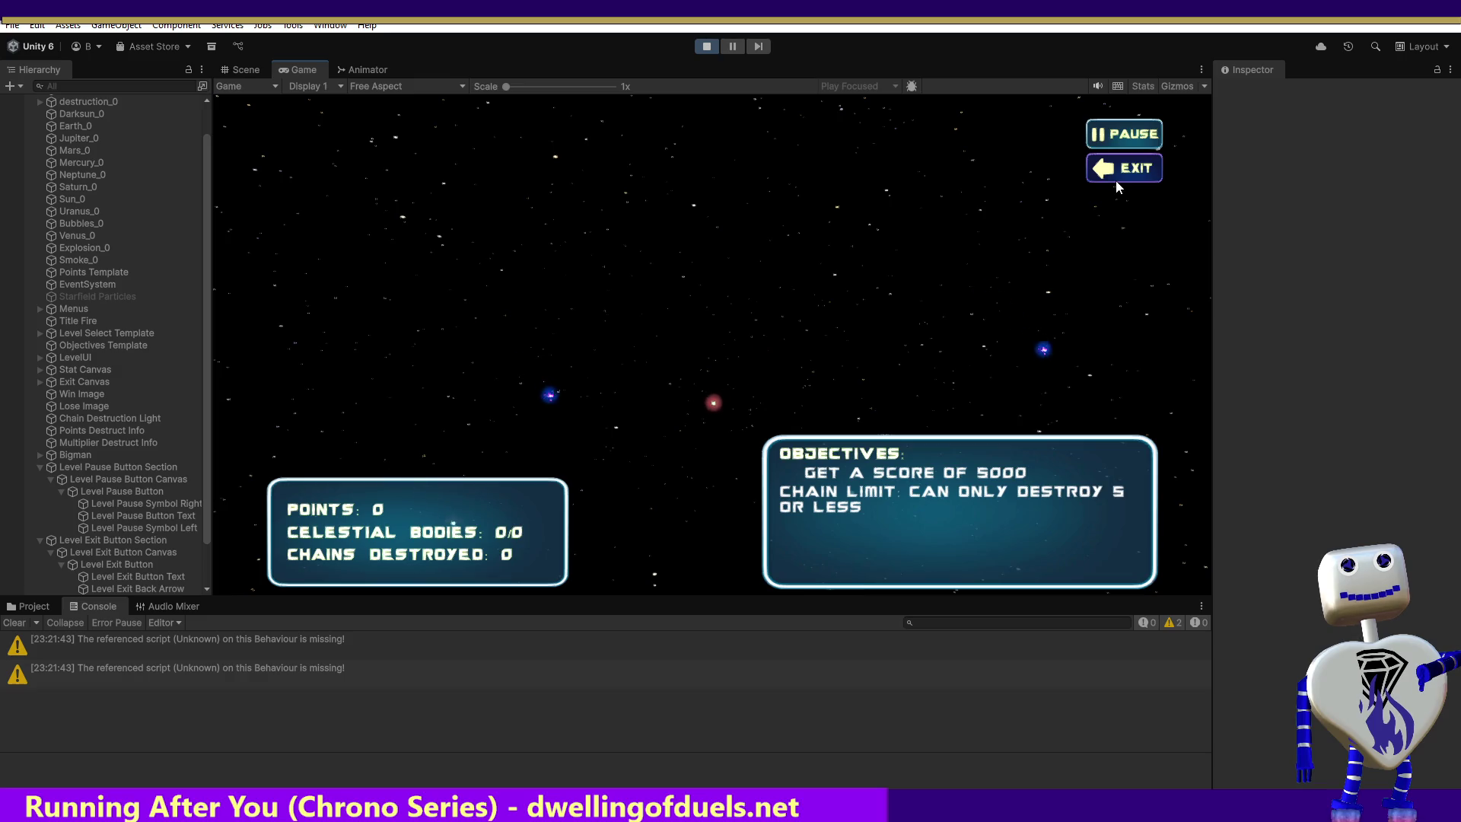
{"action": "left_click", "coordinate": [1117, 182]}
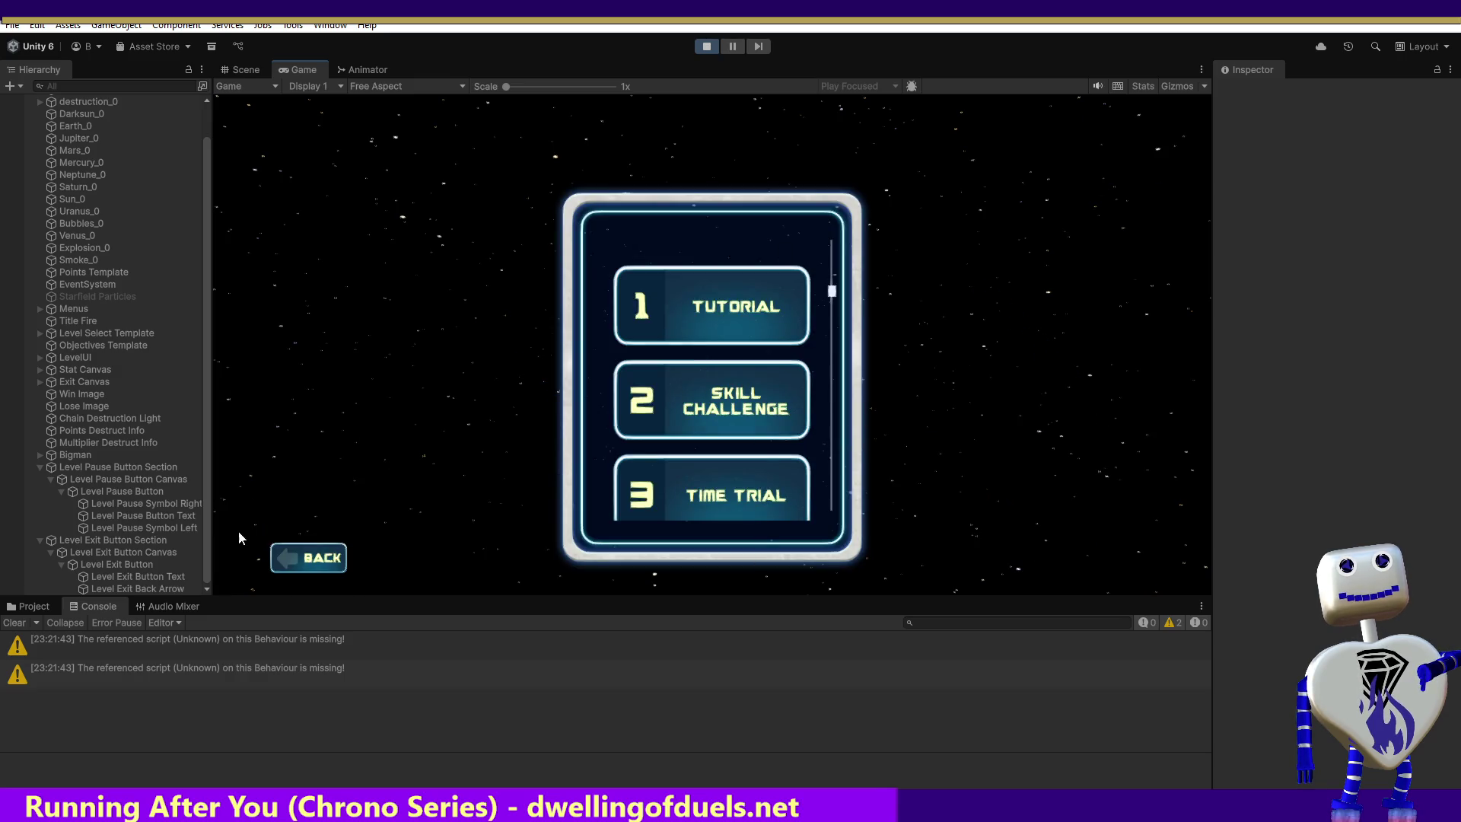
{"action": "left_click", "coordinate": [316, 556]}
Browse the Tutorial and Skill Challenge details, restart Skill Challenge, and select Level Exit Button.
{"action": "left_click", "coordinate": [754, 304]}
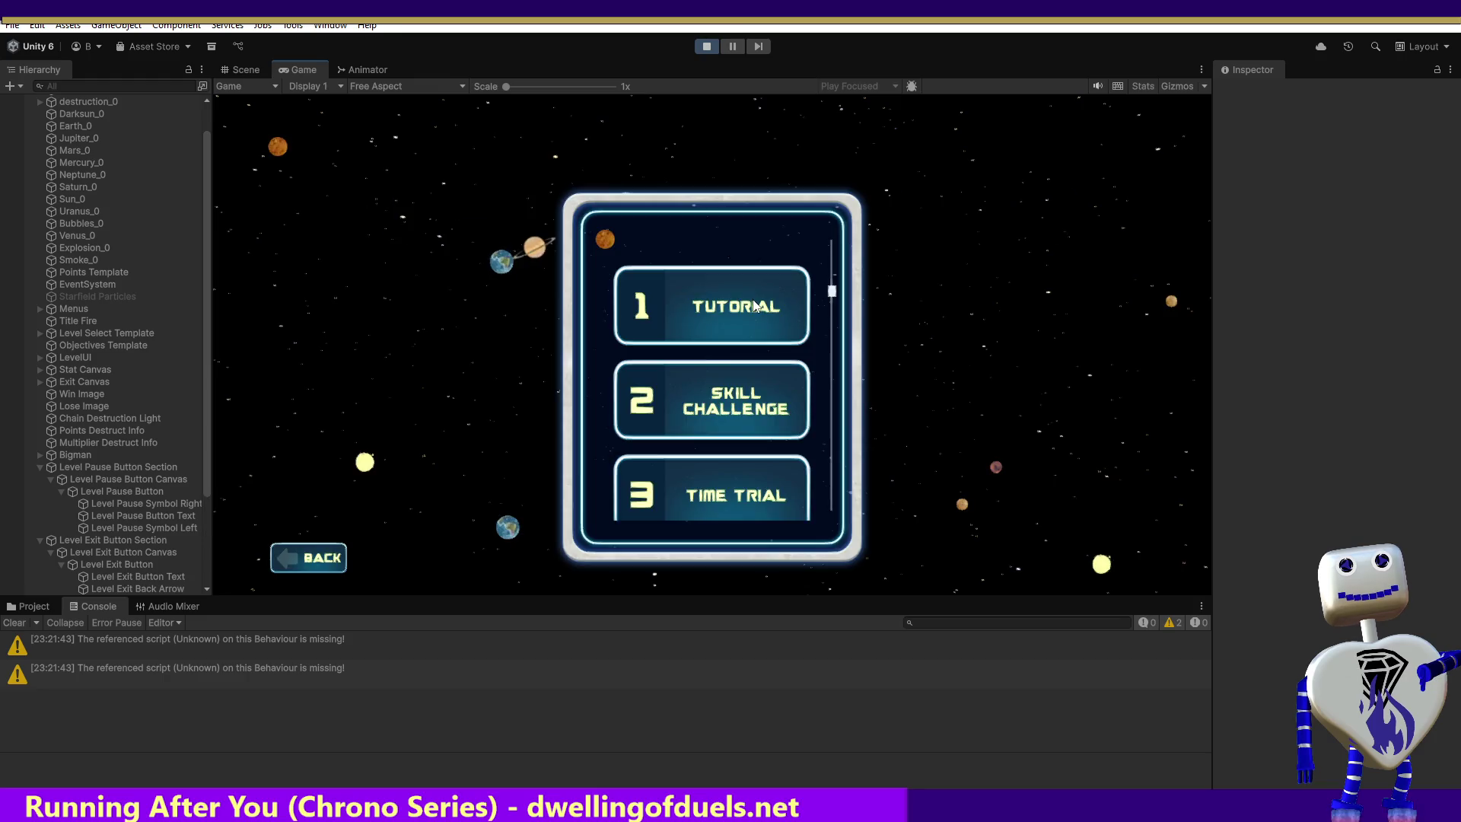
{"action": "left_click", "coordinate": [757, 304]}
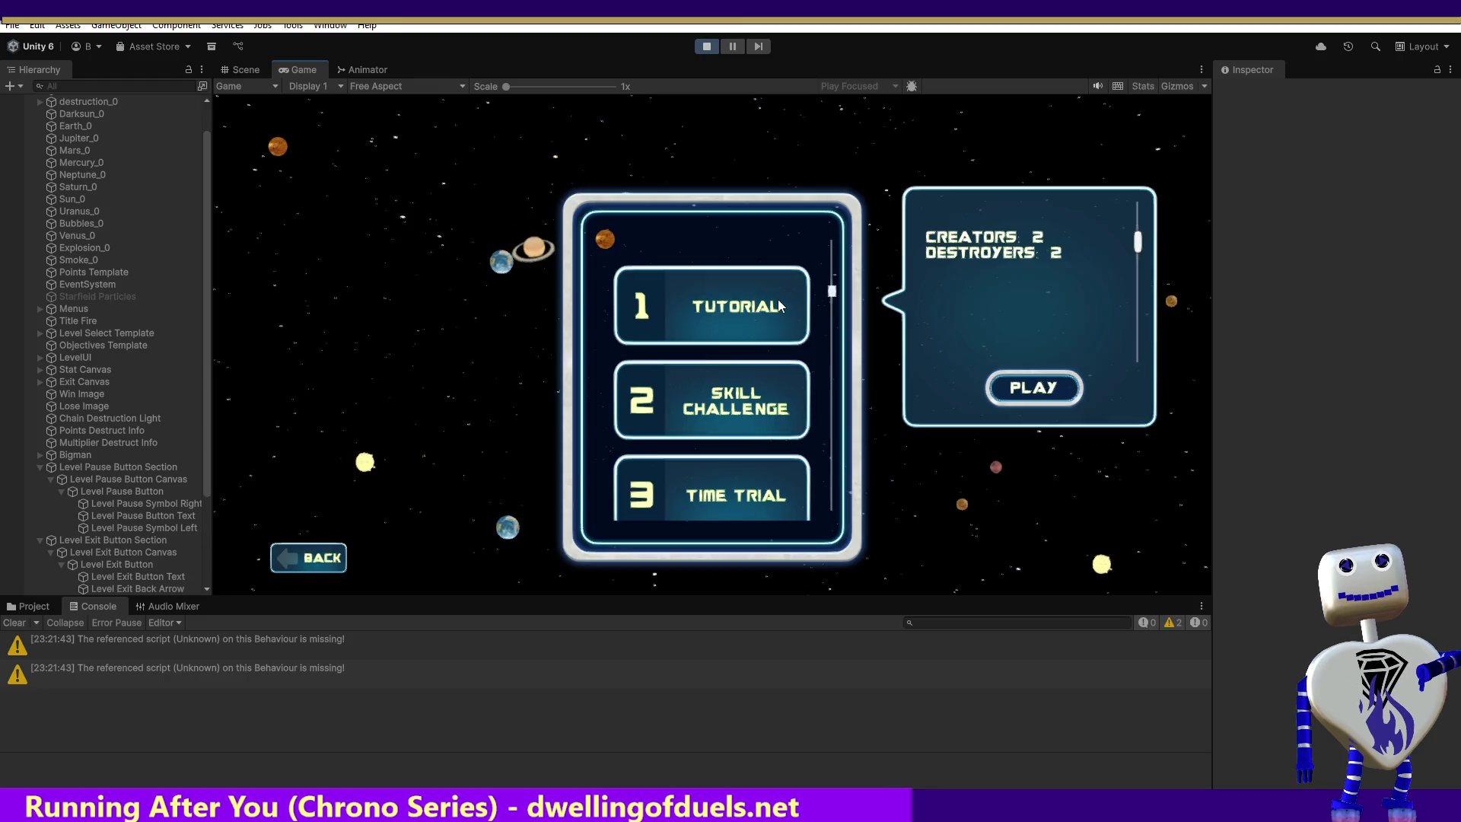
{"action": "left_click", "coordinate": [728, 391]}
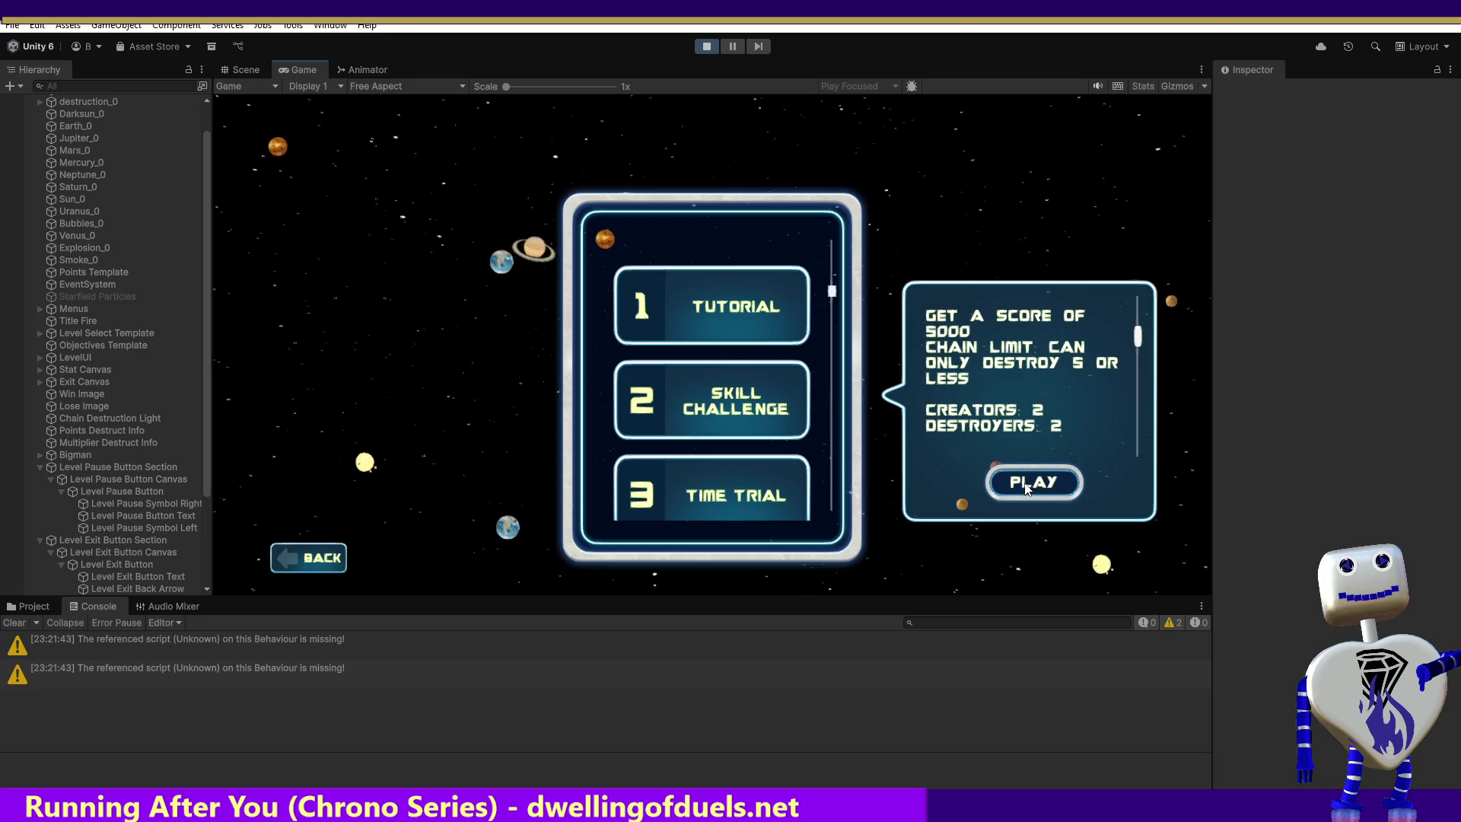
{"action": "left_click", "coordinate": [723, 308]}
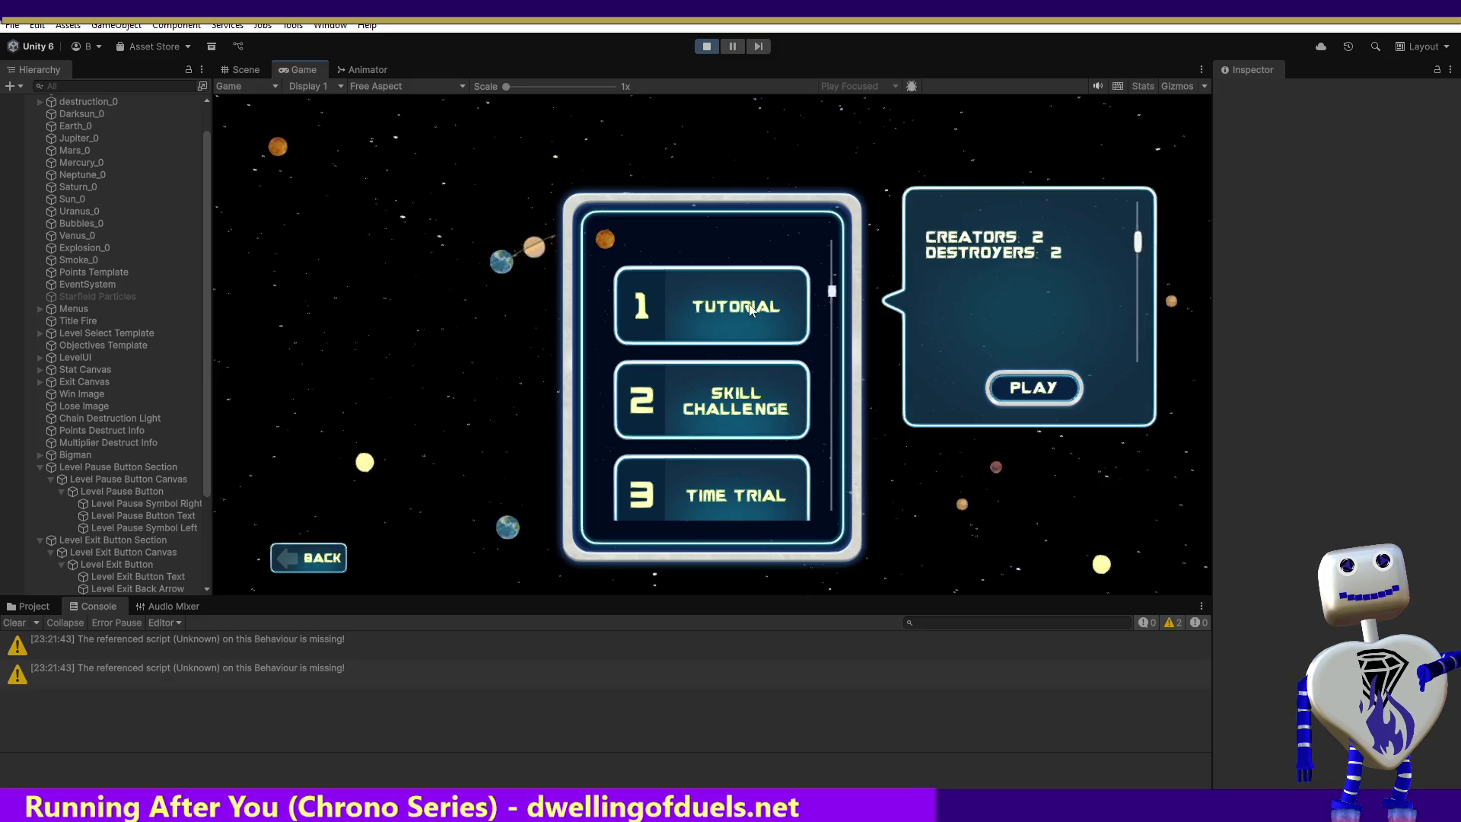
{"action": "left_click", "coordinate": [730, 397]}
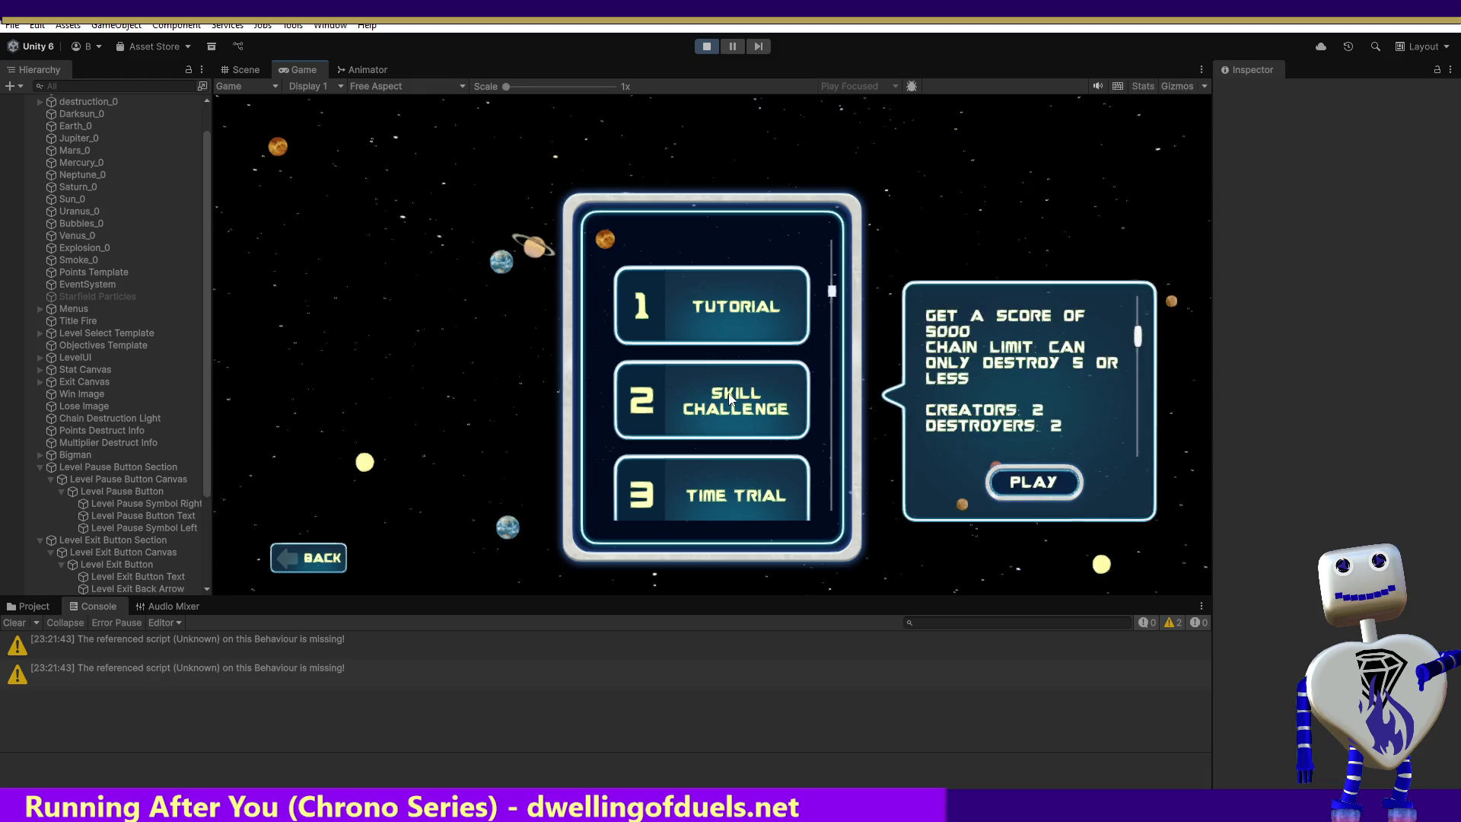
{"action": "left_click", "coordinate": [1037, 485]}
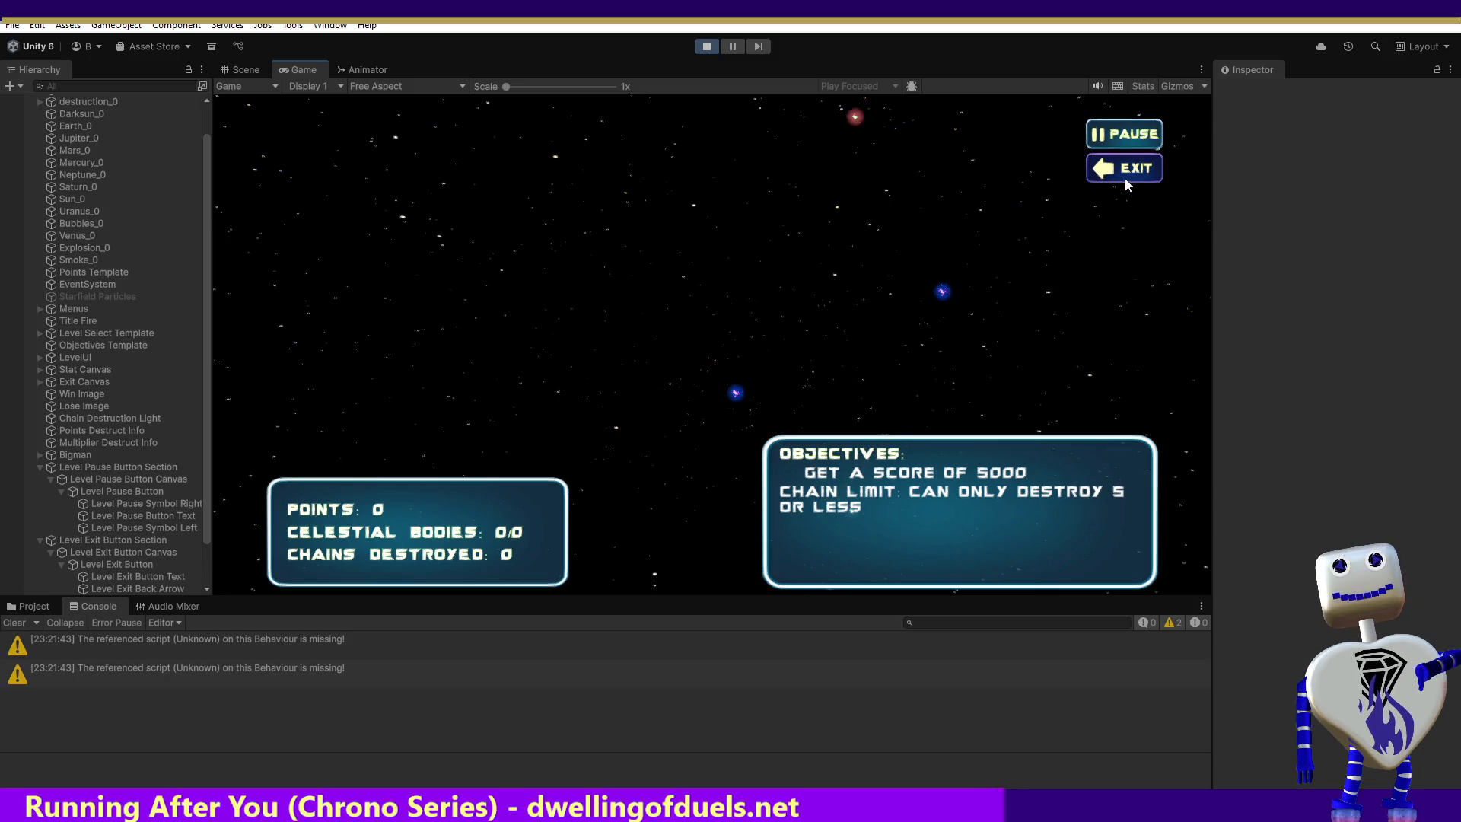
{"action": "left_click", "coordinate": [116, 563]}
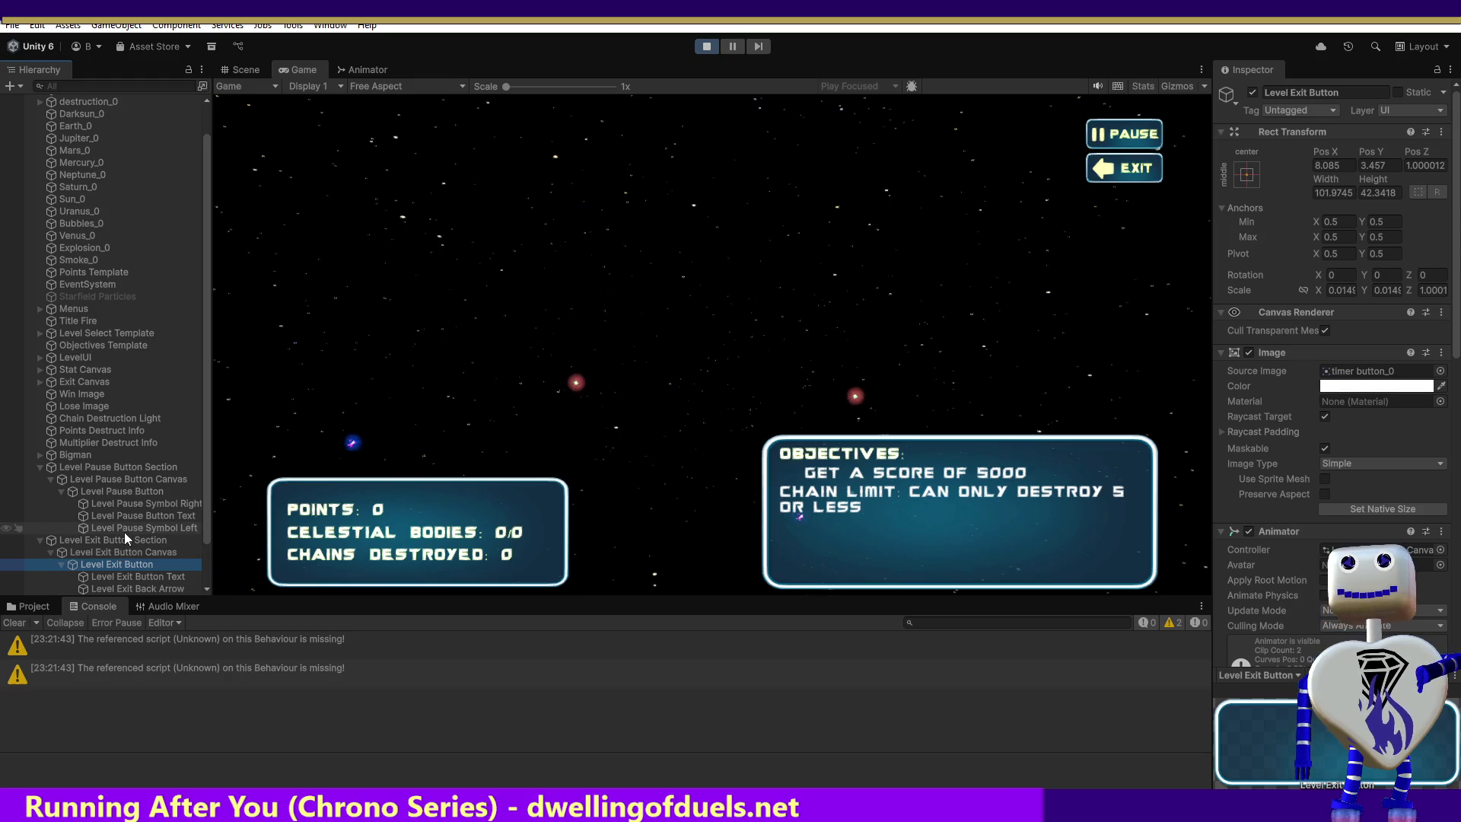
Compare the Level Pause and Level Exit Buttons, entering 0 as the Exit Button's Pos Z.
{"action": "left_click", "coordinate": [127, 492]}
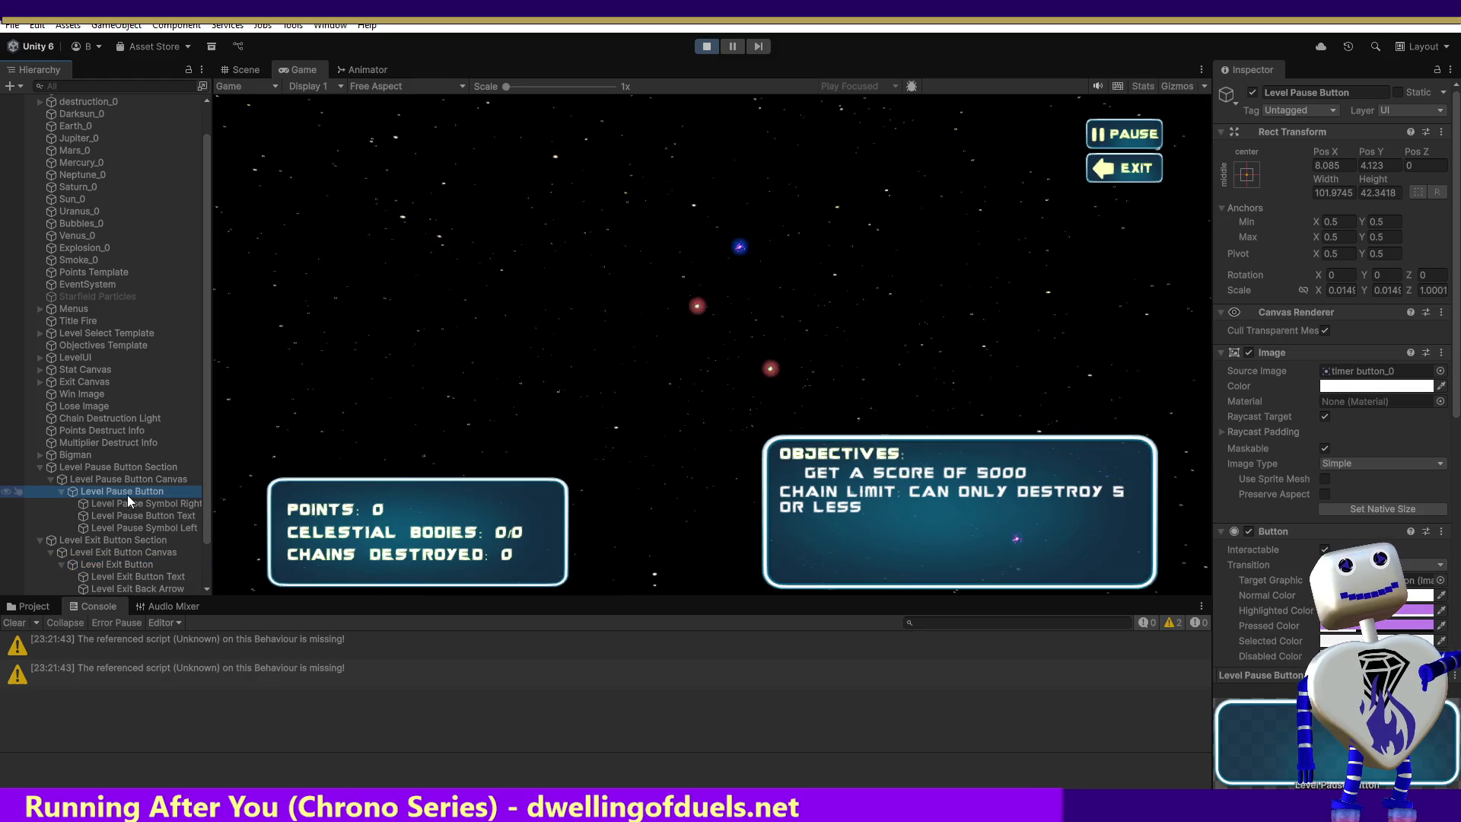
{"action": "left_click", "coordinate": [126, 564]}
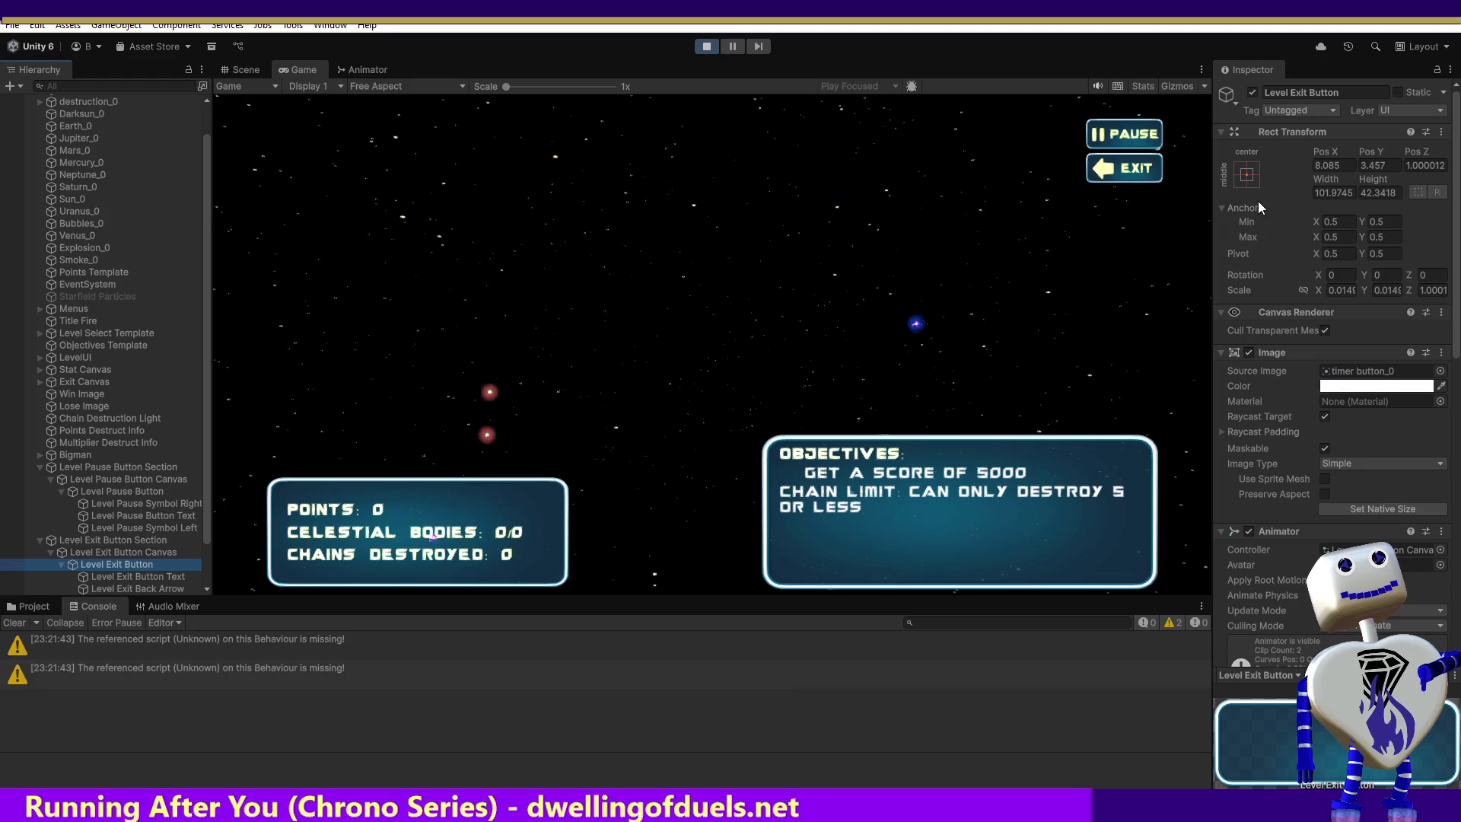
{"action": "left_click", "coordinate": [1423, 165]}
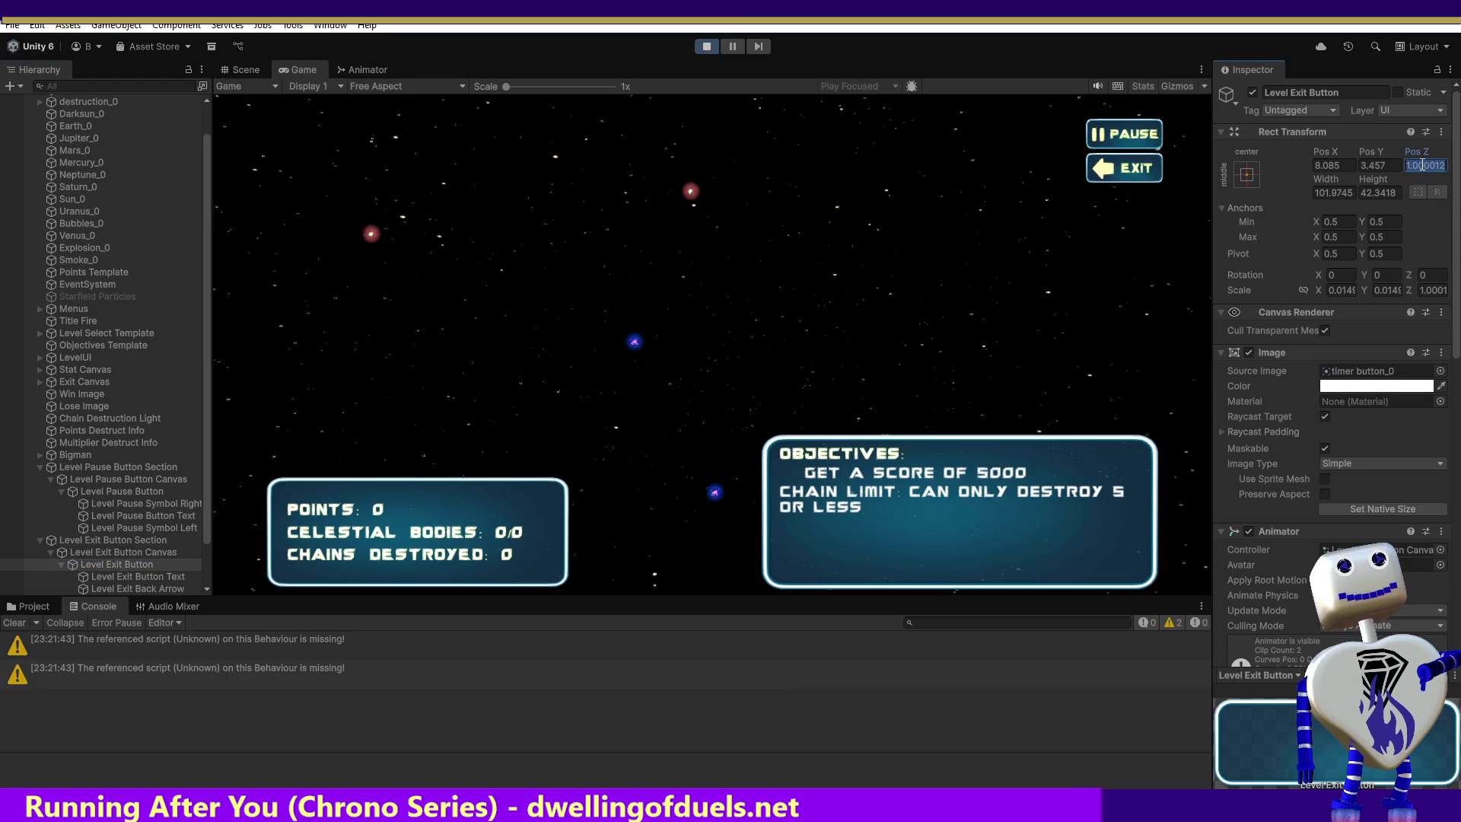
{"action": "type", "text": "0"}
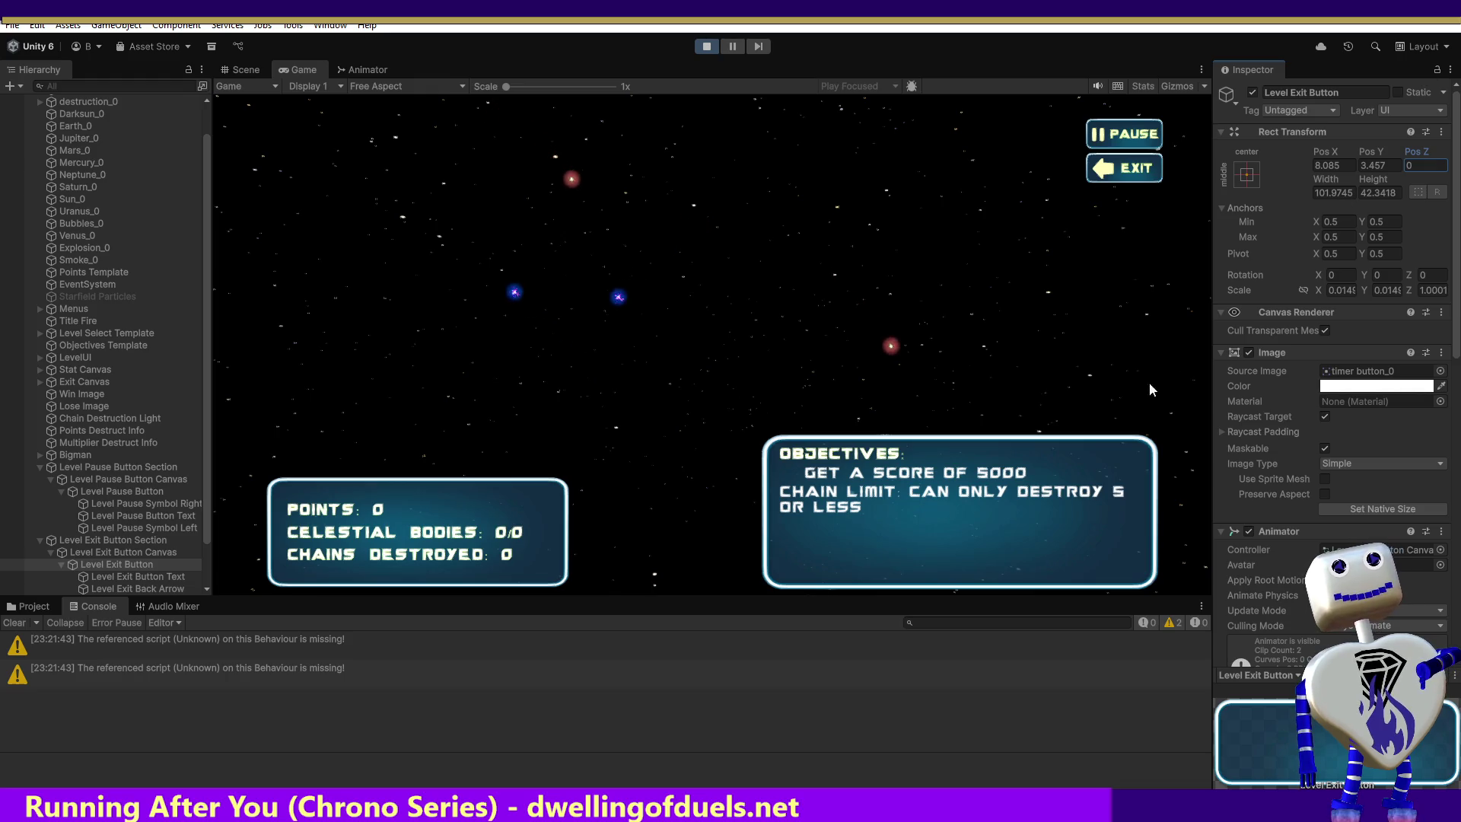
Exit Skill Challenge twice, stop play mode, and commit the Exit Button's Pos Z as 0.
{"action": "left_click", "coordinate": [1119, 173]}
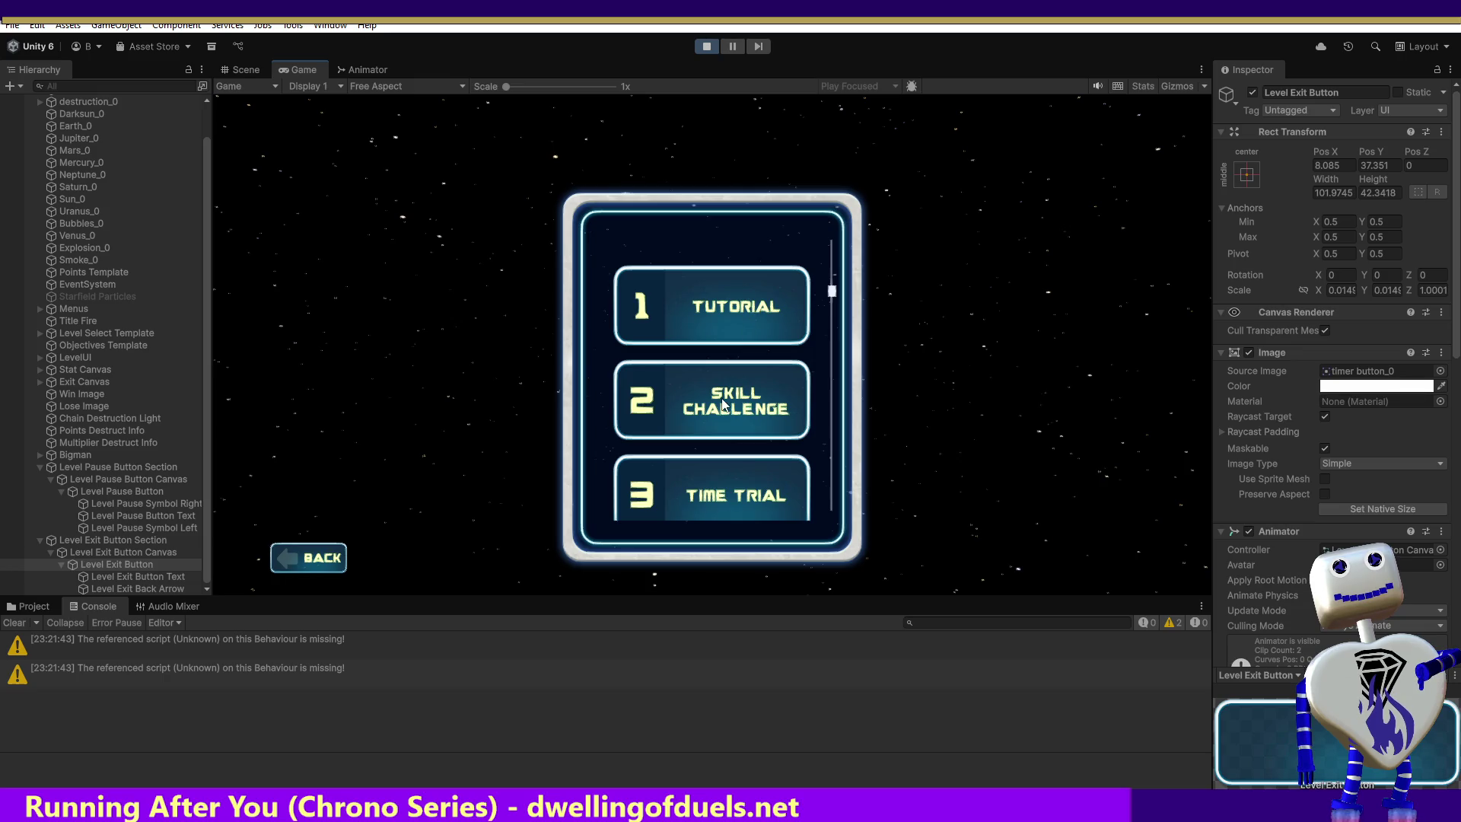
{"action": "left_click", "coordinate": [724, 404]}
{"action": "left_click", "coordinate": [1035, 487]}
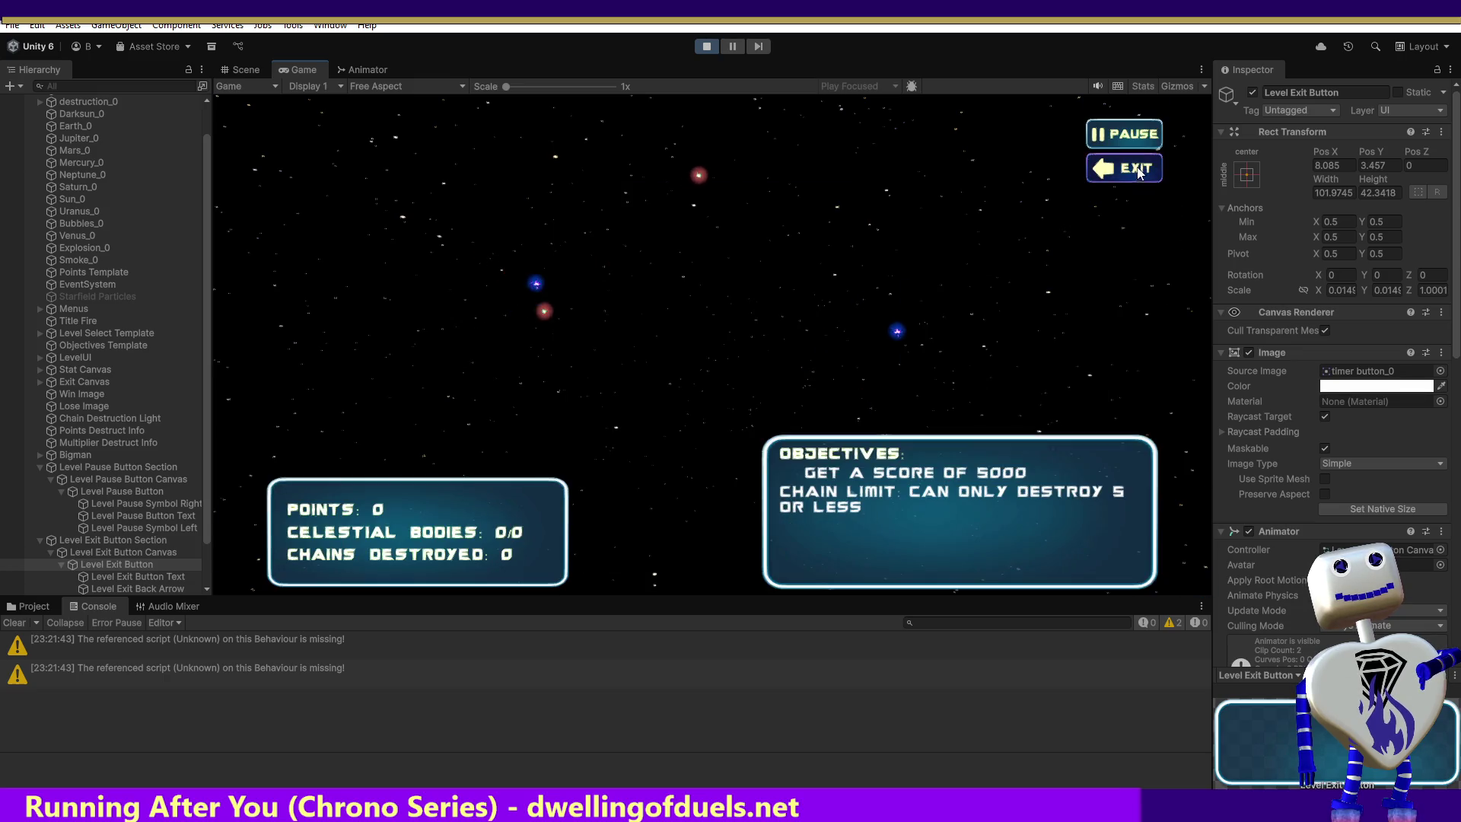
{"action": "left_click", "coordinate": [1138, 170]}
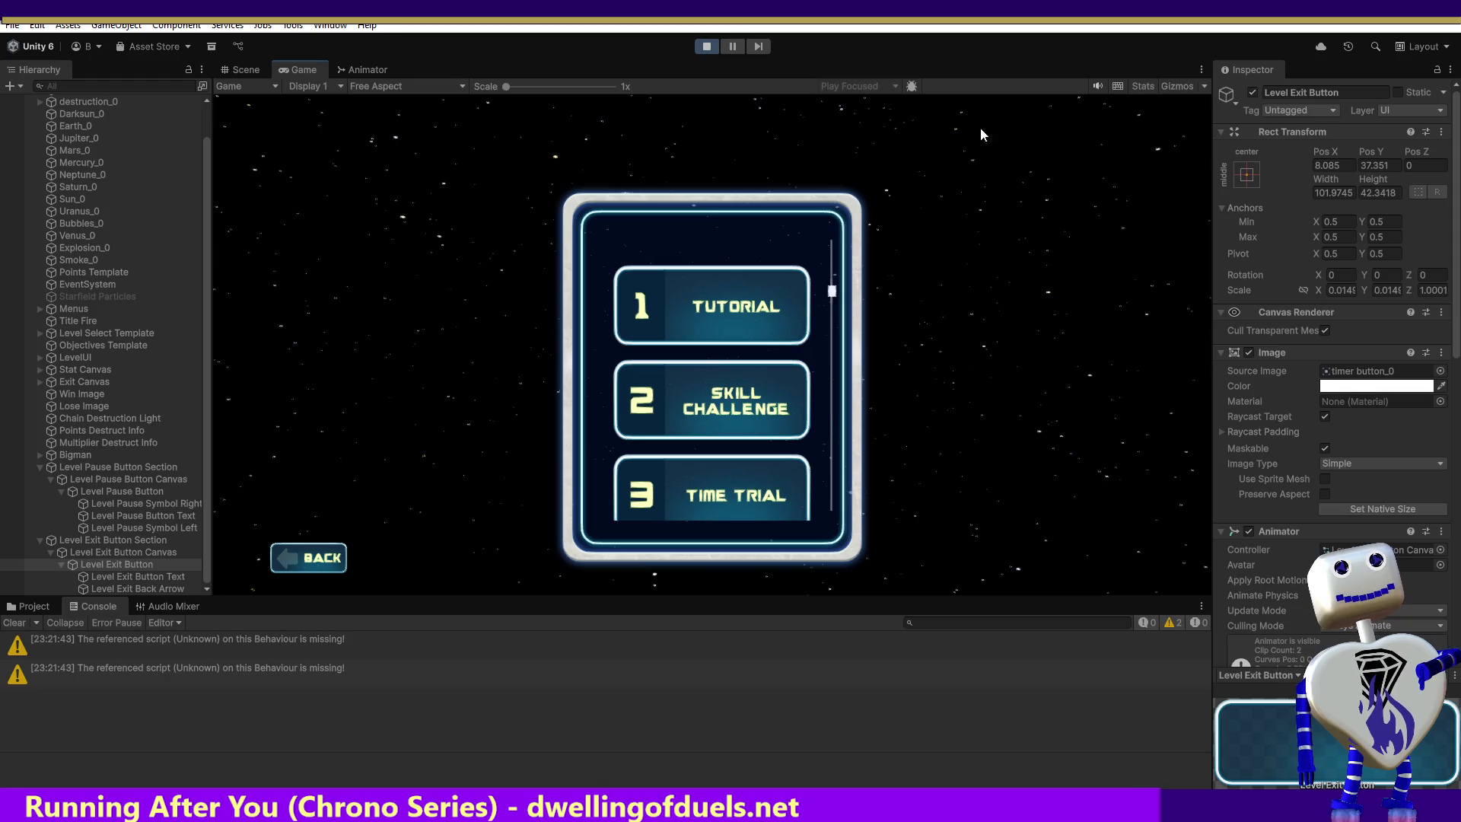
{"action": "left_click", "coordinate": [710, 47]}
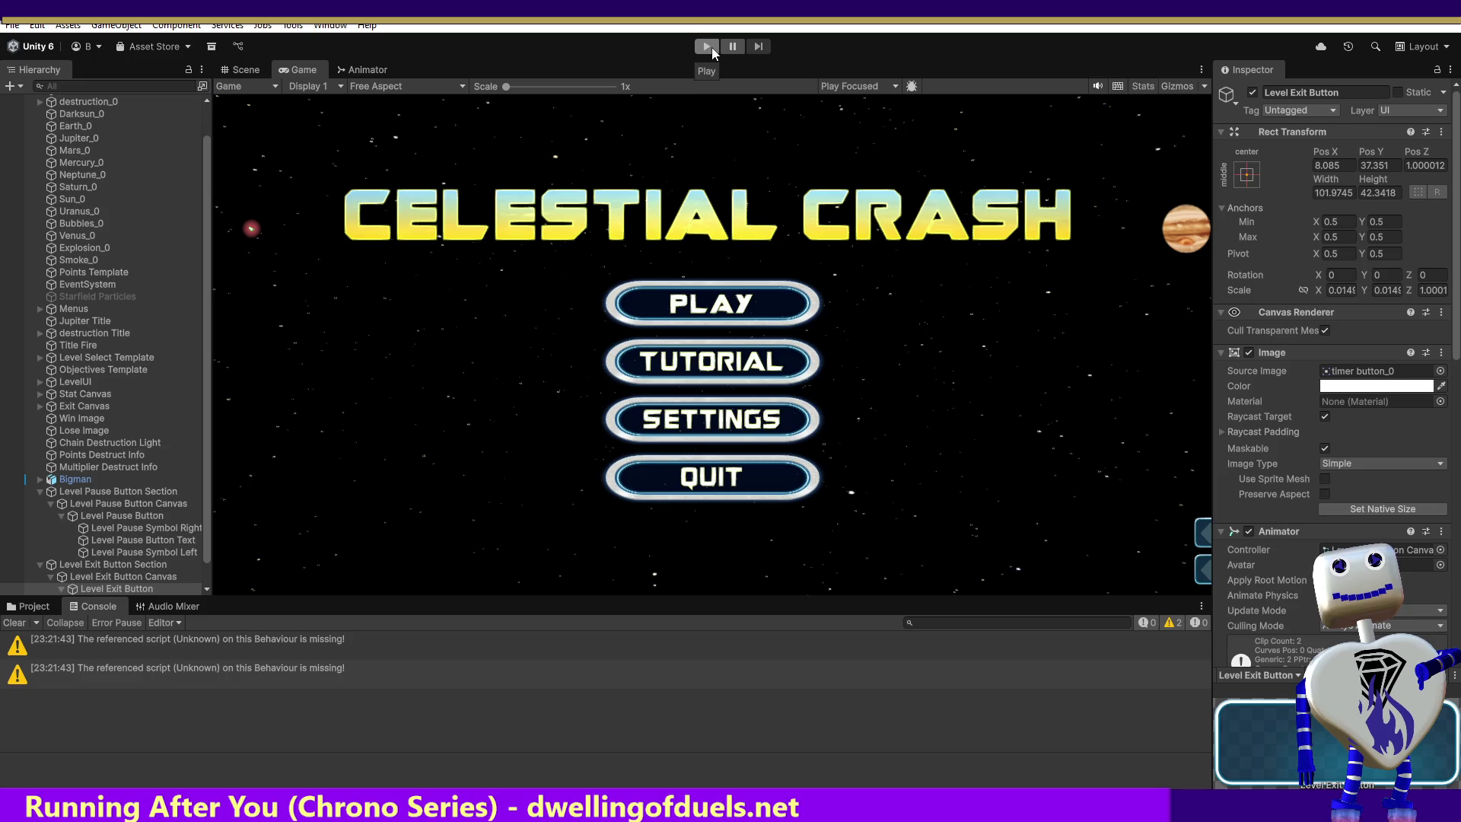
{"action": "left_click", "coordinate": [1427, 165]}
{"action": "type", "text": "0"}
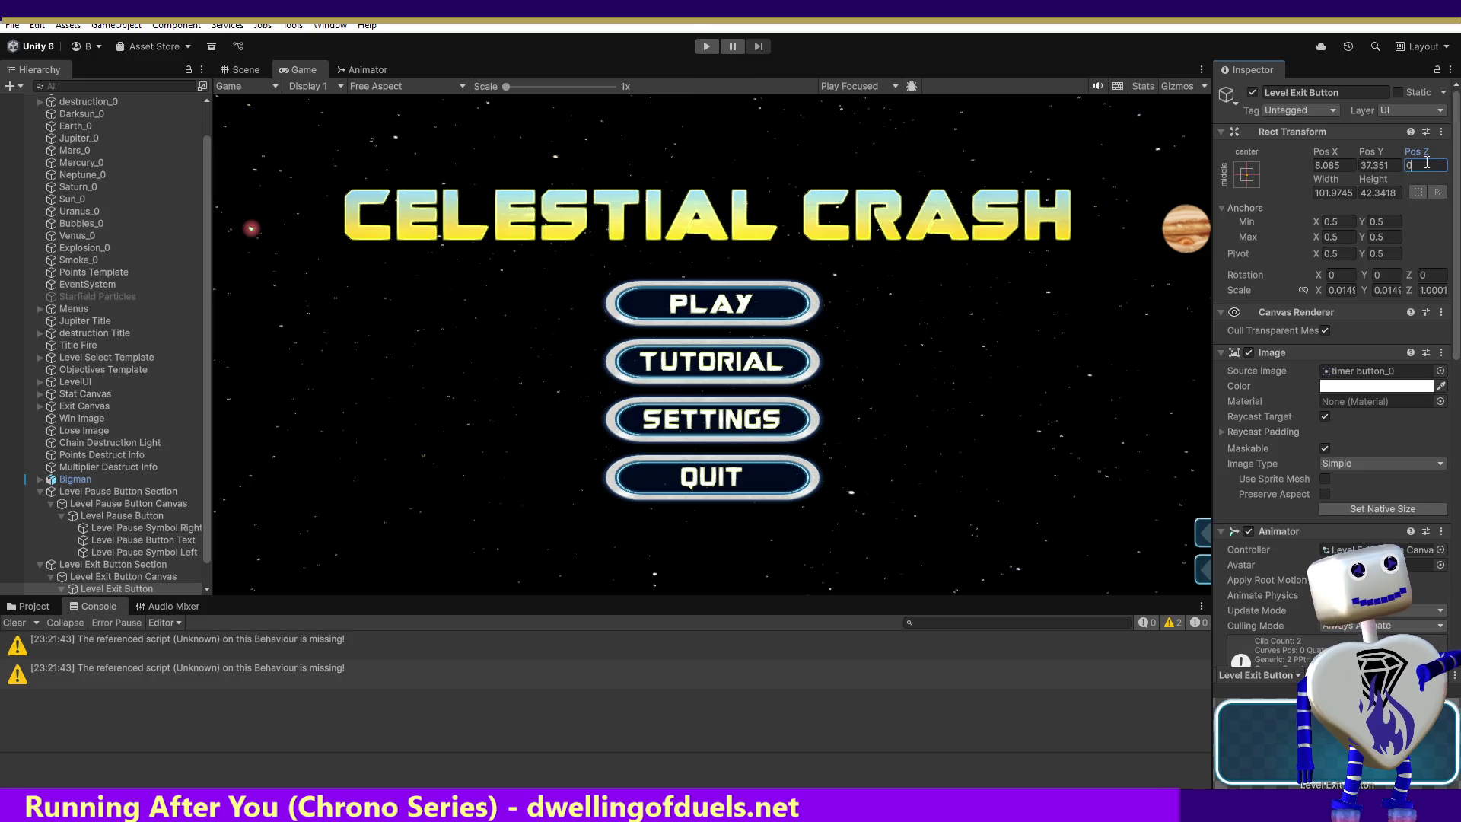
{"action": "key", "text": "Return"}
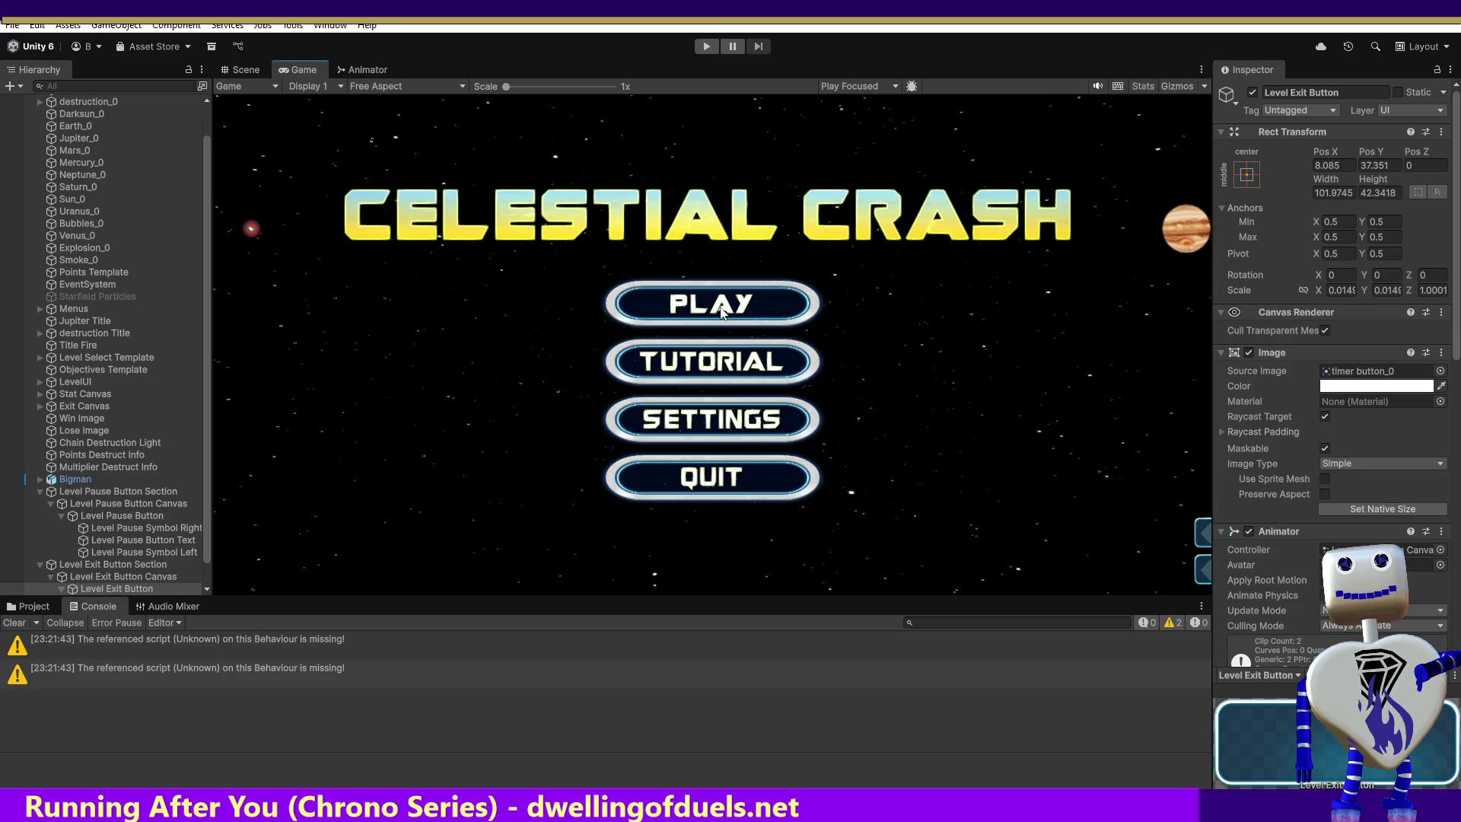
Enter play mode, start a level, exit it, and return to the Celestial Crash main menu.
{"action": "left_click", "coordinate": [704, 47]}
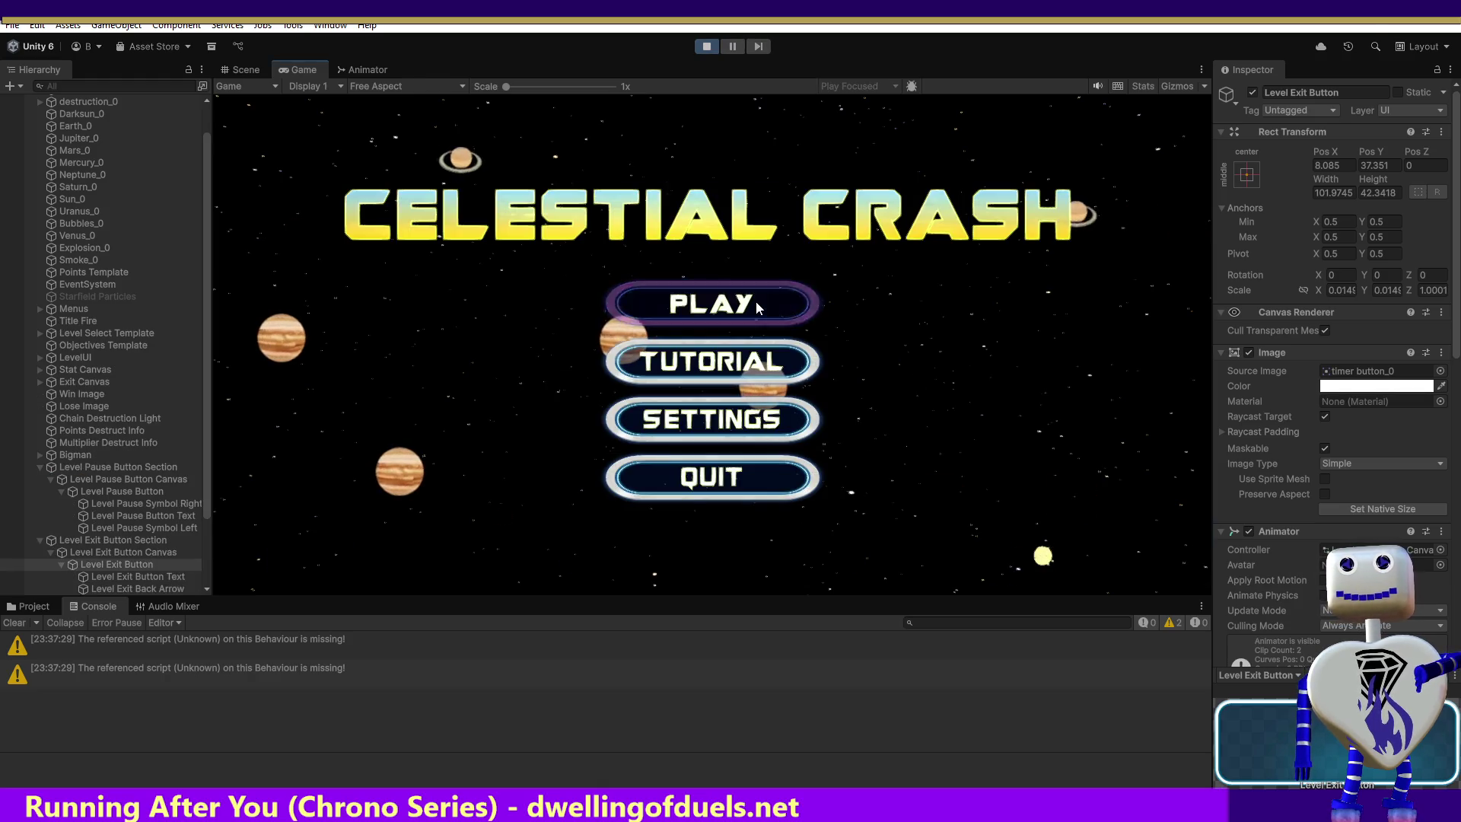
{"action": "left_click", "coordinate": [755, 301]}
{"action": "left_click", "coordinate": [756, 303]}
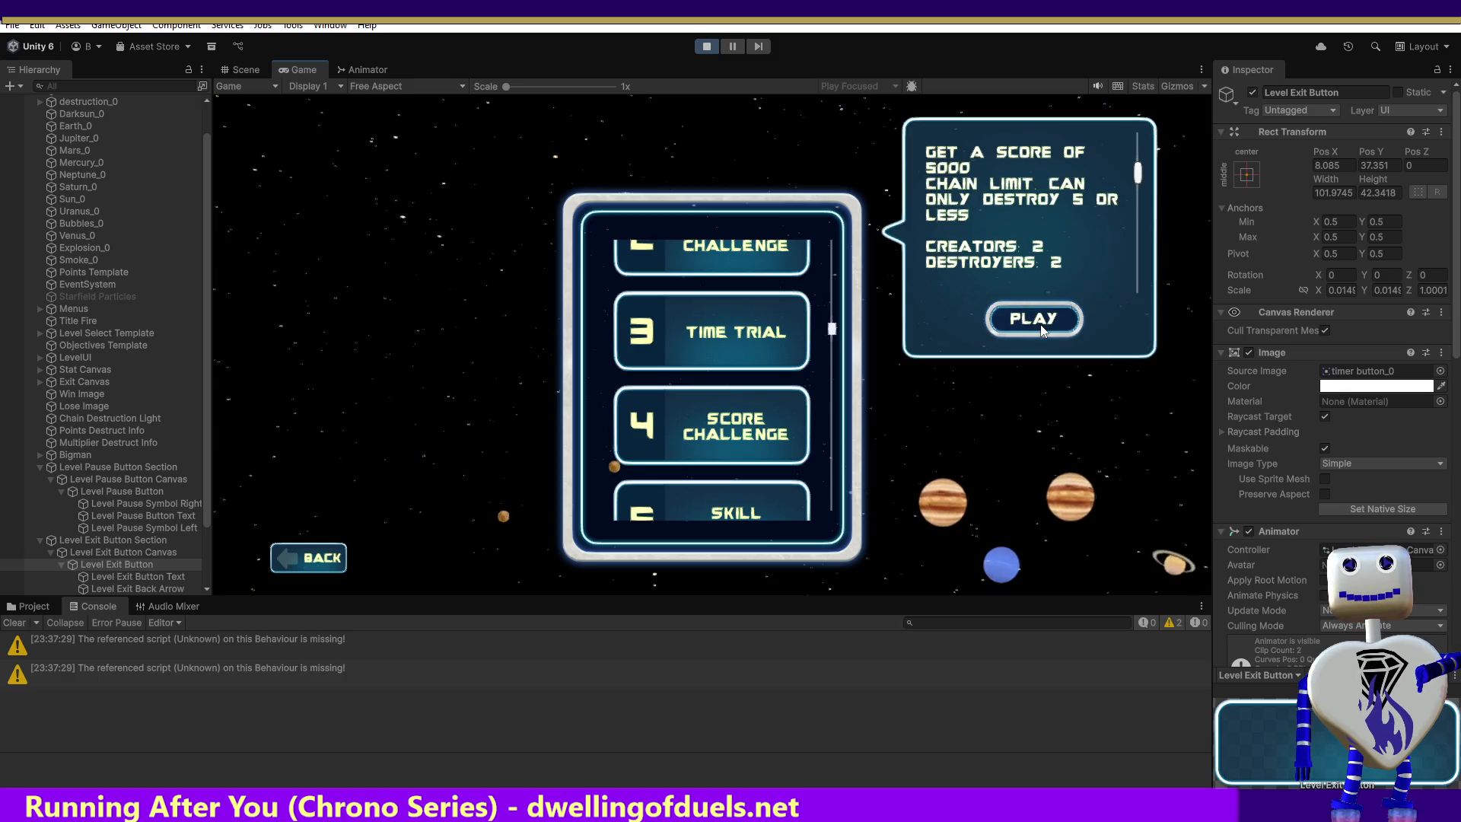
{"action": "left_click", "coordinate": [1039, 322]}
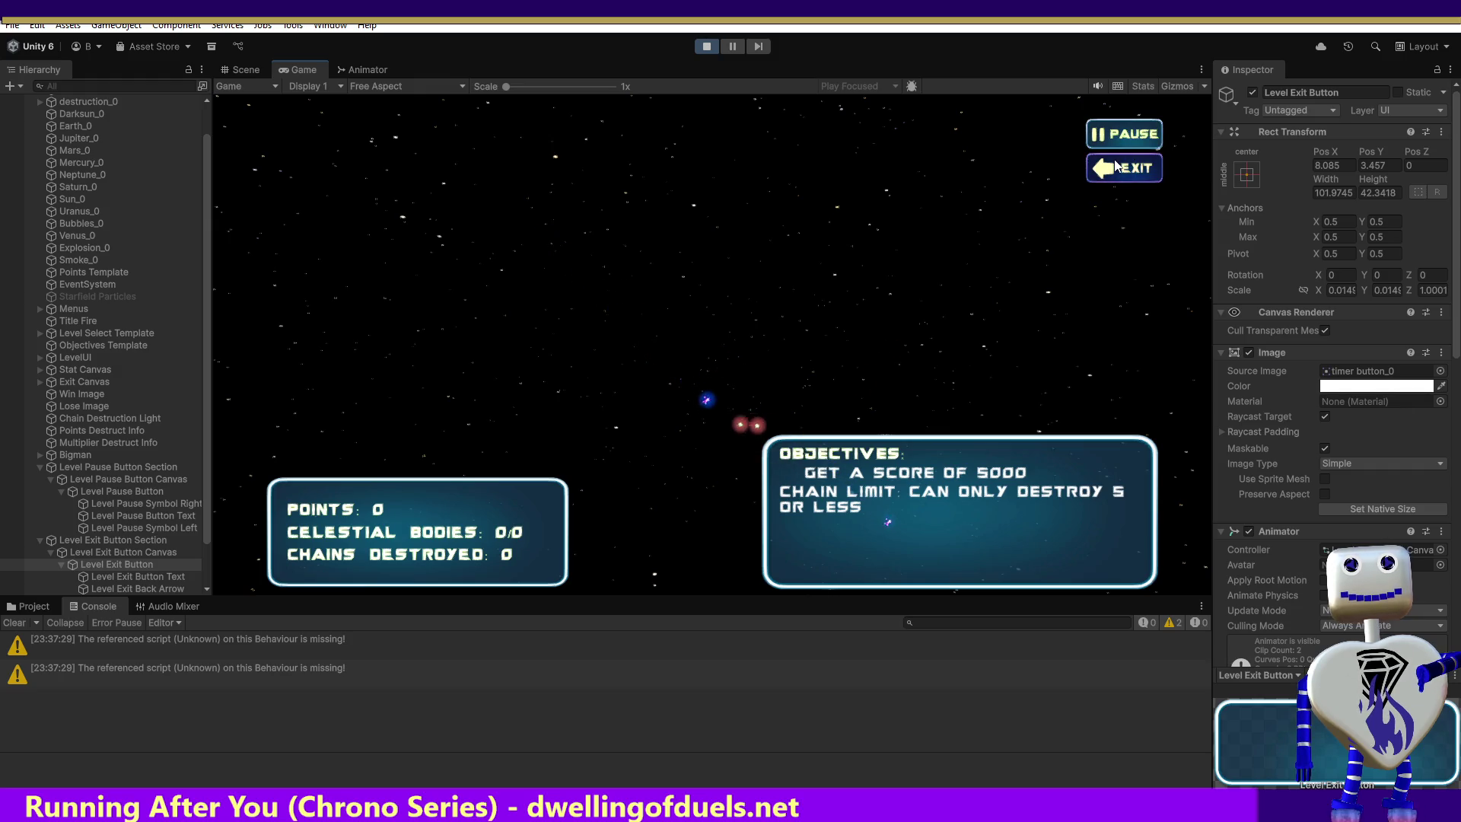
{"action": "left_click", "coordinate": [1115, 167]}
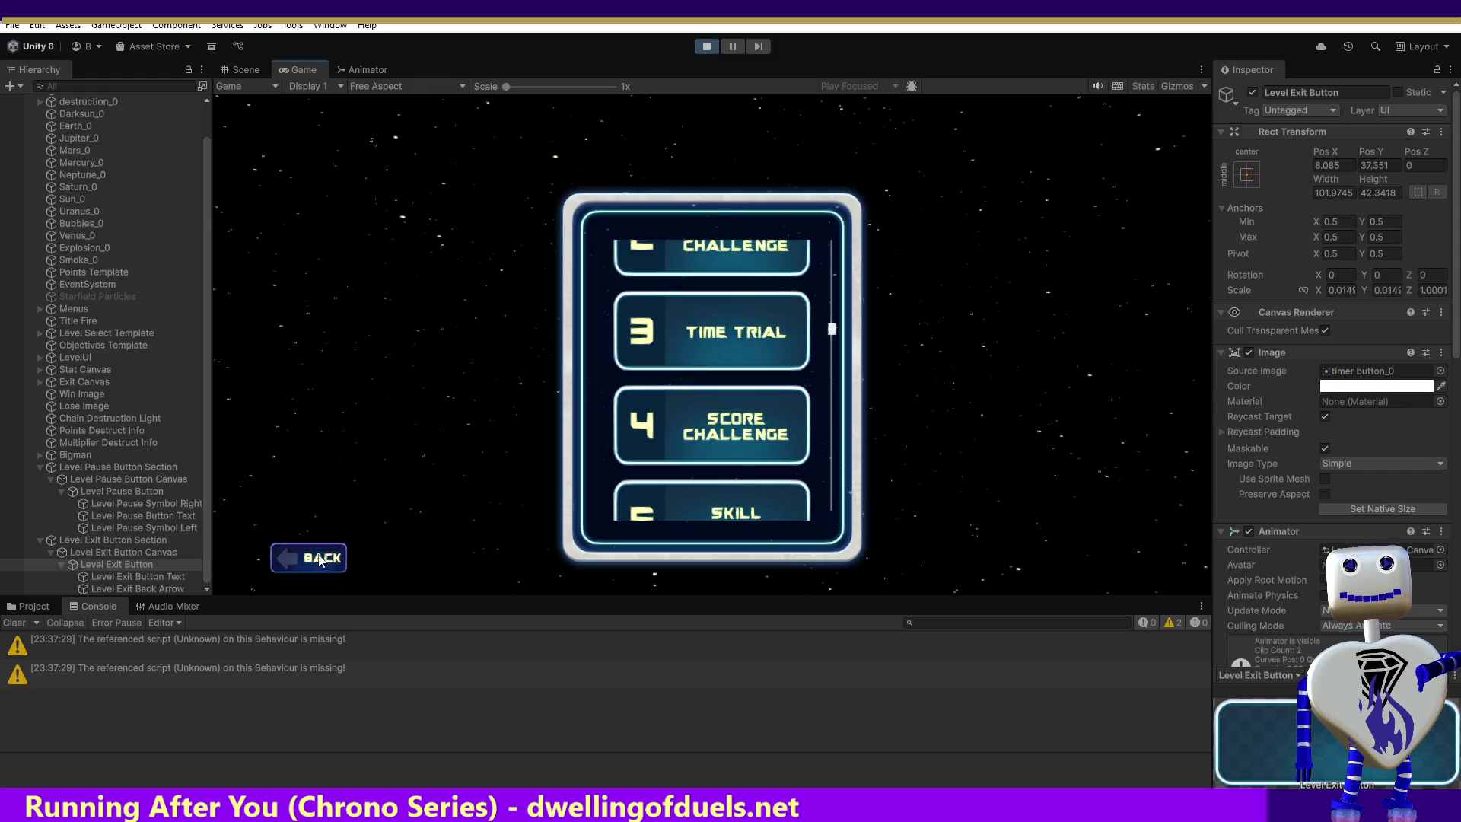
{"action": "left_click", "coordinate": [308, 558]}
Start the Challenge level, then pause, resume, pause again and exit to the level list.
{"action": "left_click", "coordinate": [779, 303]}
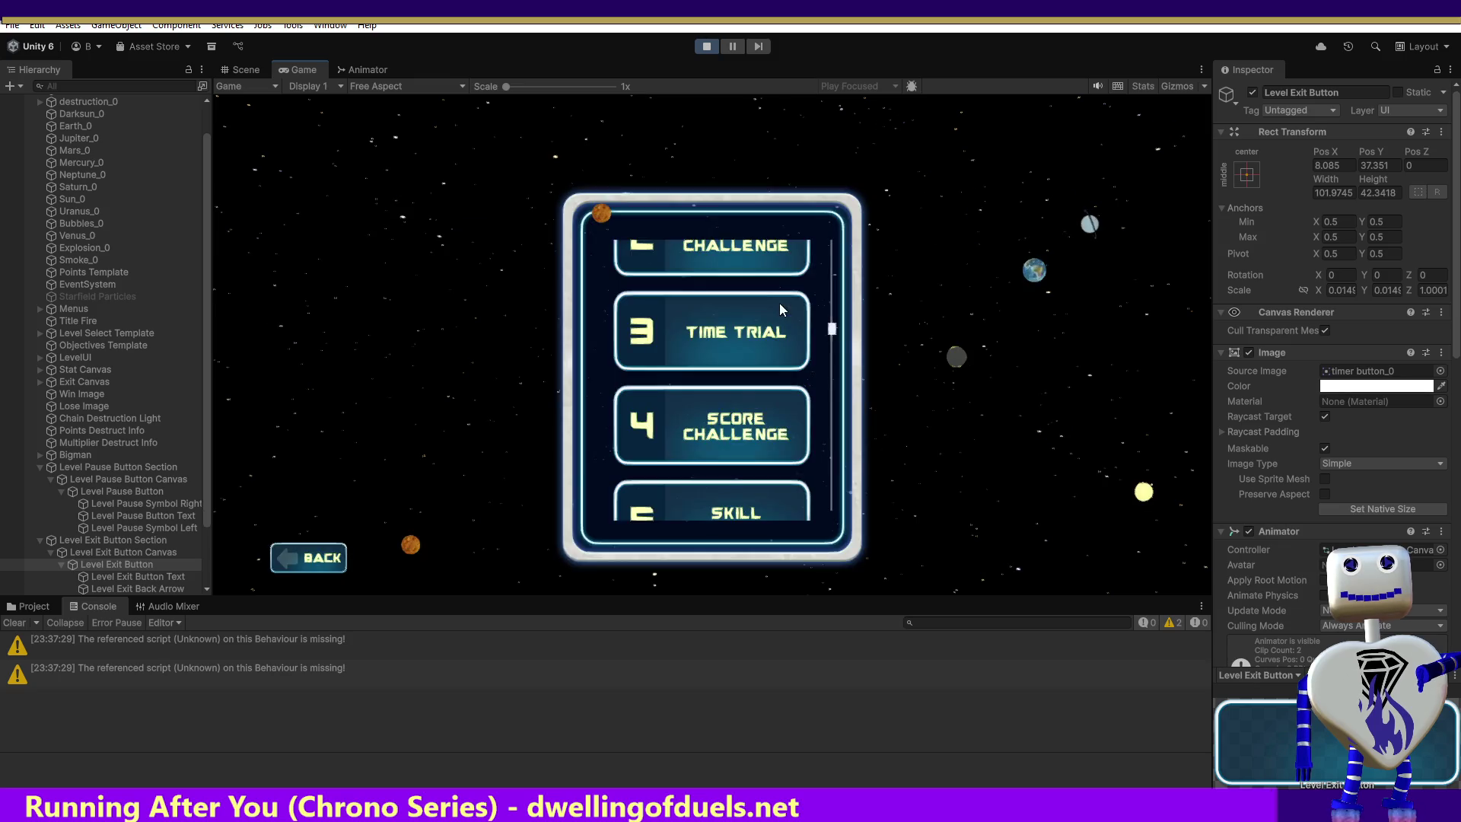
{"action": "left_click", "coordinate": [736, 254]}
{"action": "left_click", "coordinate": [1030, 319]}
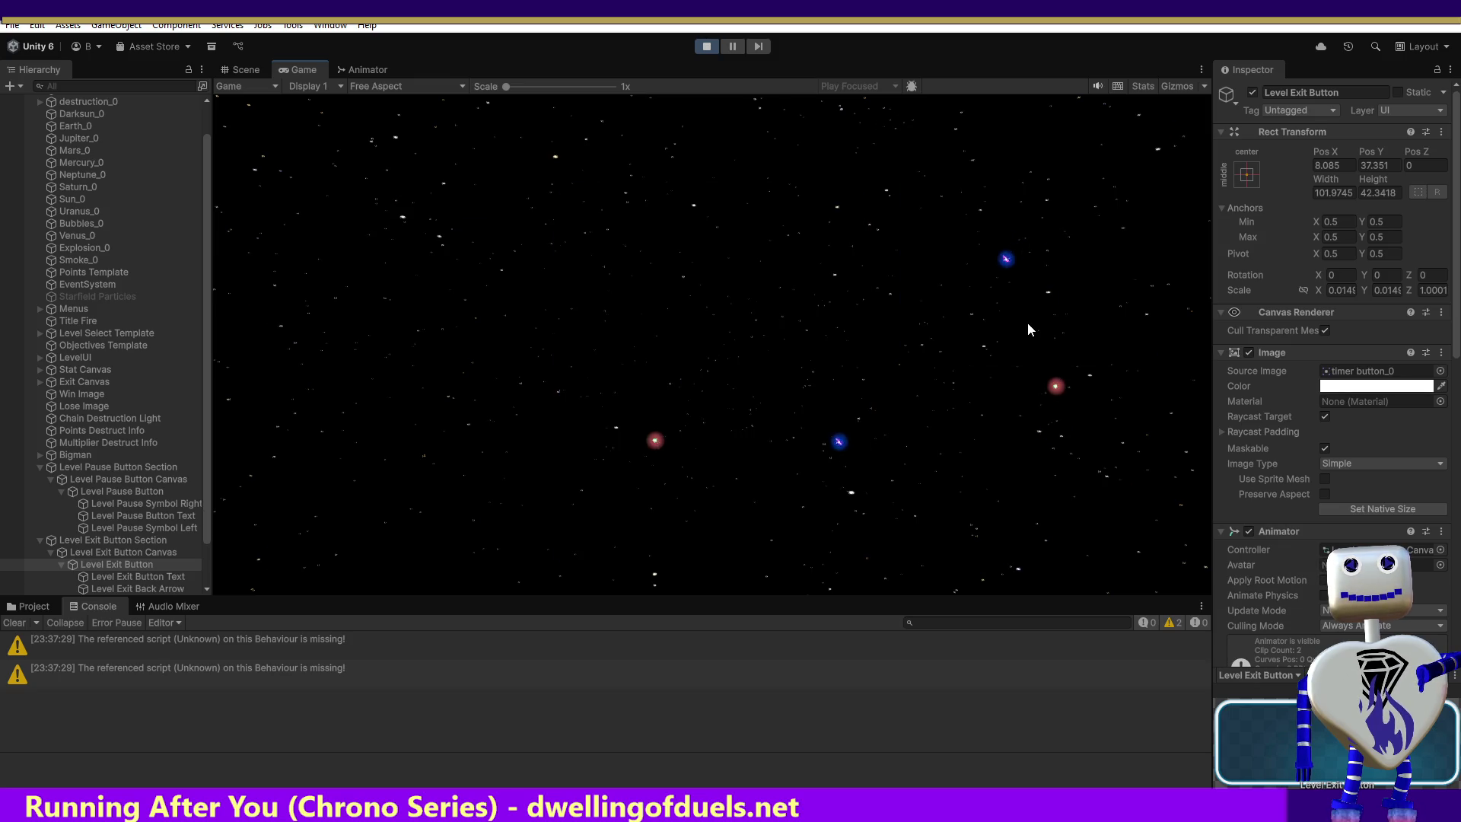
{"action": "left_click", "coordinate": [1120, 135]}
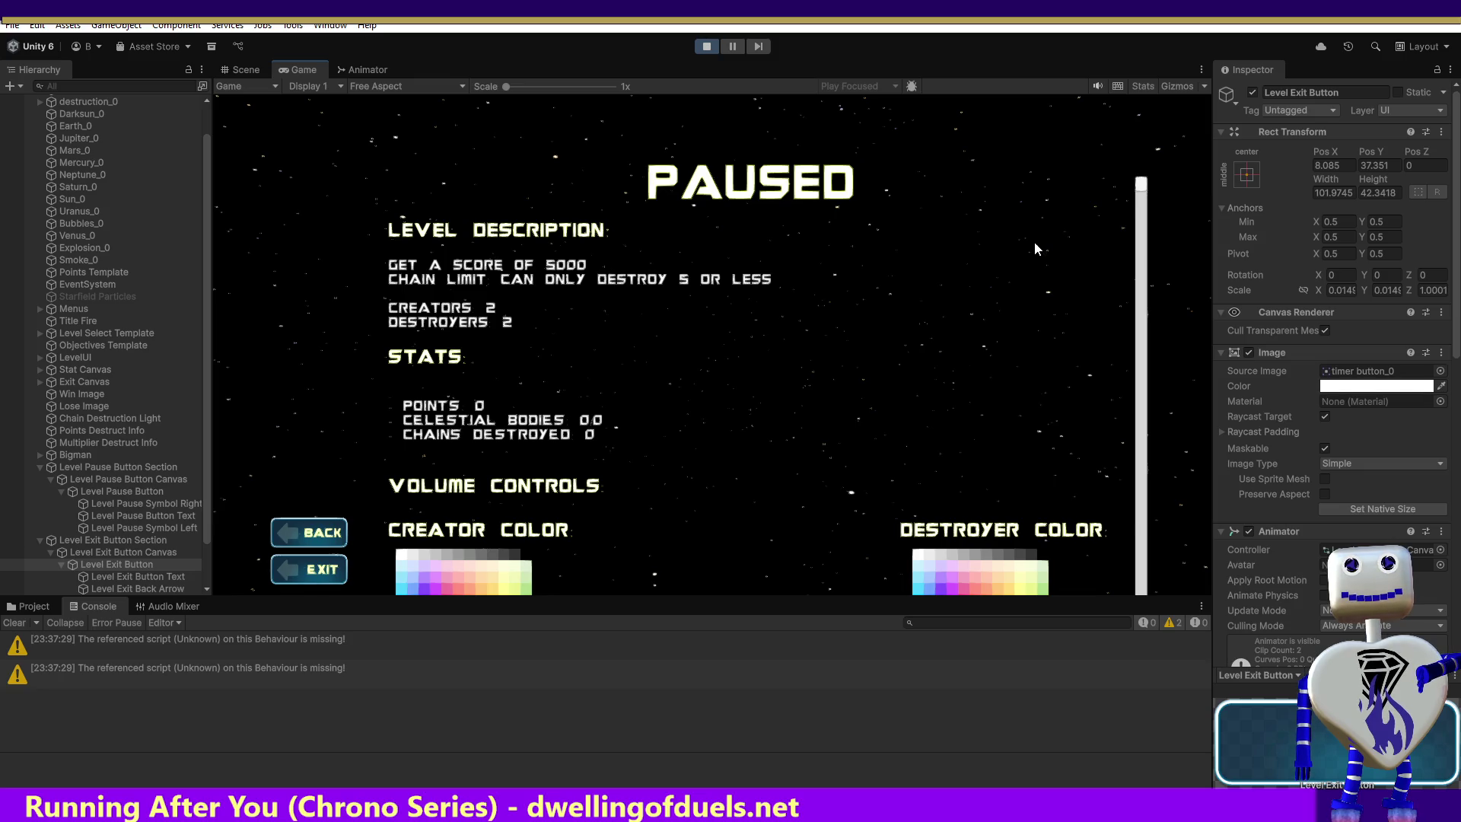
{"action": "left_click", "coordinate": [317, 545]}
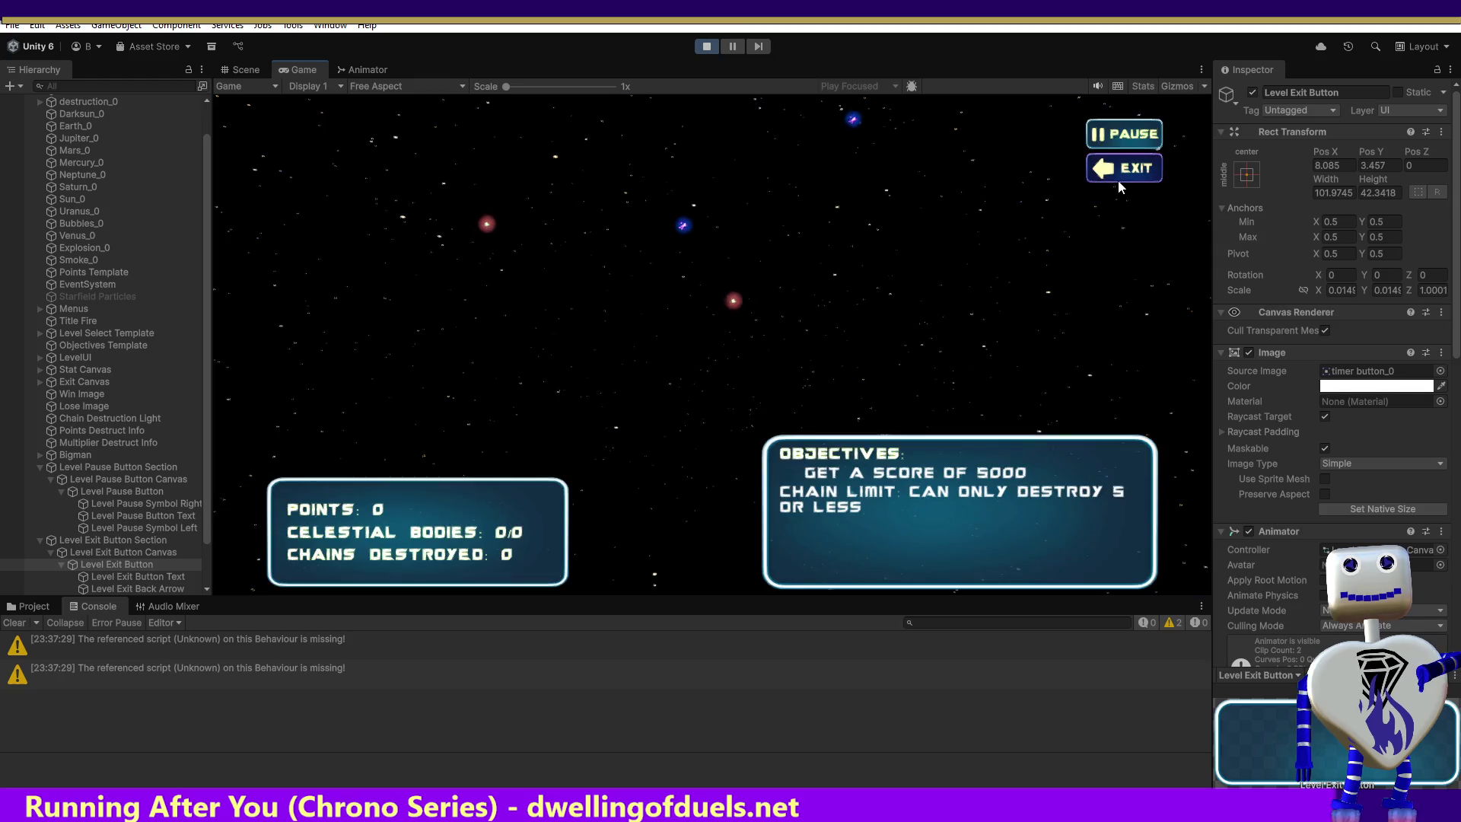
{"action": "left_click", "coordinate": [1140, 134]}
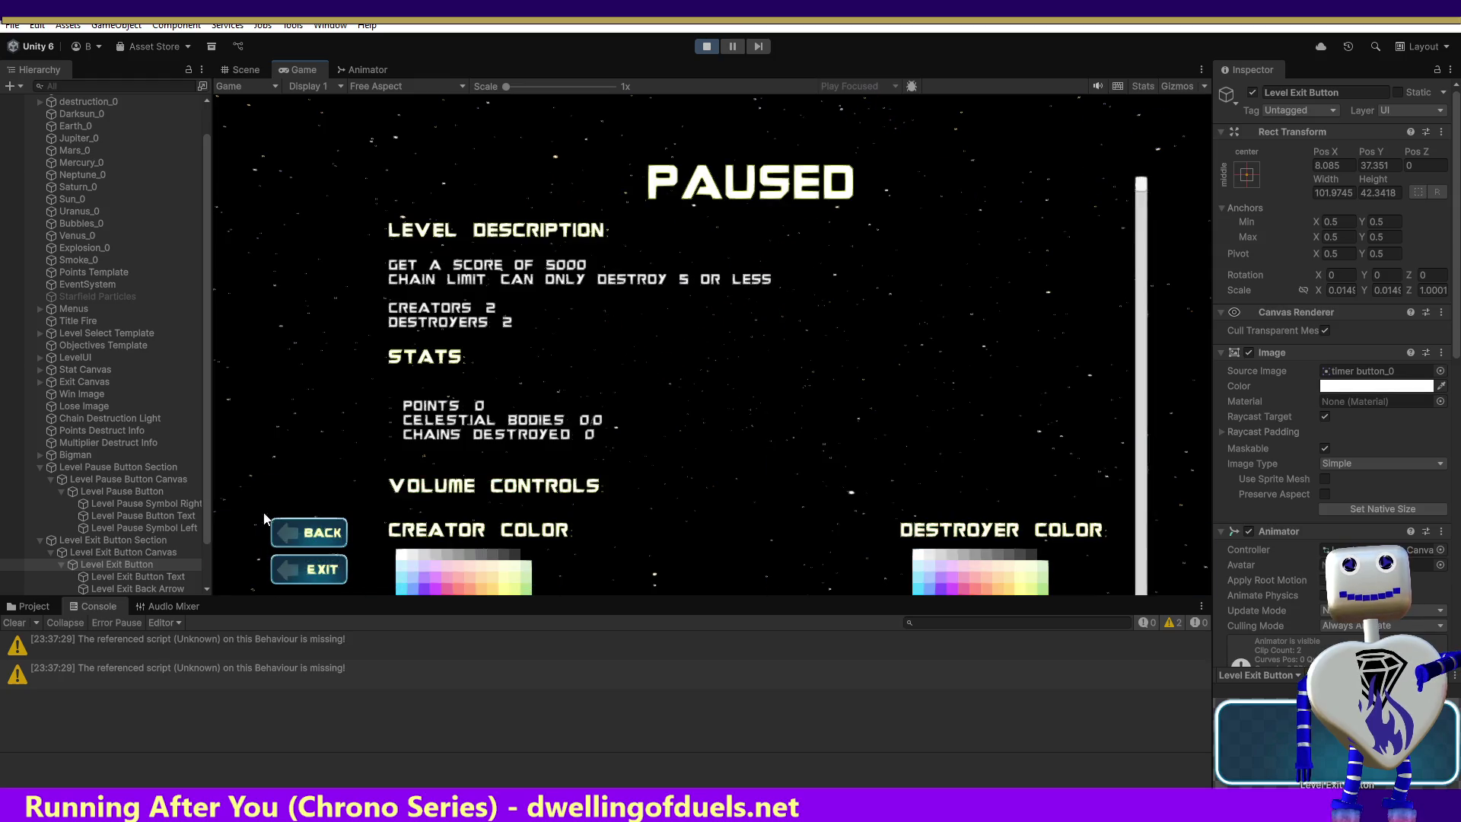
{"action": "left_click", "coordinate": [324, 582]}
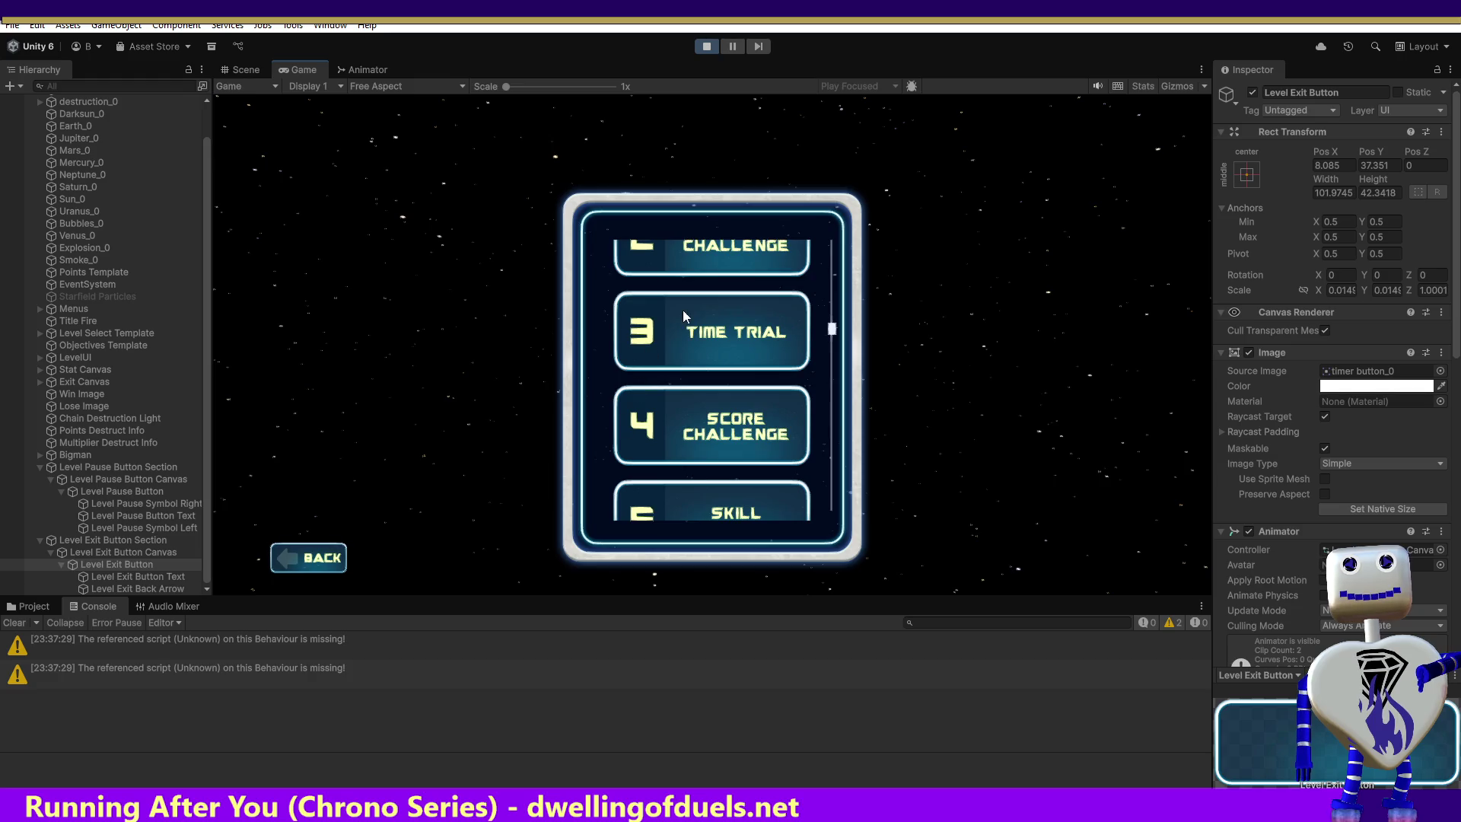
Start the level 2 CHALLENGE level and exit it during gameplay.
{"action": "left_click", "coordinate": [708, 261]}
{"action": "left_click", "coordinate": [1034, 319]}
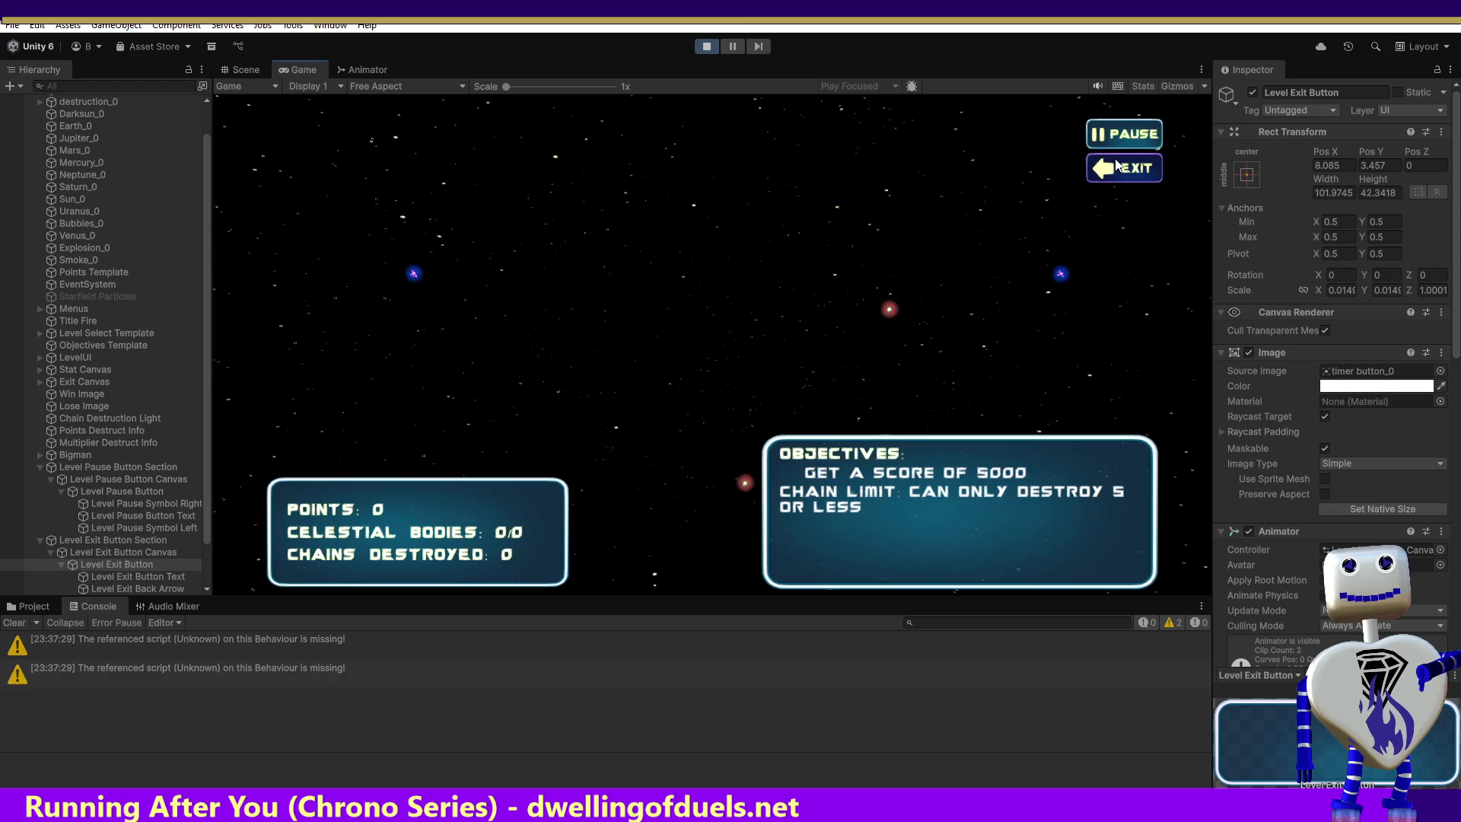
{"action": "left_click", "coordinate": [1117, 166]}
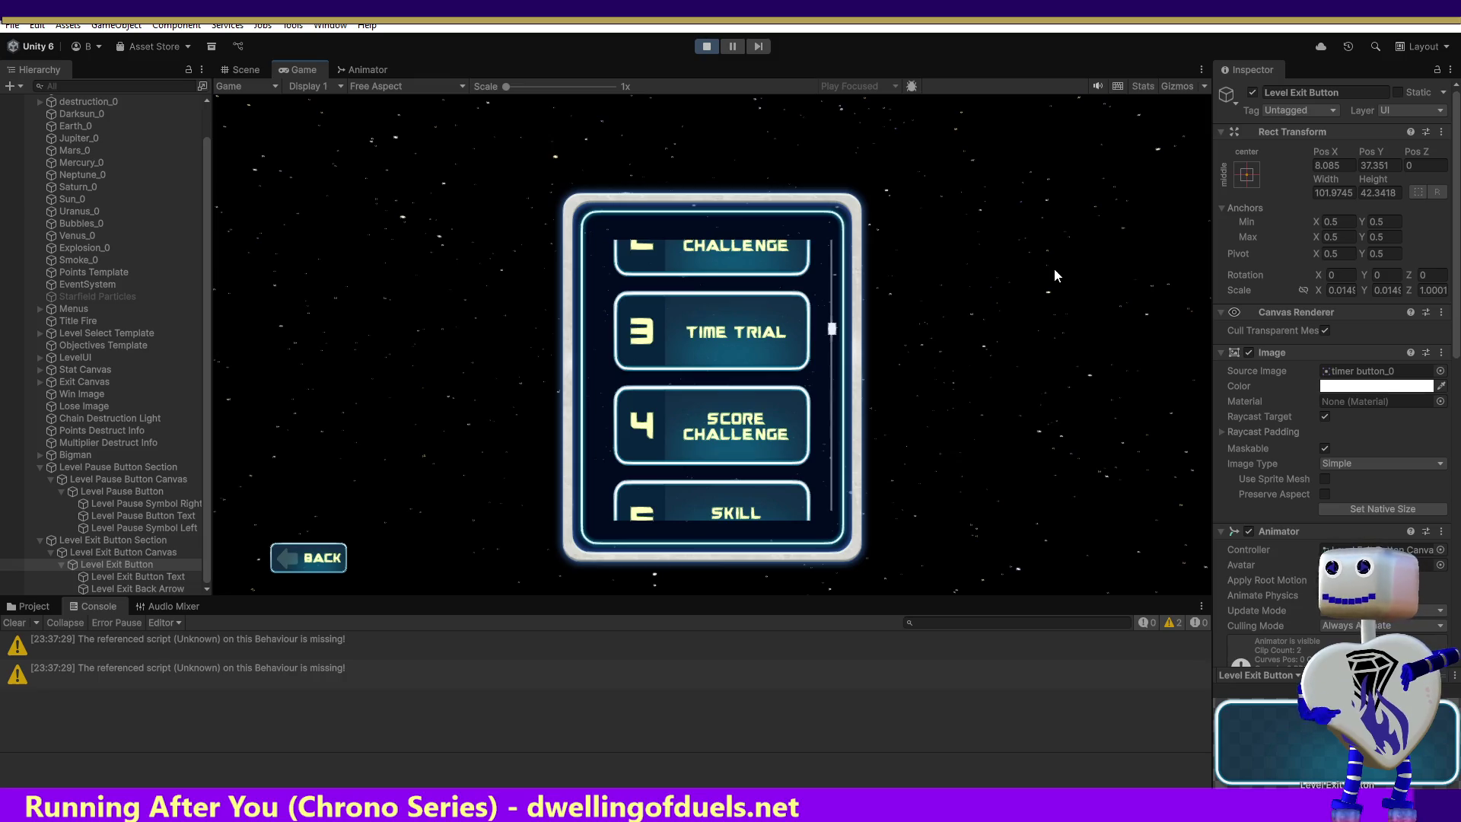
Play the TUTORIAL level through to the WIN! screen and exit to the level list.
{"action": "mouse_move", "coordinate": [832, 329]}
{"action": "left_mouse_down"}
{"action": "mouse_move", "coordinate": [831, 456]}
{"action": "mouse_move", "coordinate": [835, 239]}
{"action": "left_mouse_up"}
{"action": "scroll", "coordinate": [835, 239], "scroll_direction": "up", "scroll_amount": 2}
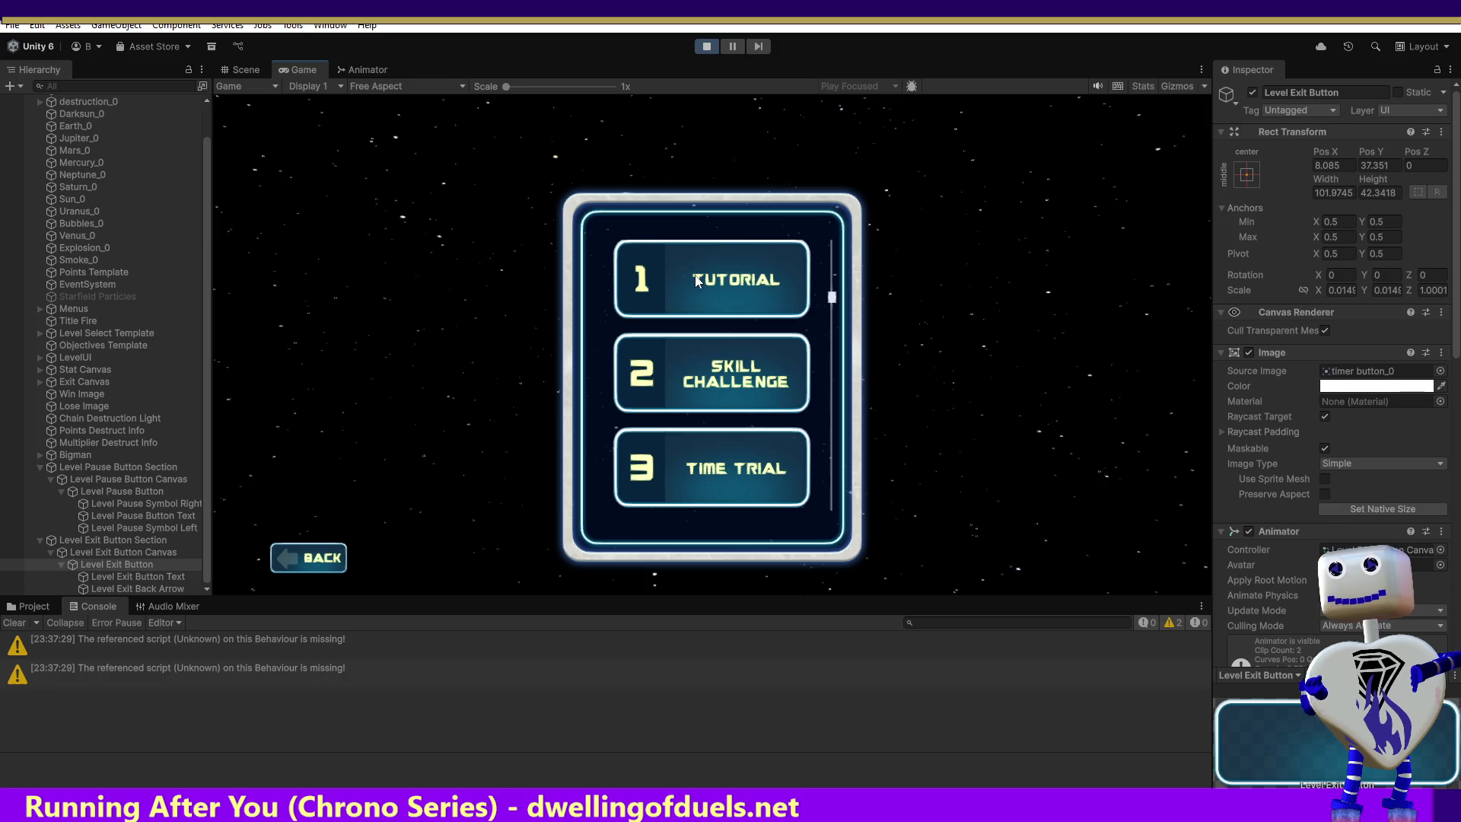
{"action": "left_click", "coordinate": [697, 281]}
{"action": "left_click", "coordinate": [1041, 360]}
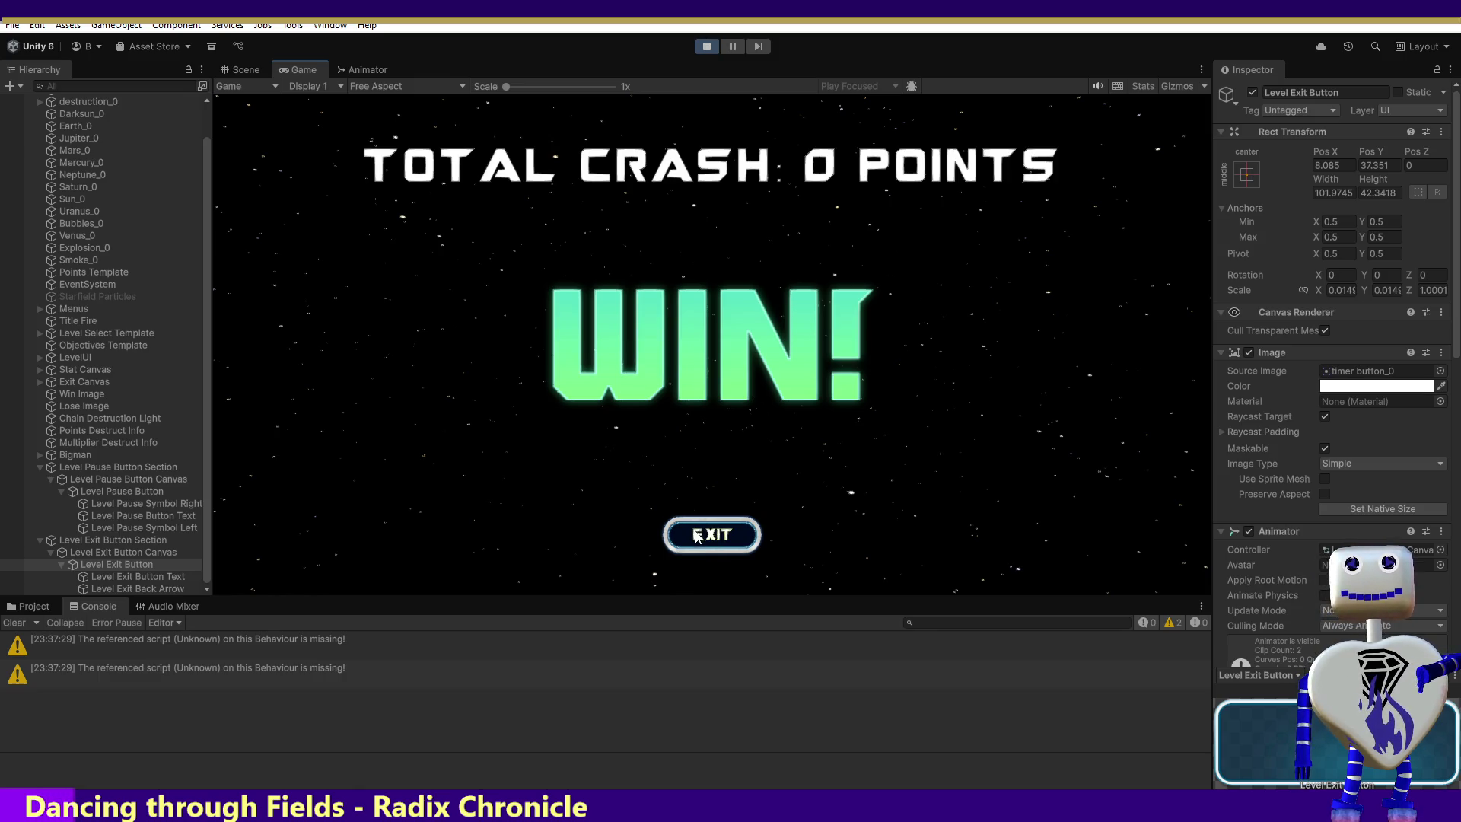
{"action": "left_click", "coordinate": [696, 536]}
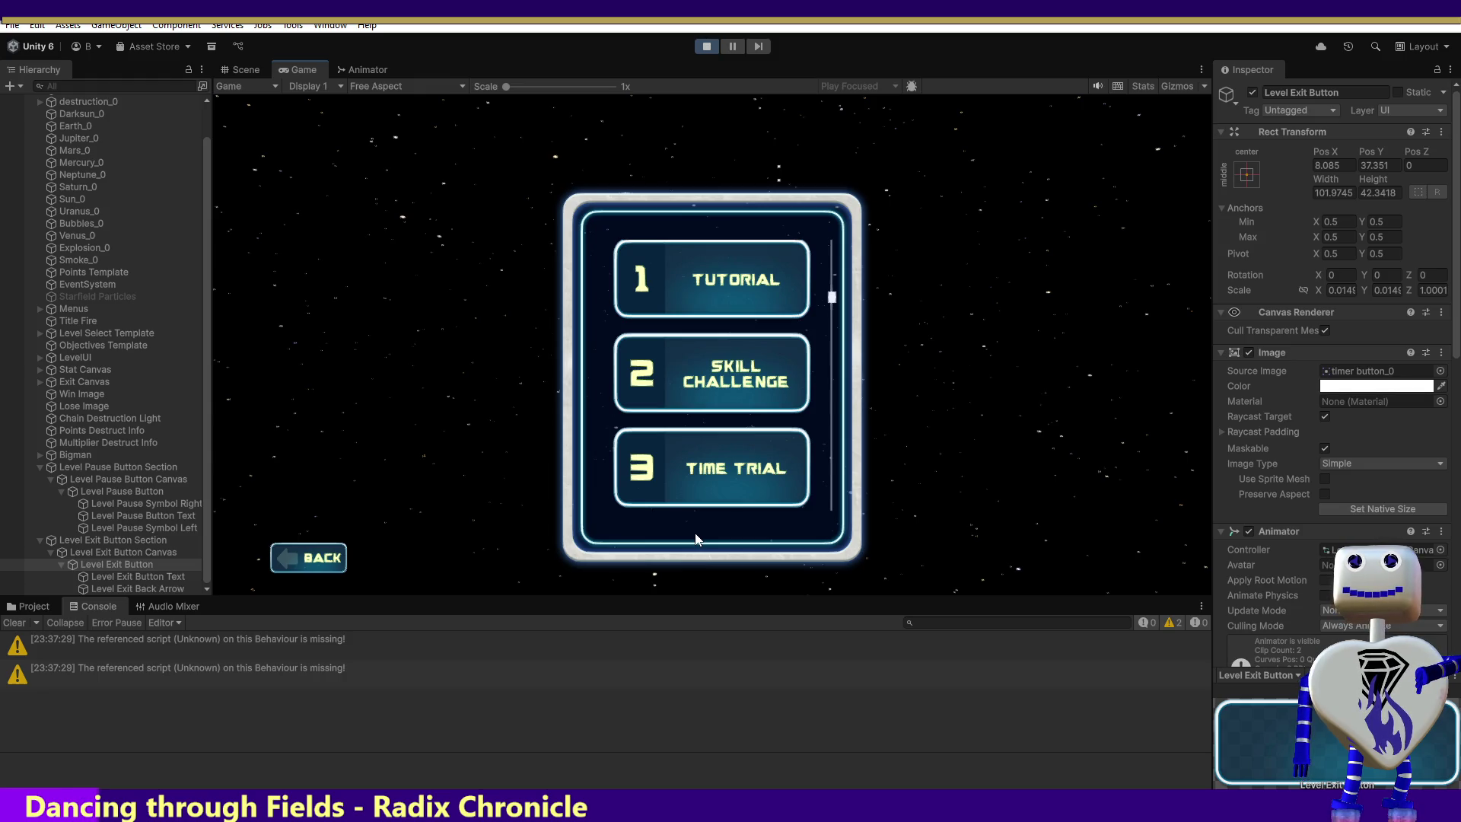
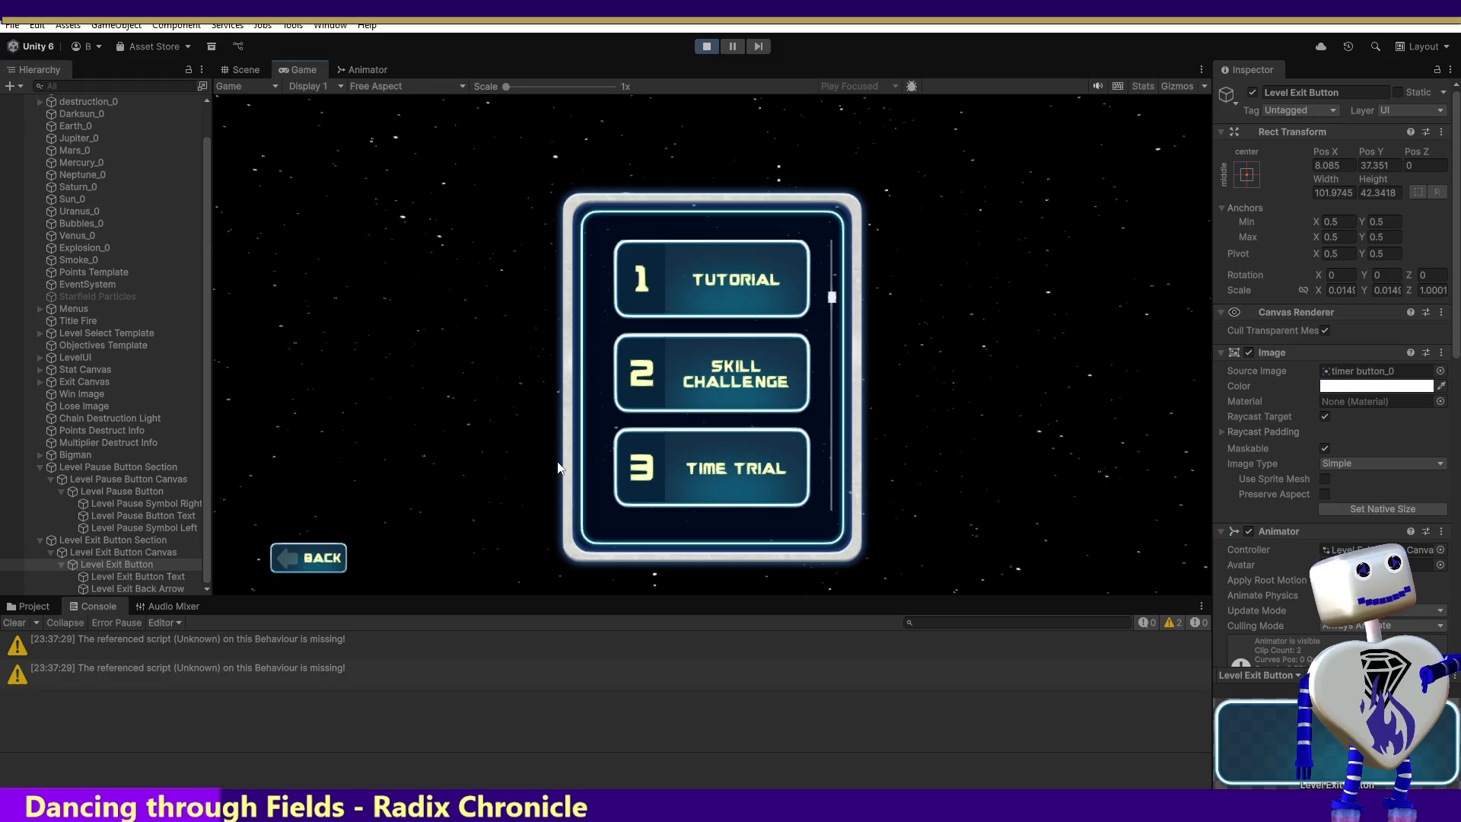
Stop the play test and bring up MainController.cs in Visual Studio.
{"action": "left_click", "coordinate": [698, 46]}
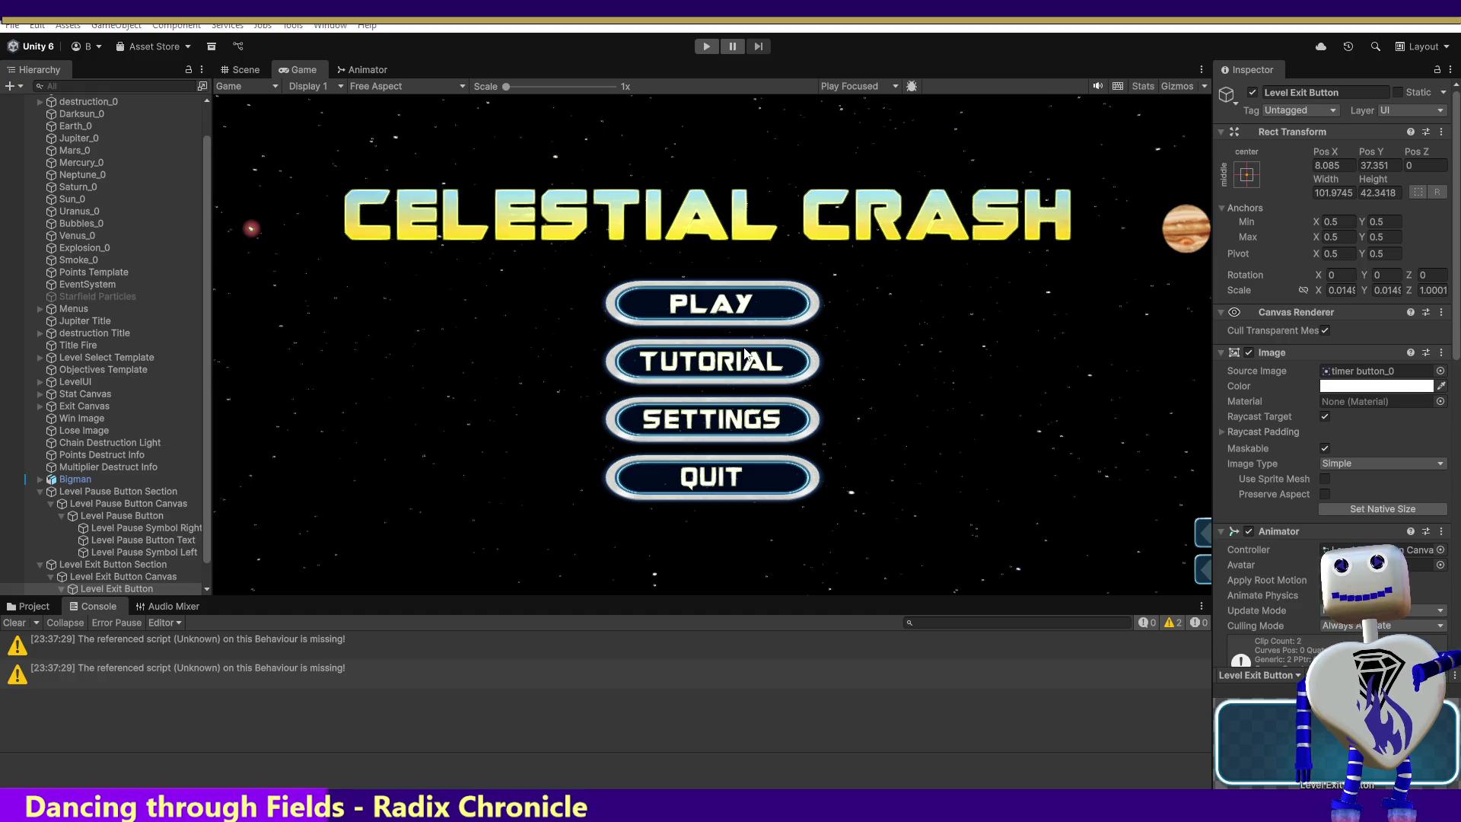
{"action": "key", "text": "alt+Tab"}
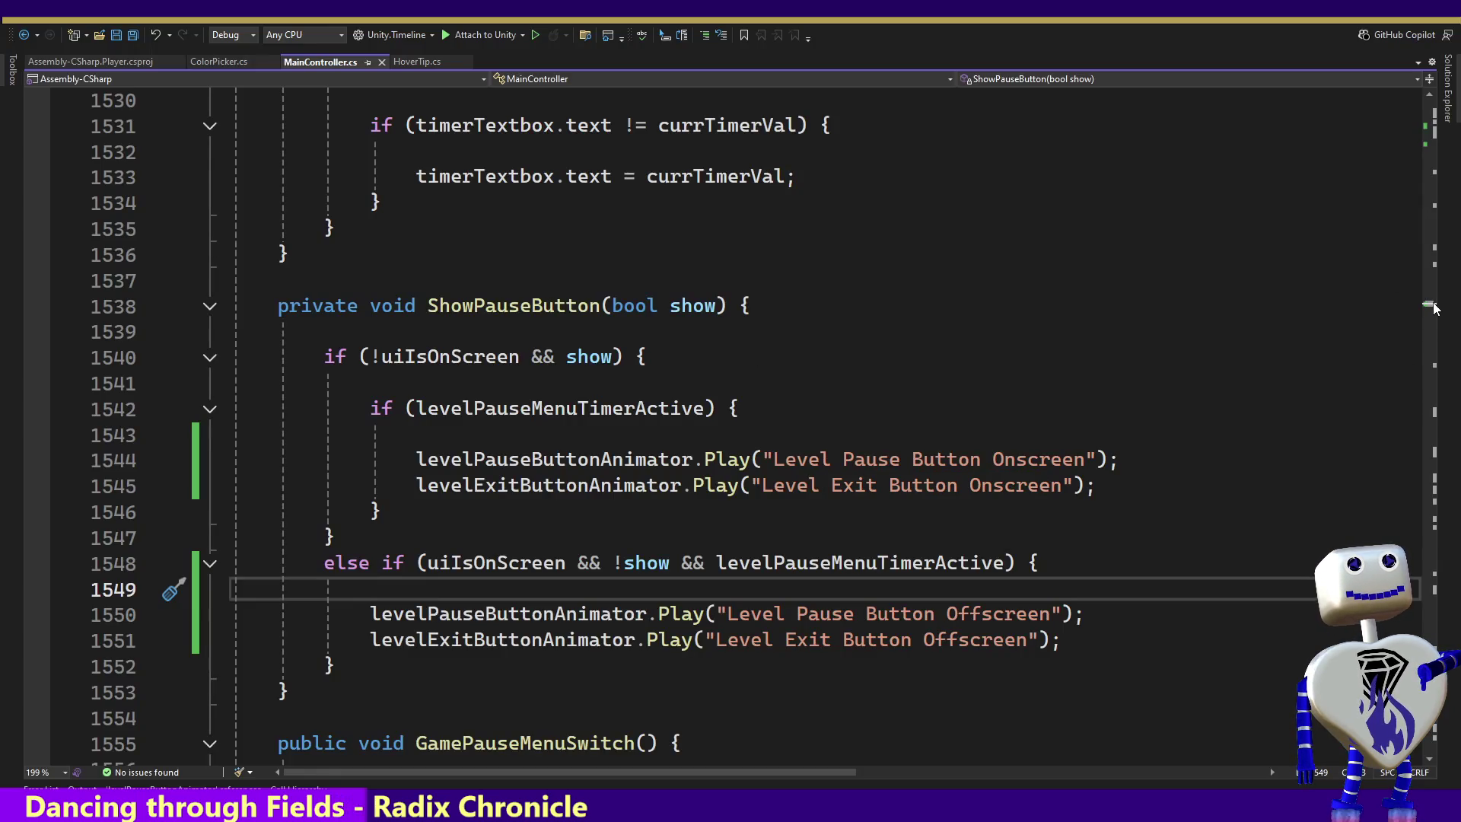
Delete the commented-out STATSOBJECTIVELIMITPOSOFFSET = 10000 constant and its comment from lines 20–21.
{"action": "left_click_drag", "start_coordinate": [1433, 307], "coordinate": [1429, 107]}
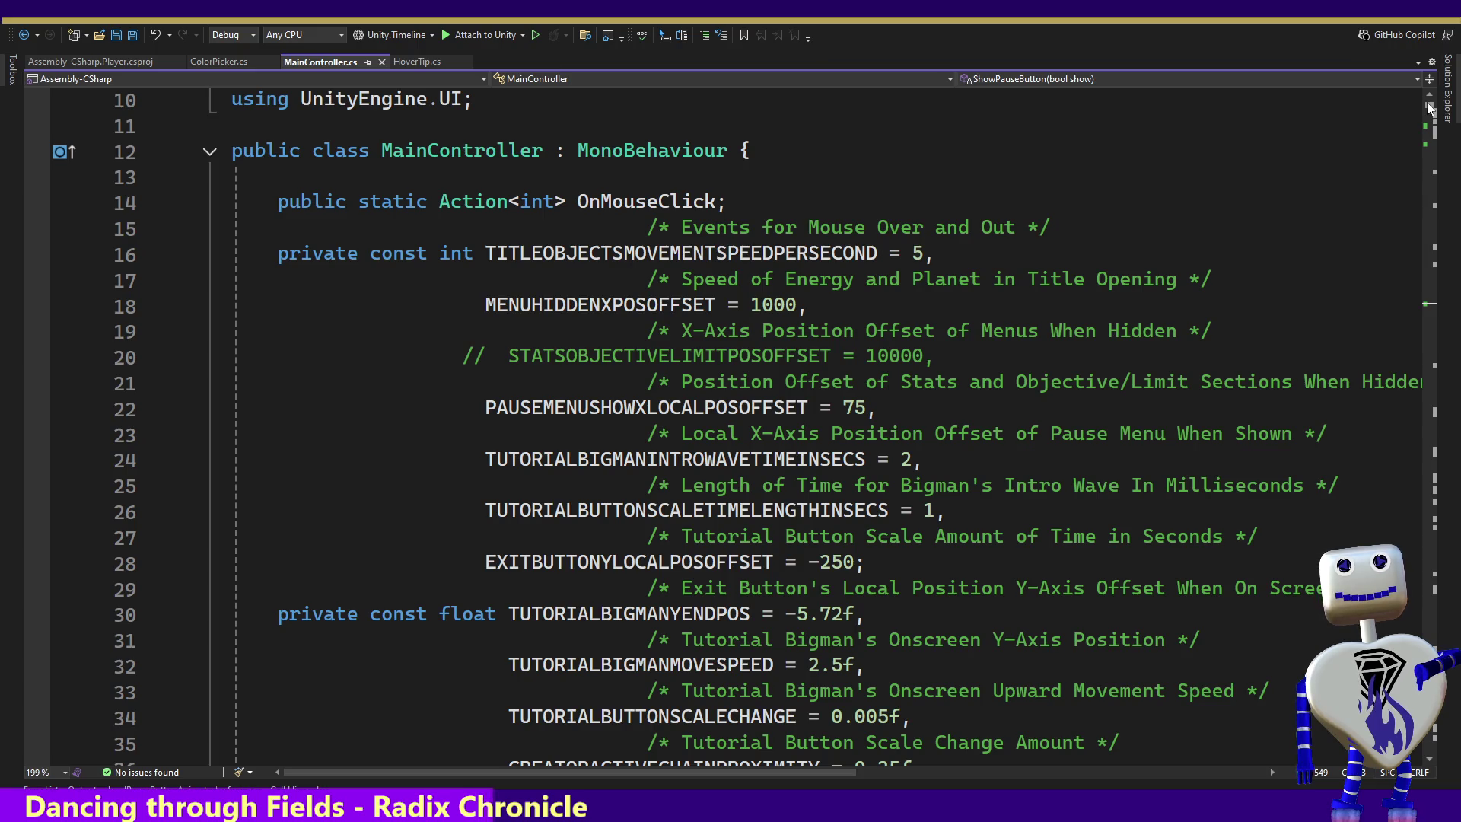
{"action": "left_click_drag", "start_coordinate": [739, 772], "coordinate": [952, 773]}
{"action": "left_click_drag", "start_coordinate": [1053, 381], "coordinate": [1054, 322]}
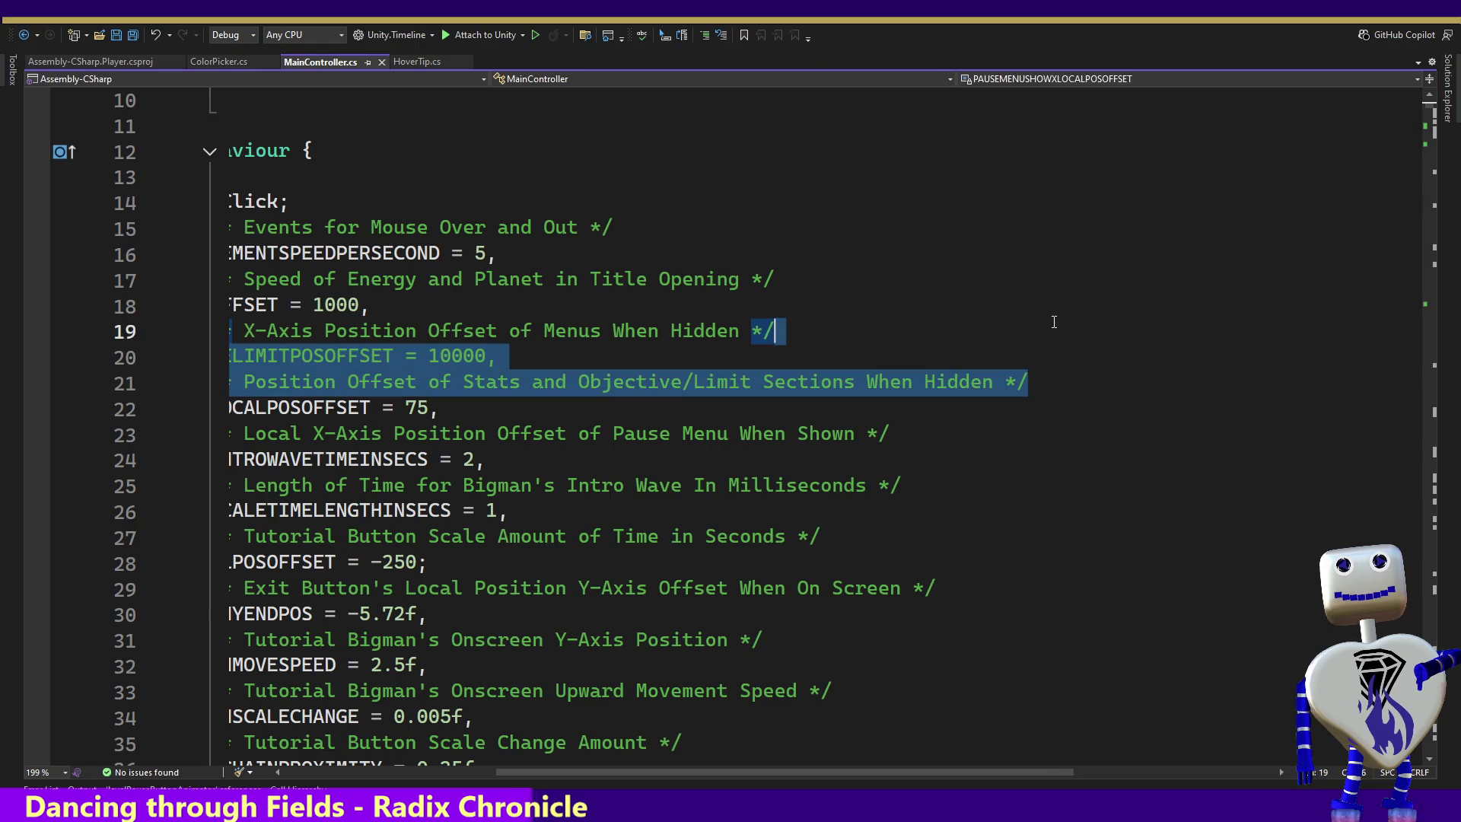
{"action": "key", "text": "Delete"}
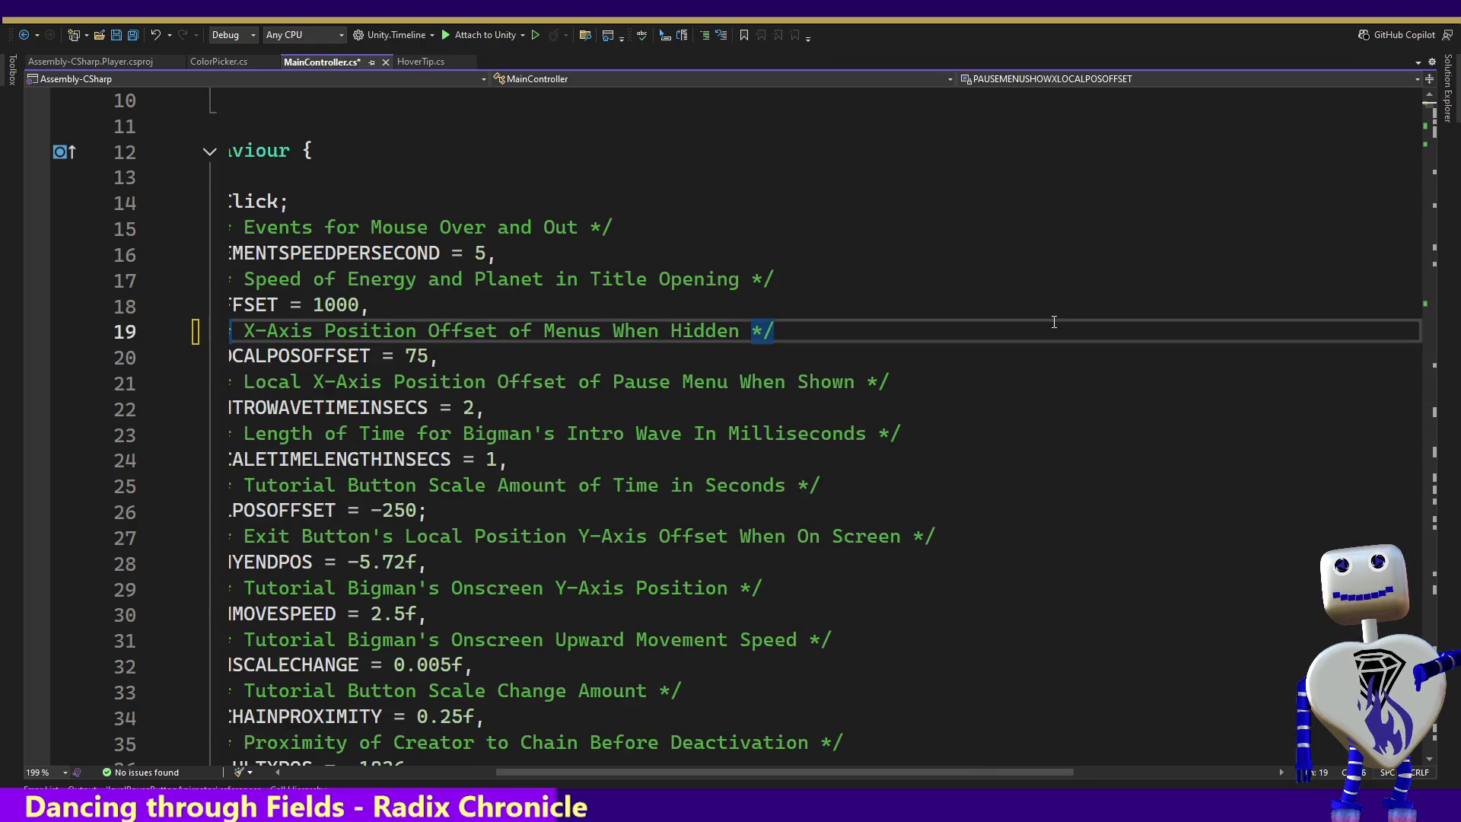
Clear the stray selection, put the cursor on empty line 4902, and start a search.
{"action": "key", "text": "ctrl+shift+End"}
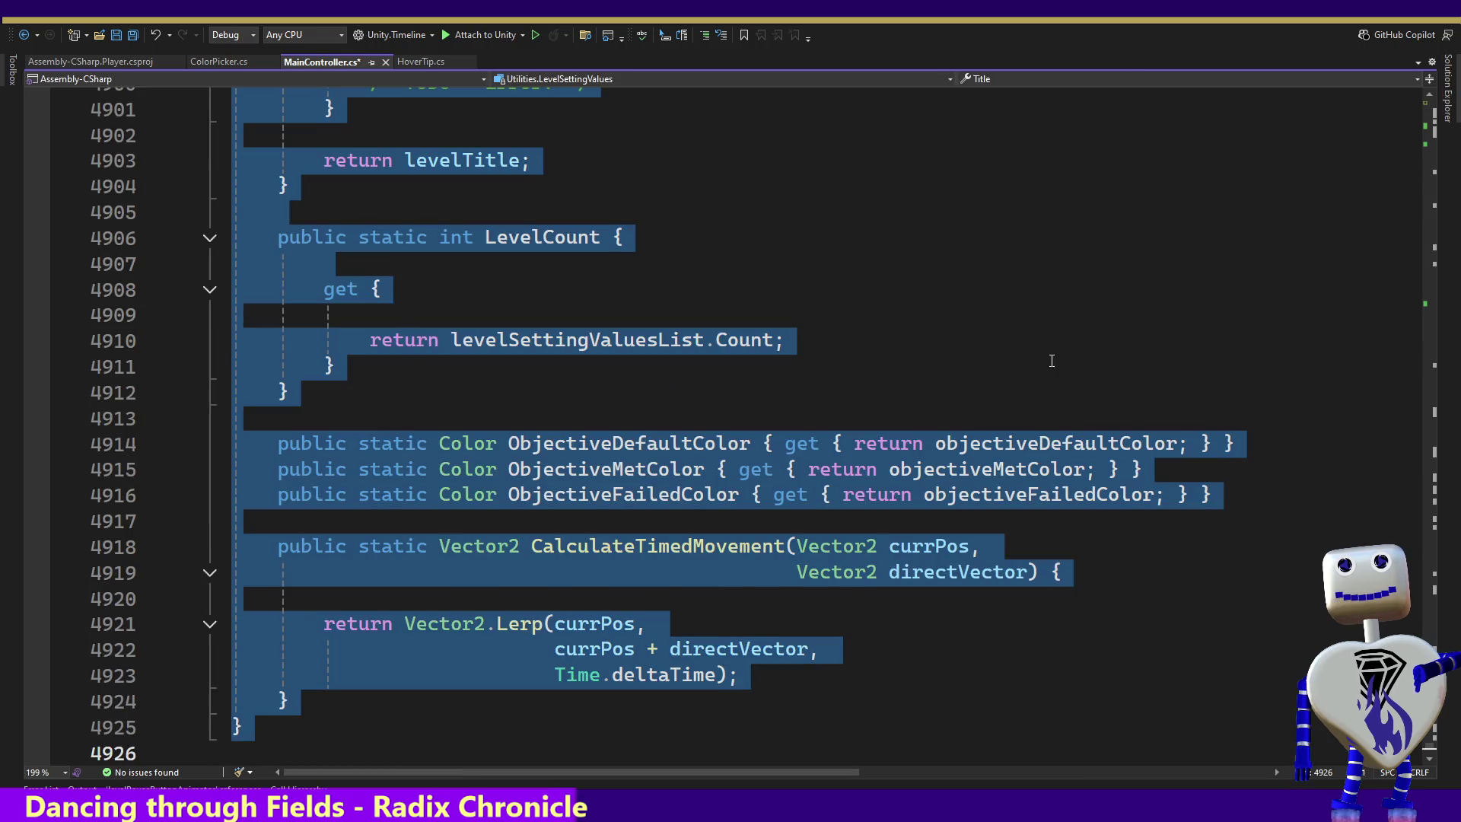
{"action": "left_click", "coordinate": [1052, 360]}
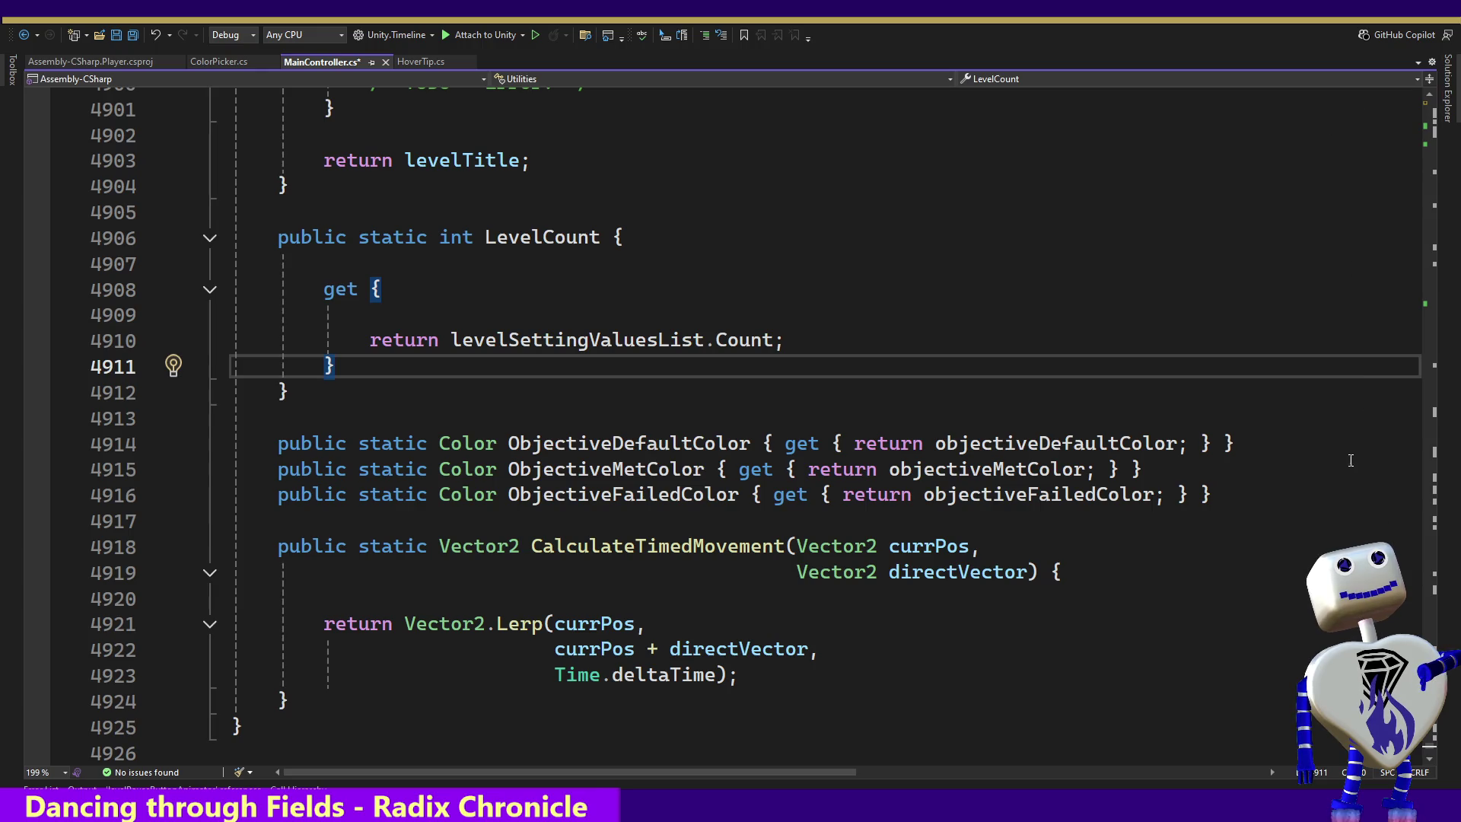
{"action": "left_click", "coordinate": [1242, 145]}
{"action": "key", "text": "ctrl+f"}
Search all open documents for 'tutorial' and go to the AddTutorialLevel() definition in Utilities.
{"action": "type", "text": "TUT"}
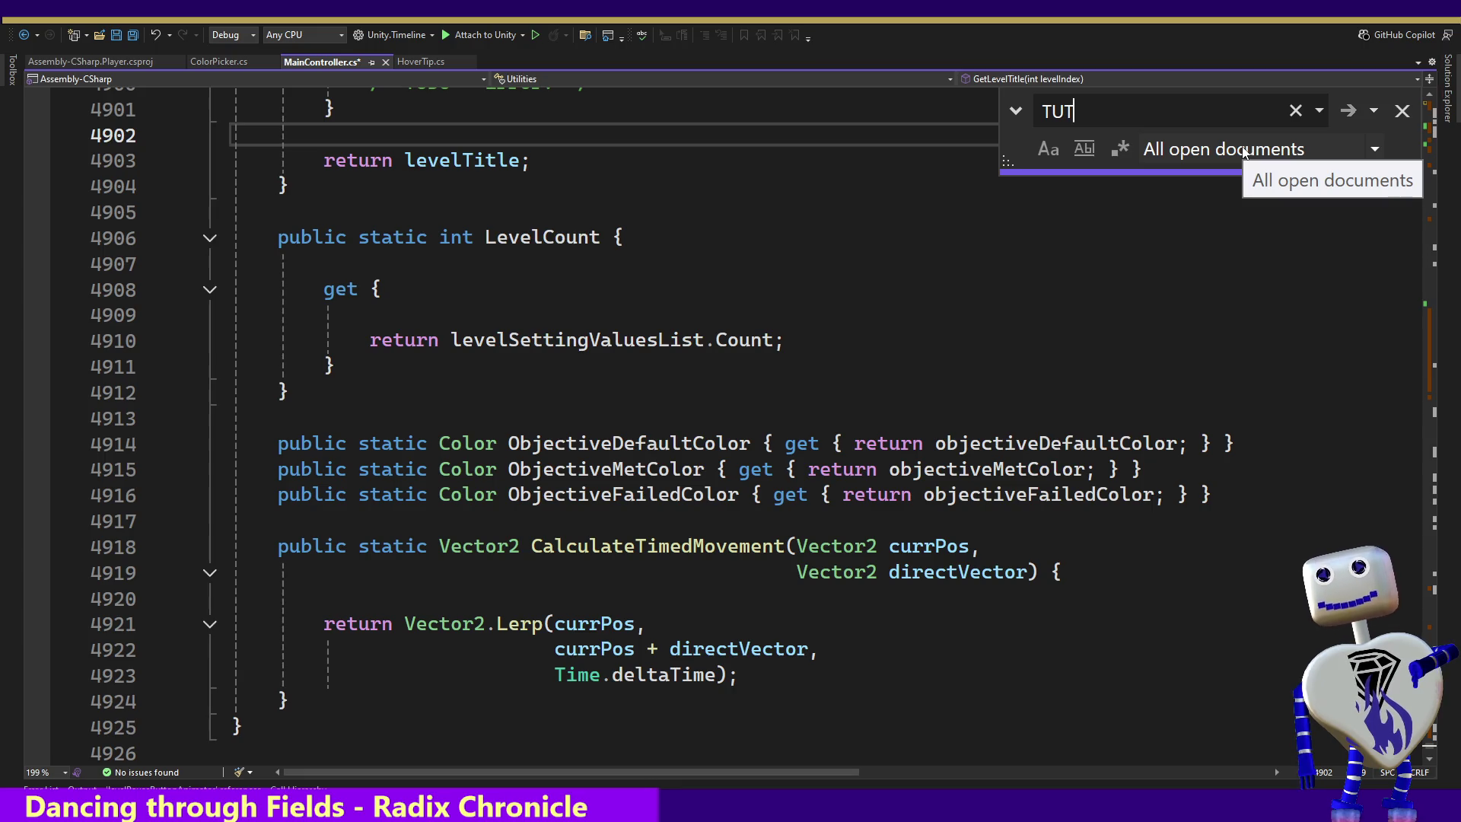
{"action": "key", "text": "BackSpace"}
{"action": "key", "text": "BackSpace"}
{"action": "key", "text": "BackSpace"}
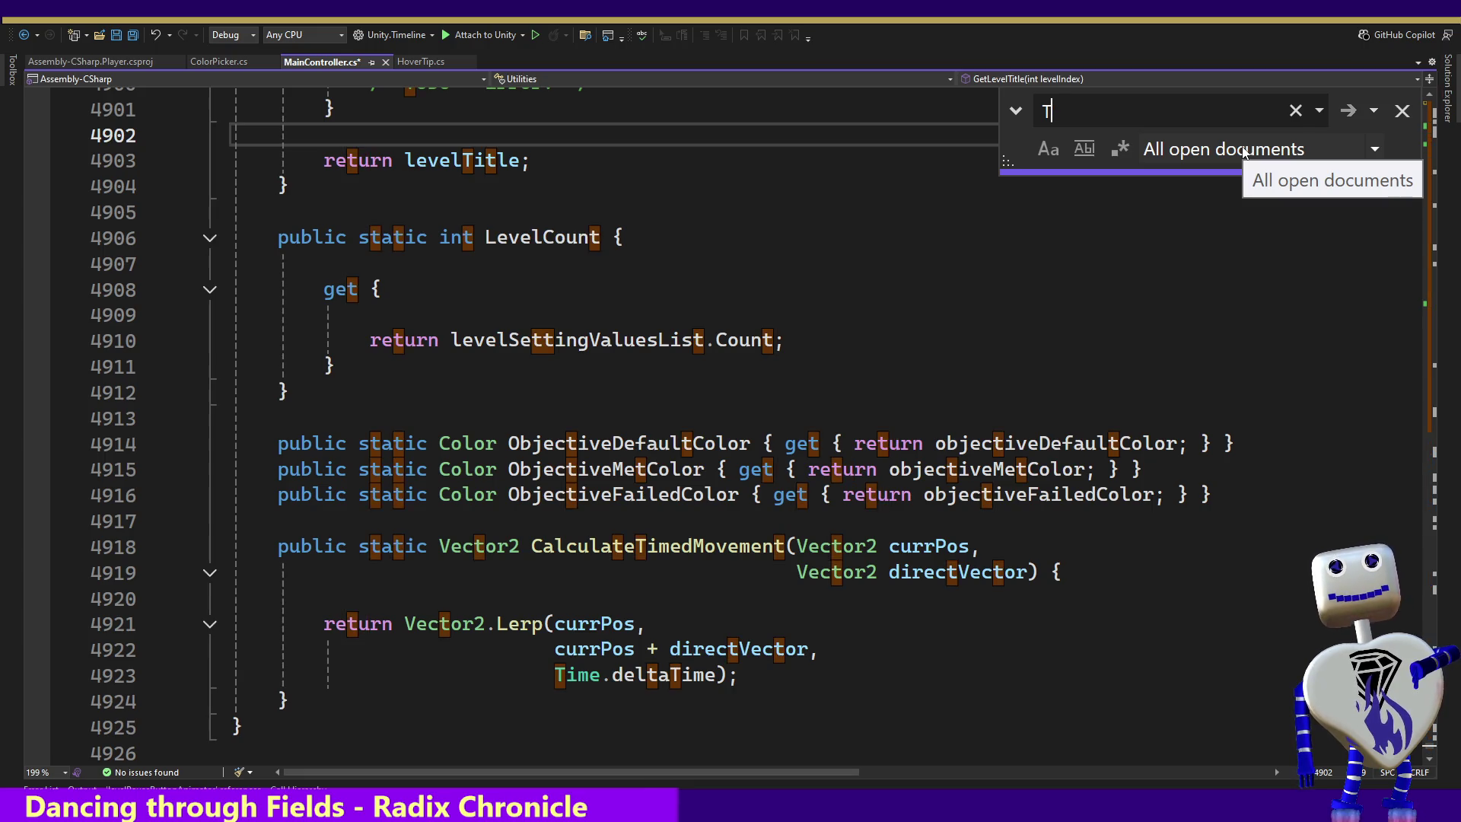
{"action": "type", "text": "tutorial"}
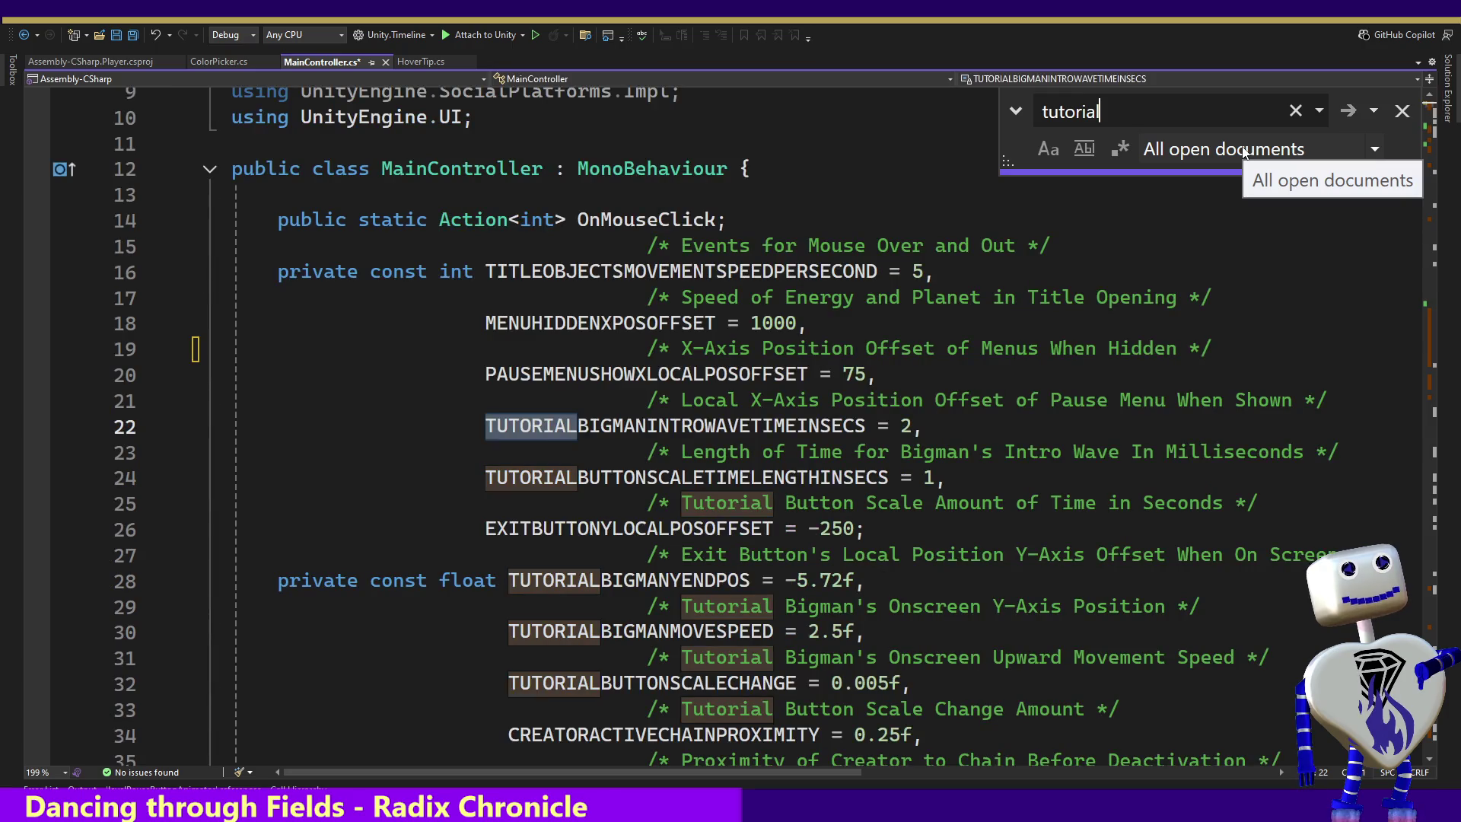
{"action": "key", "text": "Return"}
{"action": "key", "text": "Return"}
{"action": "key", "text": "Return"}
{"action": "key", "text": "Return"}
{"action": "key", "text": "Return"}
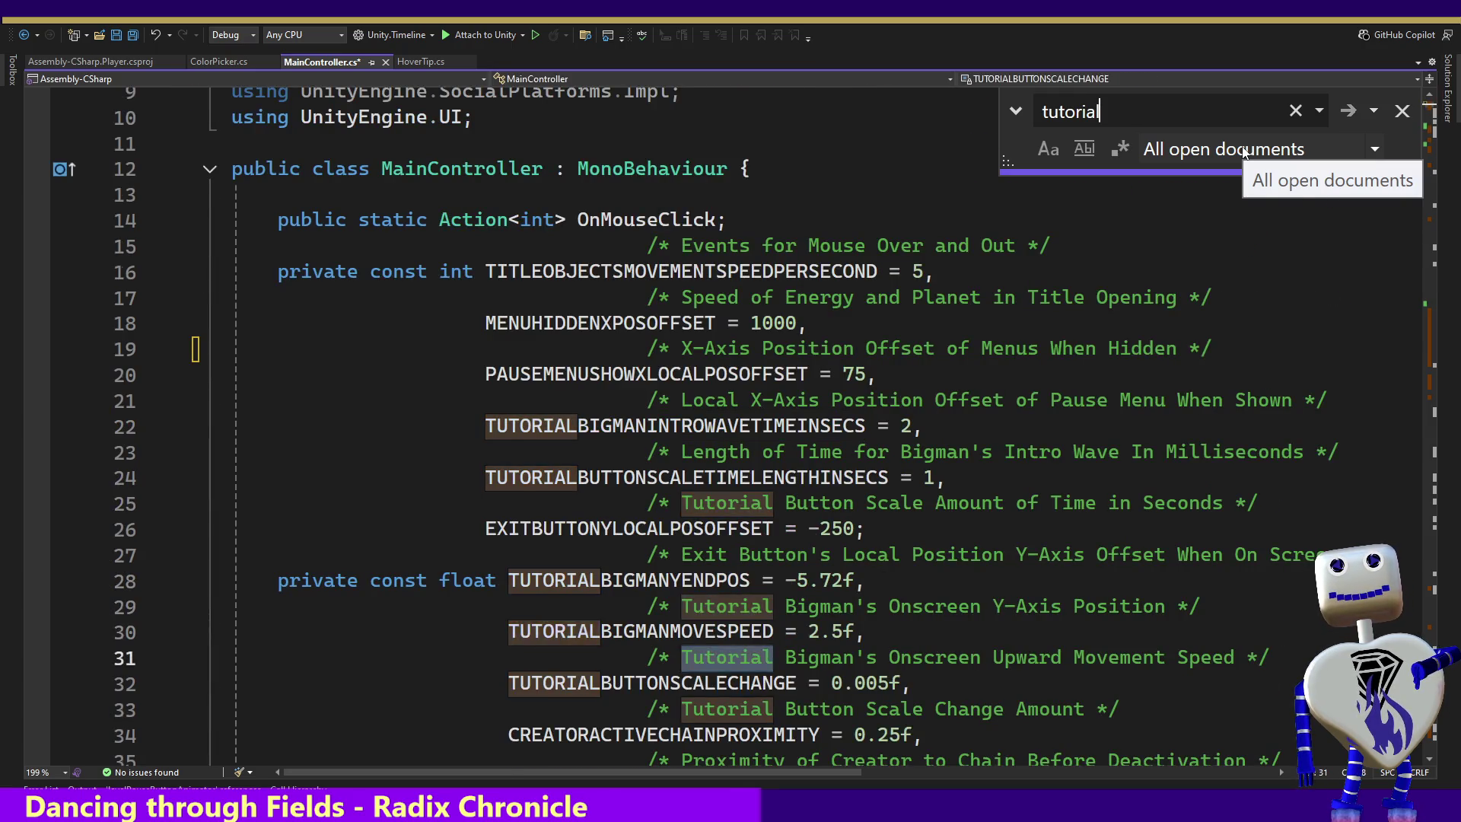
{"action": "key", "text": "Return"}
{"action": "key", "text": "Return"}
{"action": "key", "text": "Return"}
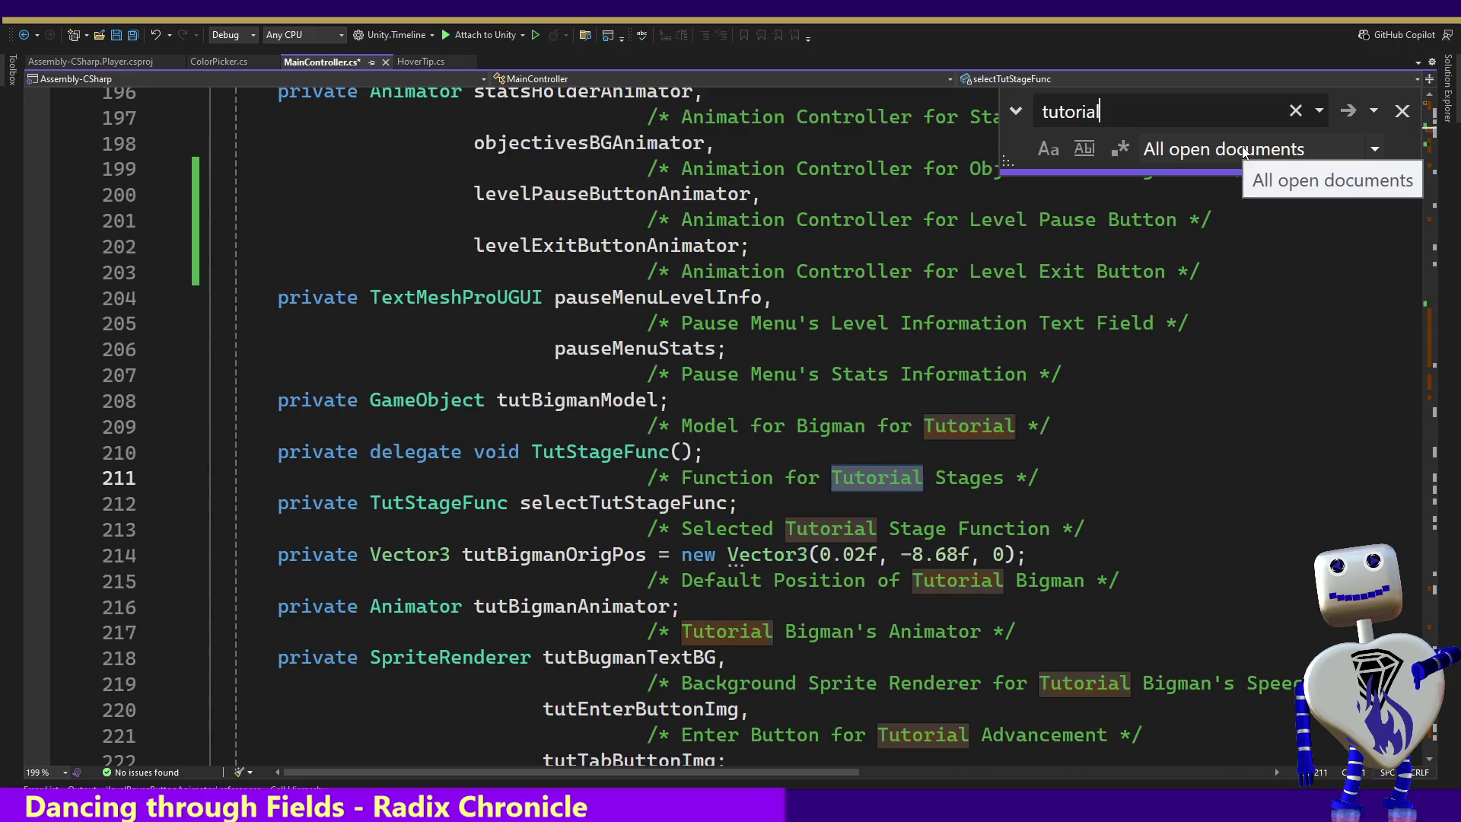
{"action": "key", "text": "Return"}
{"action": "key", "text": "Return"}
{"action": "key", "text": "Return"}
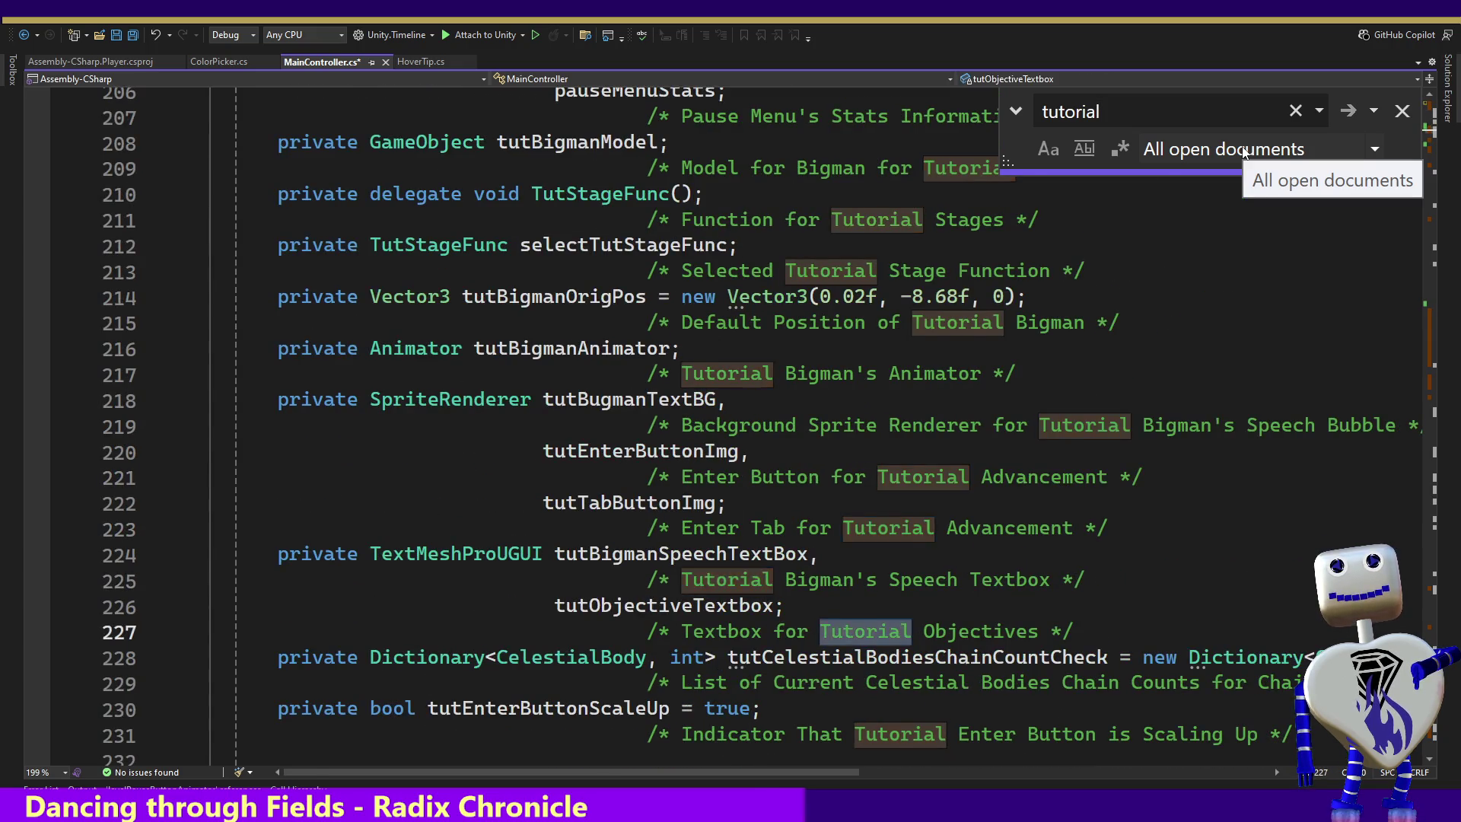
{"action": "key", "text": "Return"}
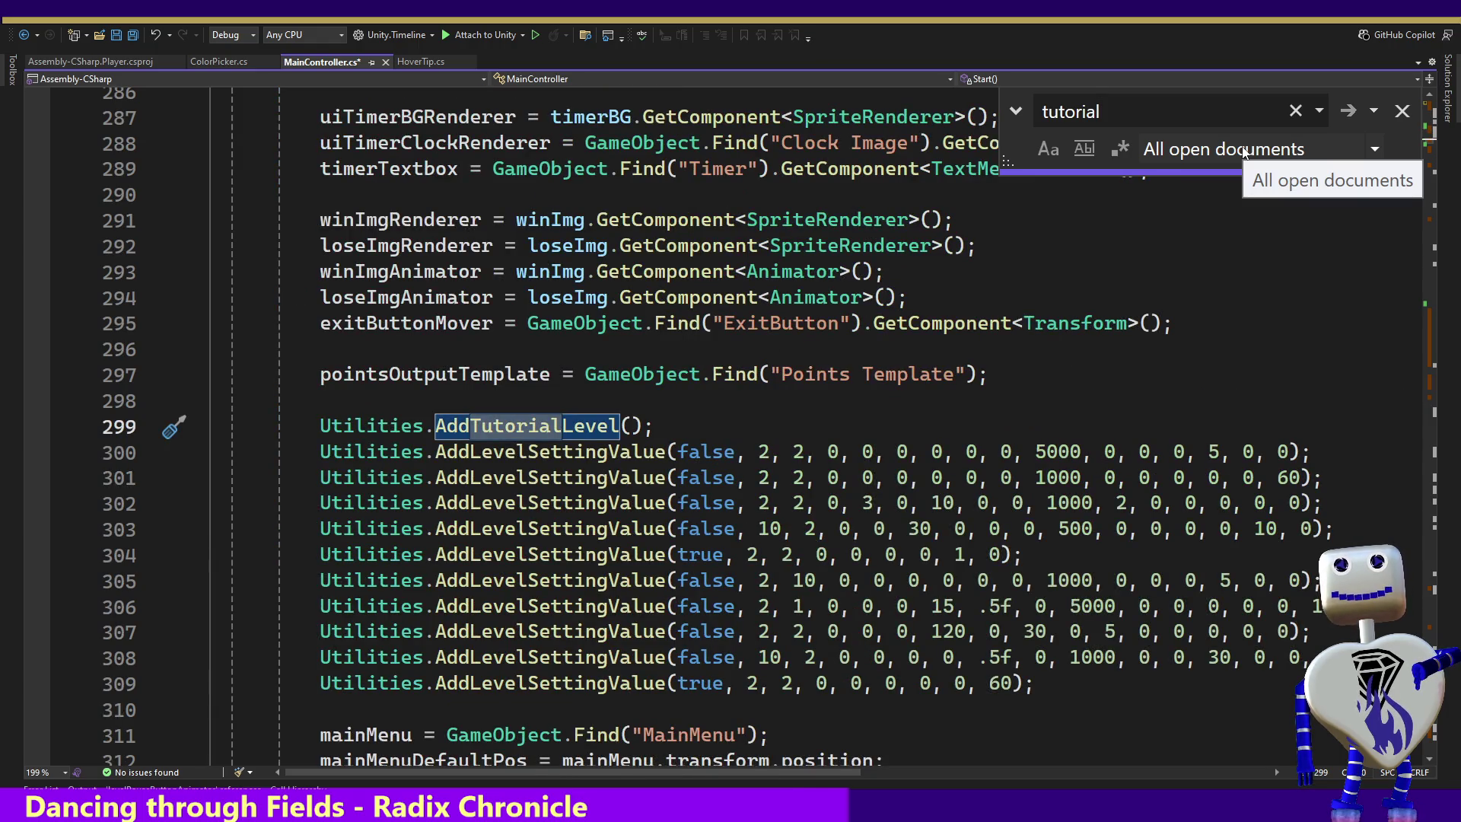
{"action": "left_click", "coordinate": [590, 426], "text": "ctrl"}
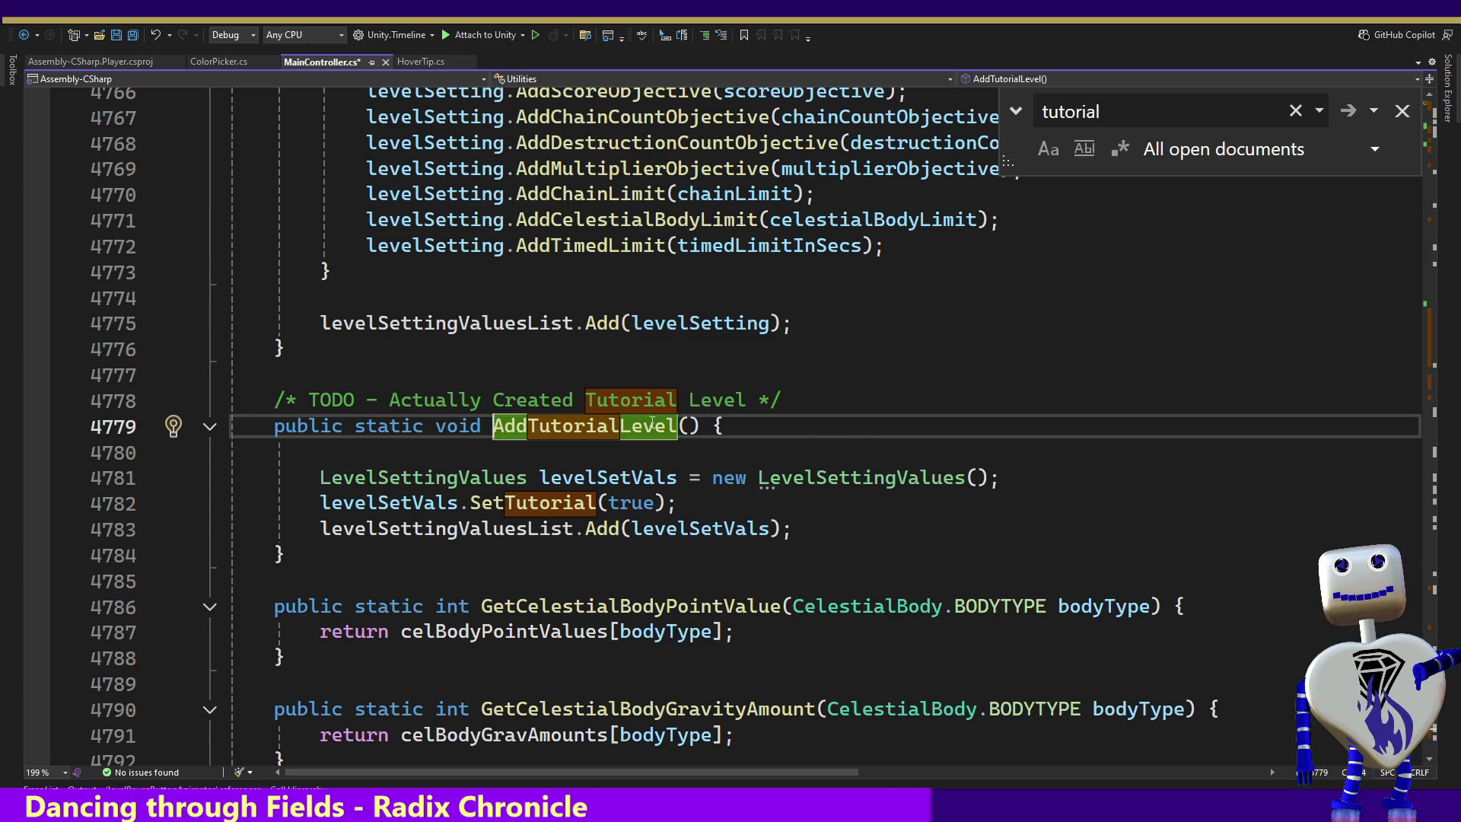
Check AddTutorialLevel's call hierarchy and references, then open its call on line 299.
{"action": "right_click", "coordinate": [647, 423]}
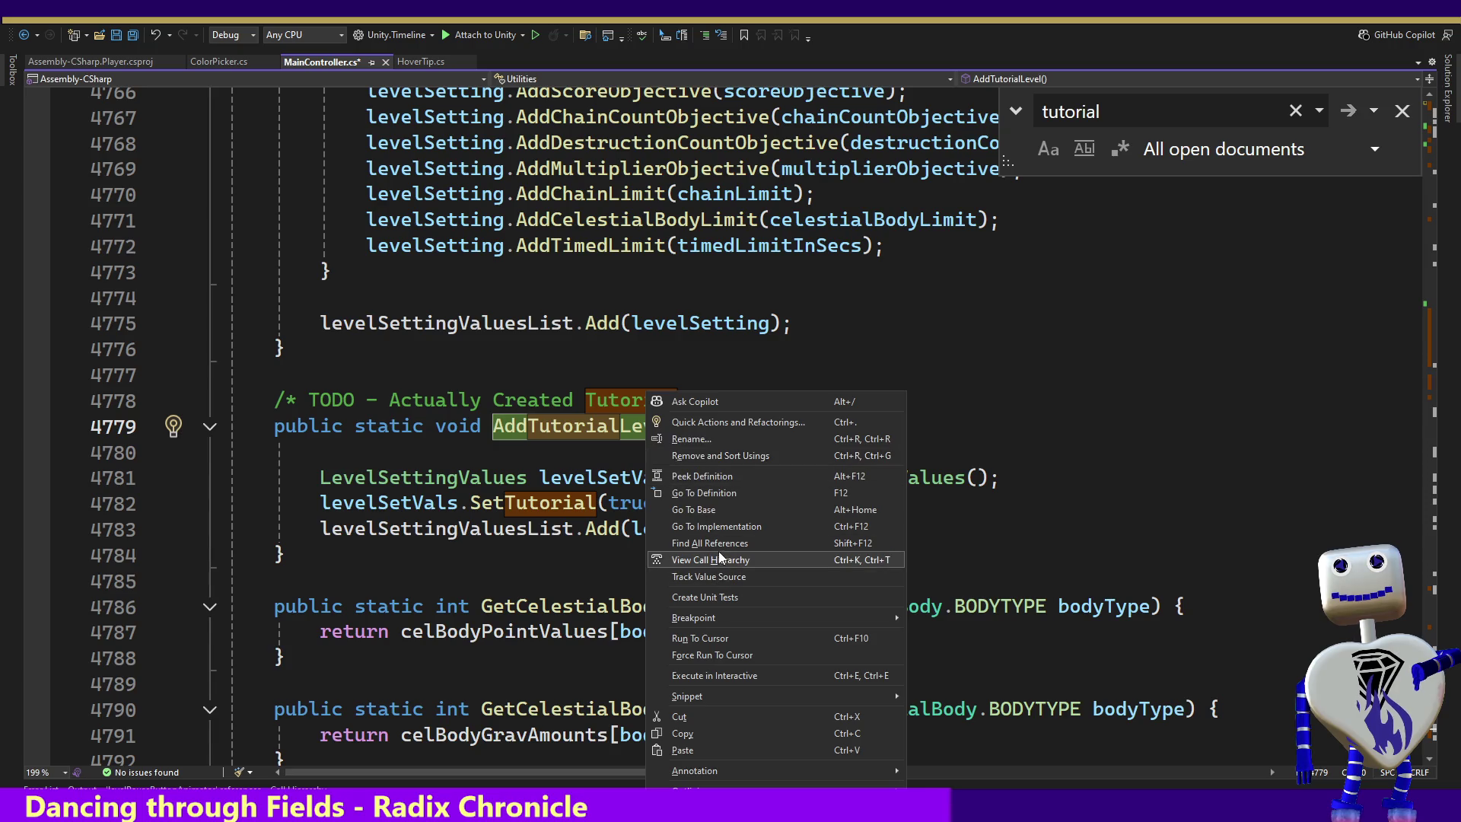
{"action": "left_click", "coordinate": [721, 560]}
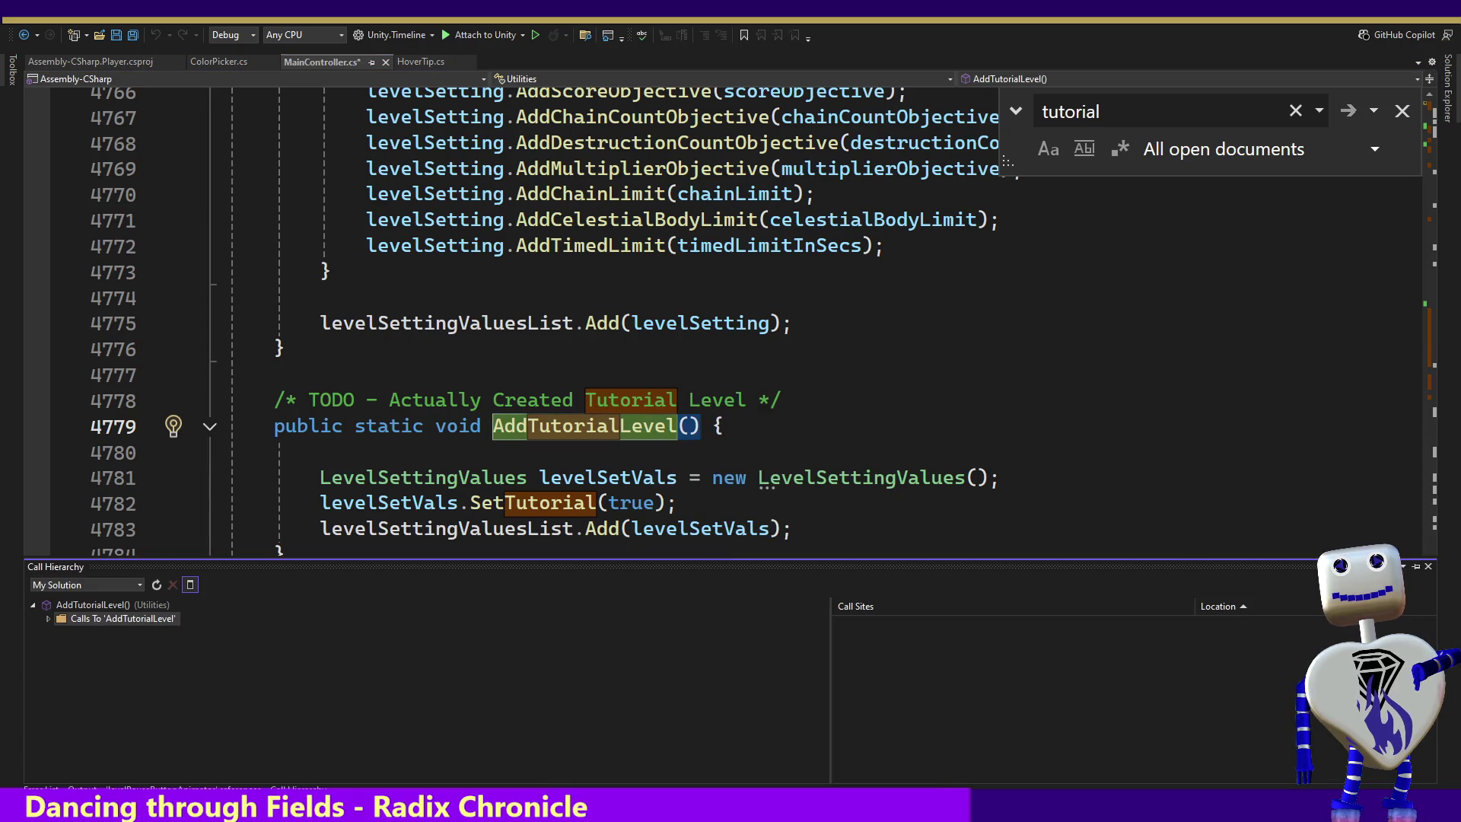
{"action": "left_click", "coordinate": [1428, 566]}
{"action": "right_click", "coordinate": [646, 427]}
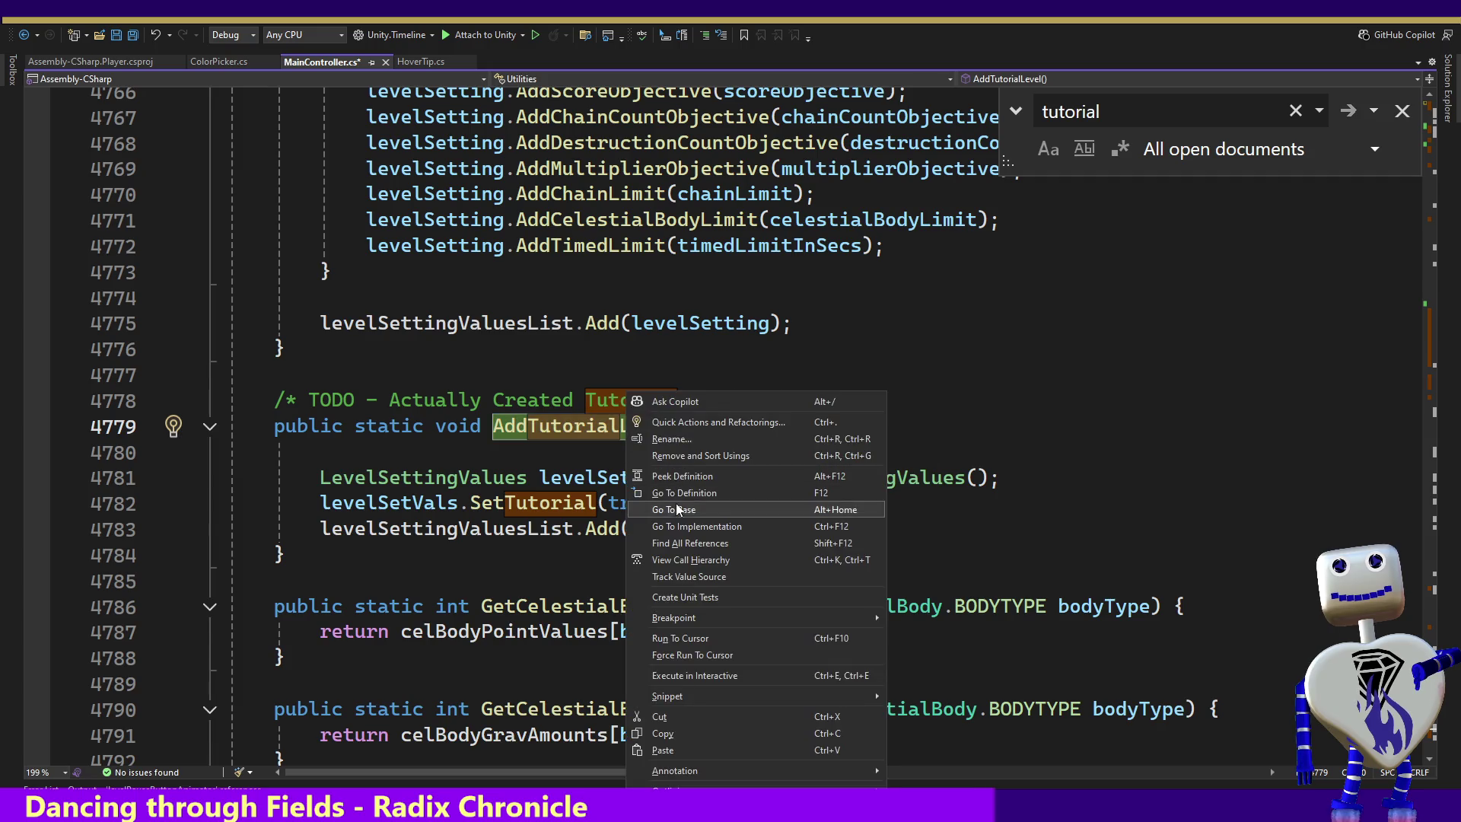
{"action": "left_click", "coordinate": [687, 544]}
{"action": "double_click", "coordinate": [177, 650]}
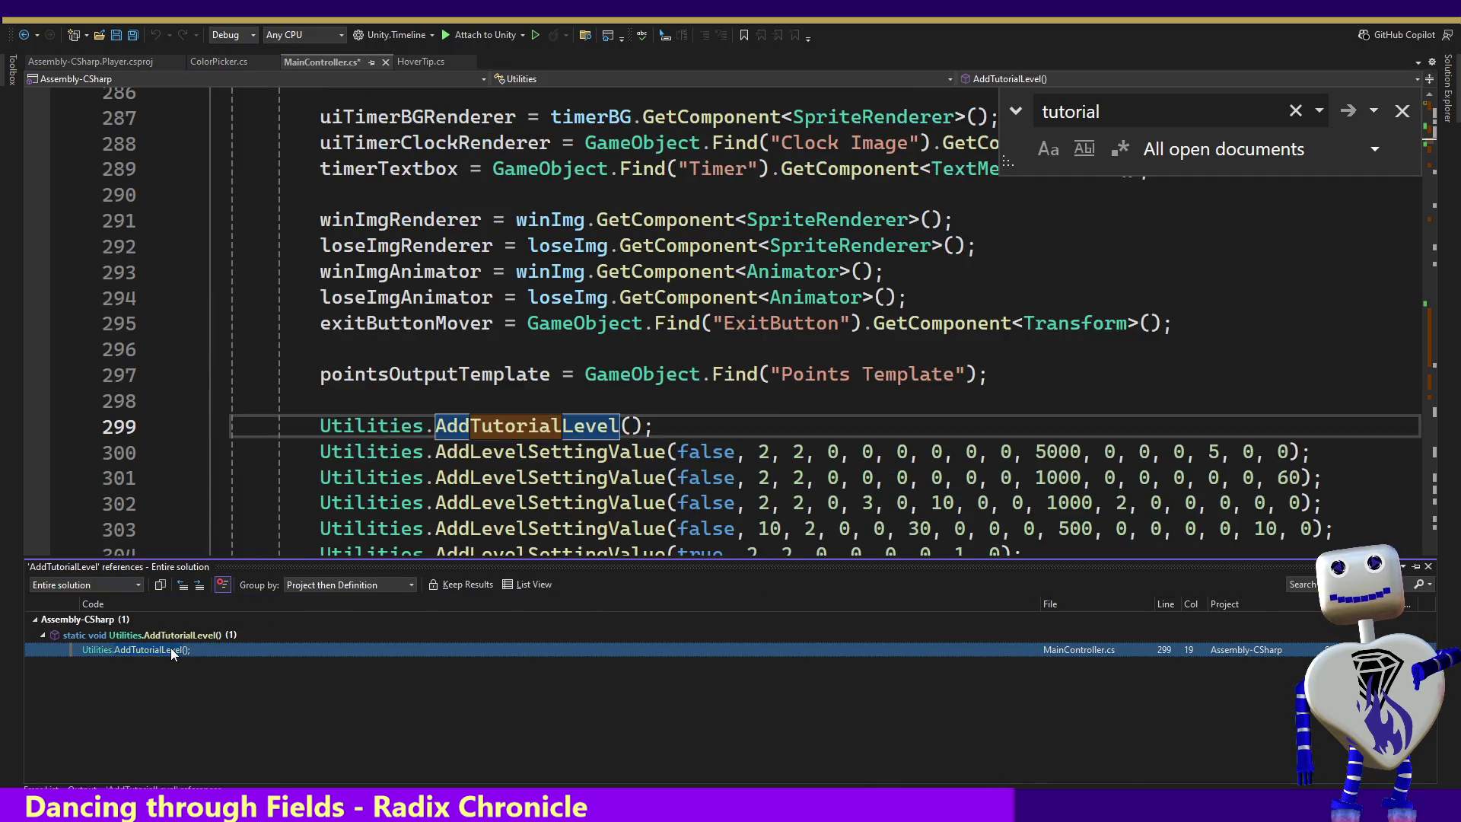
{"action": "left_click", "coordinate": [492, 480]}
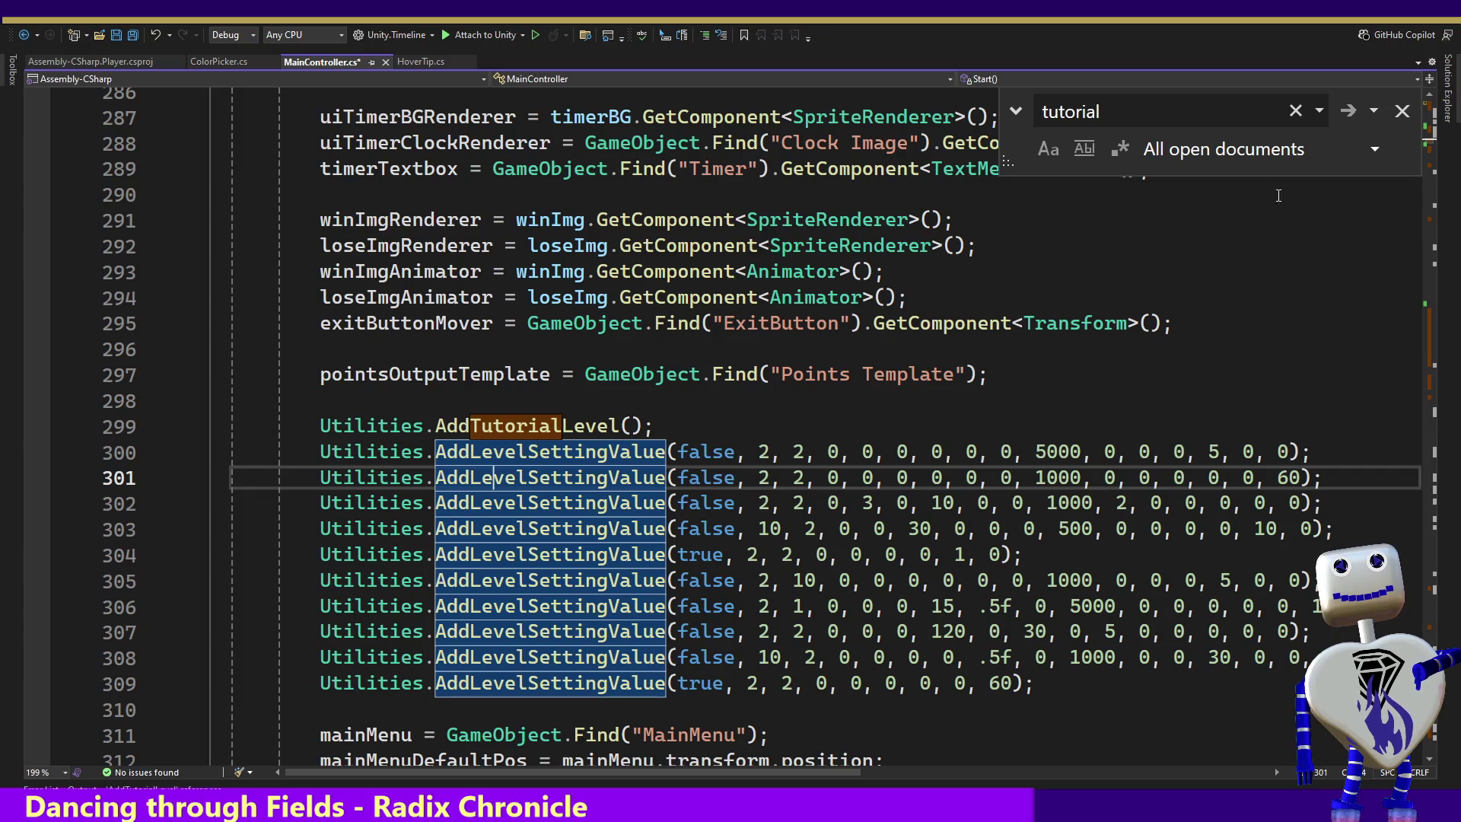
Step through 'tutorial' matches to selectTutStageFunc = TutorialOpeningStart on line 380.
{"action": "key", "text": "ctrl+f"}
{"action": "key", "text": "Return"}
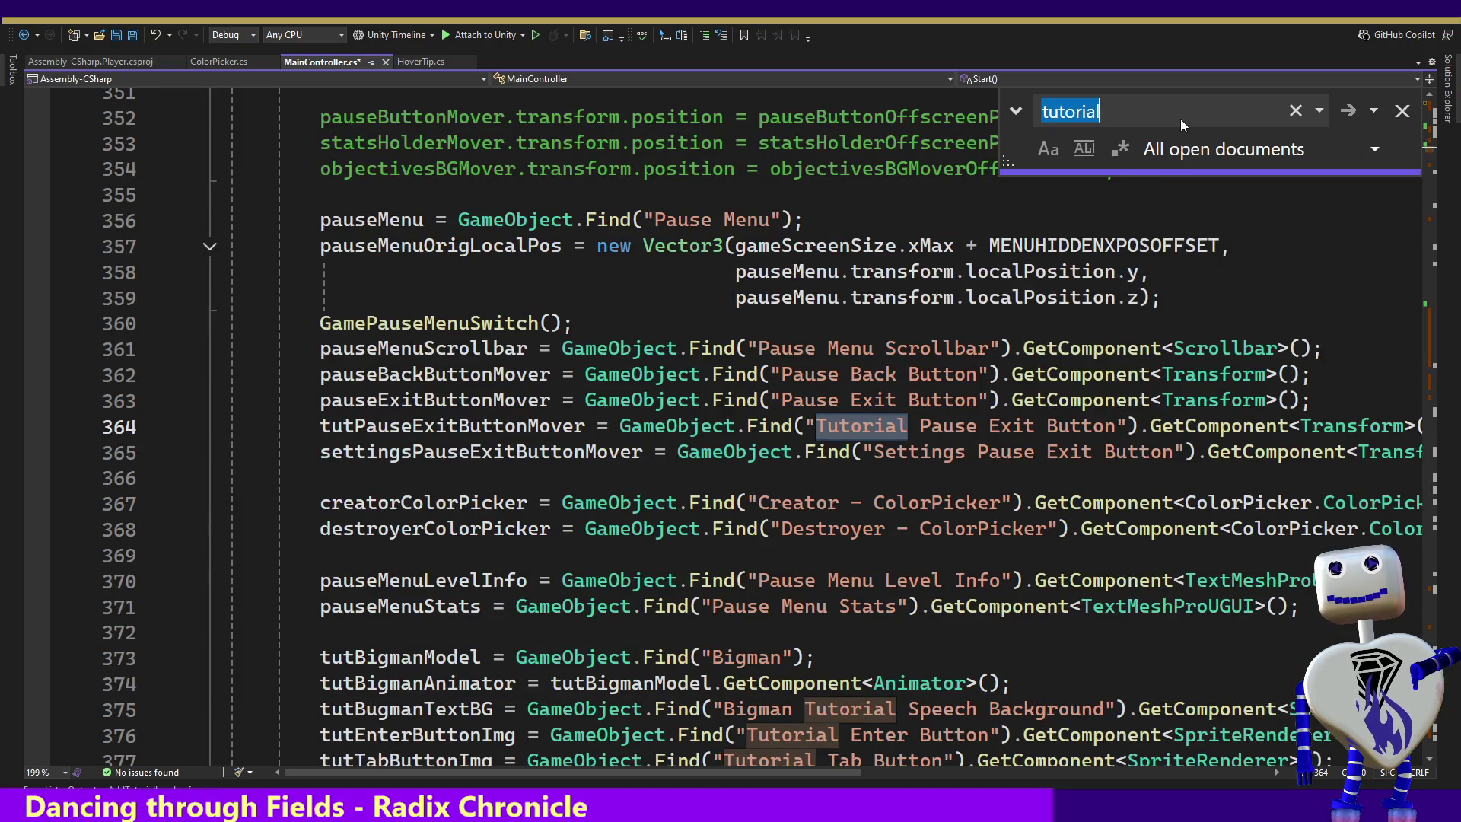
{"action": "key", "text": "Return"}
{"action": "key", "text": "Return"}
{"action": "key", "text": "Return"}
{"action": "key", "text": "Return"}
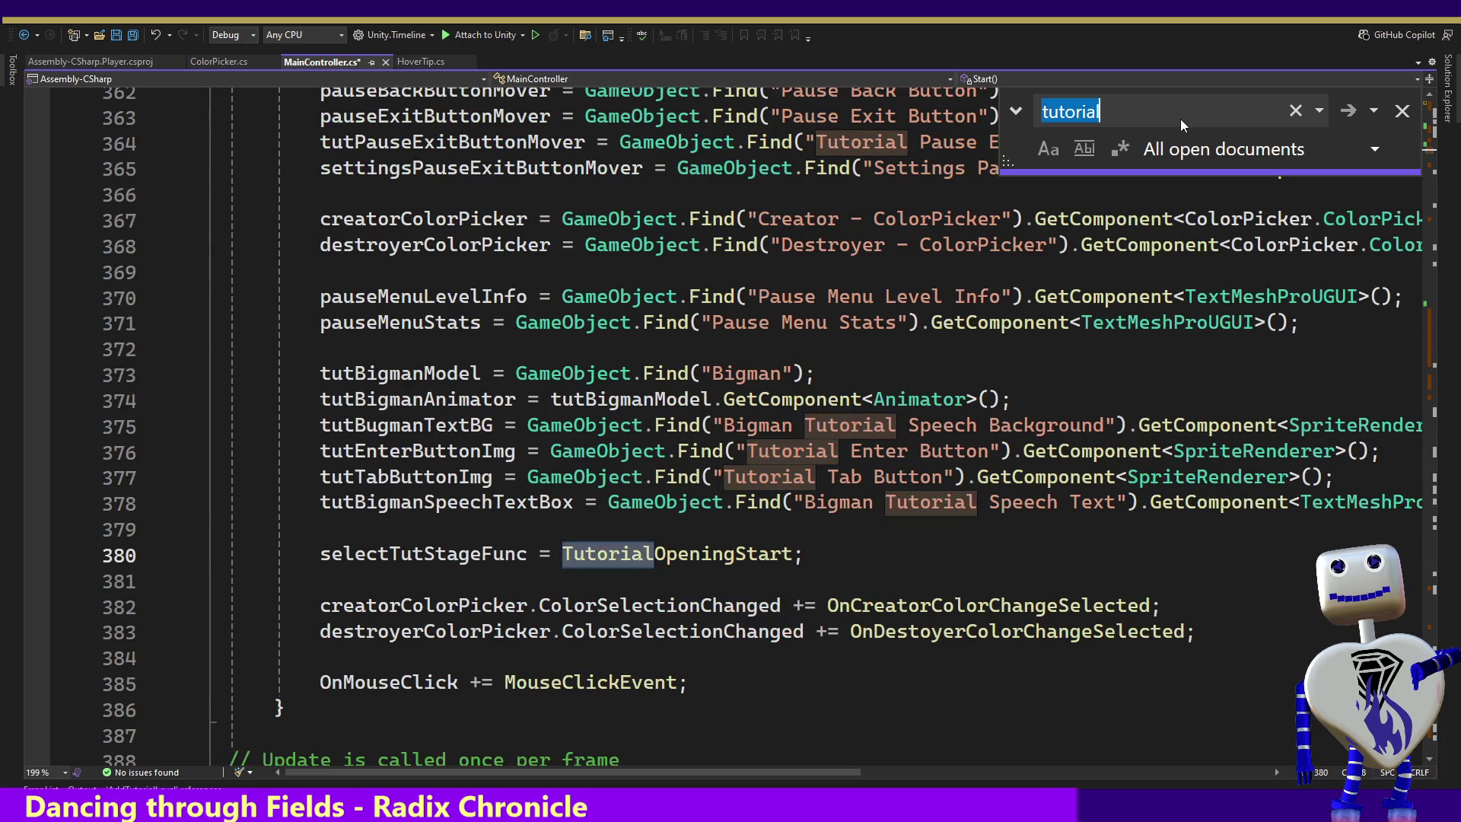
{"action": "key", "text": "Return"}
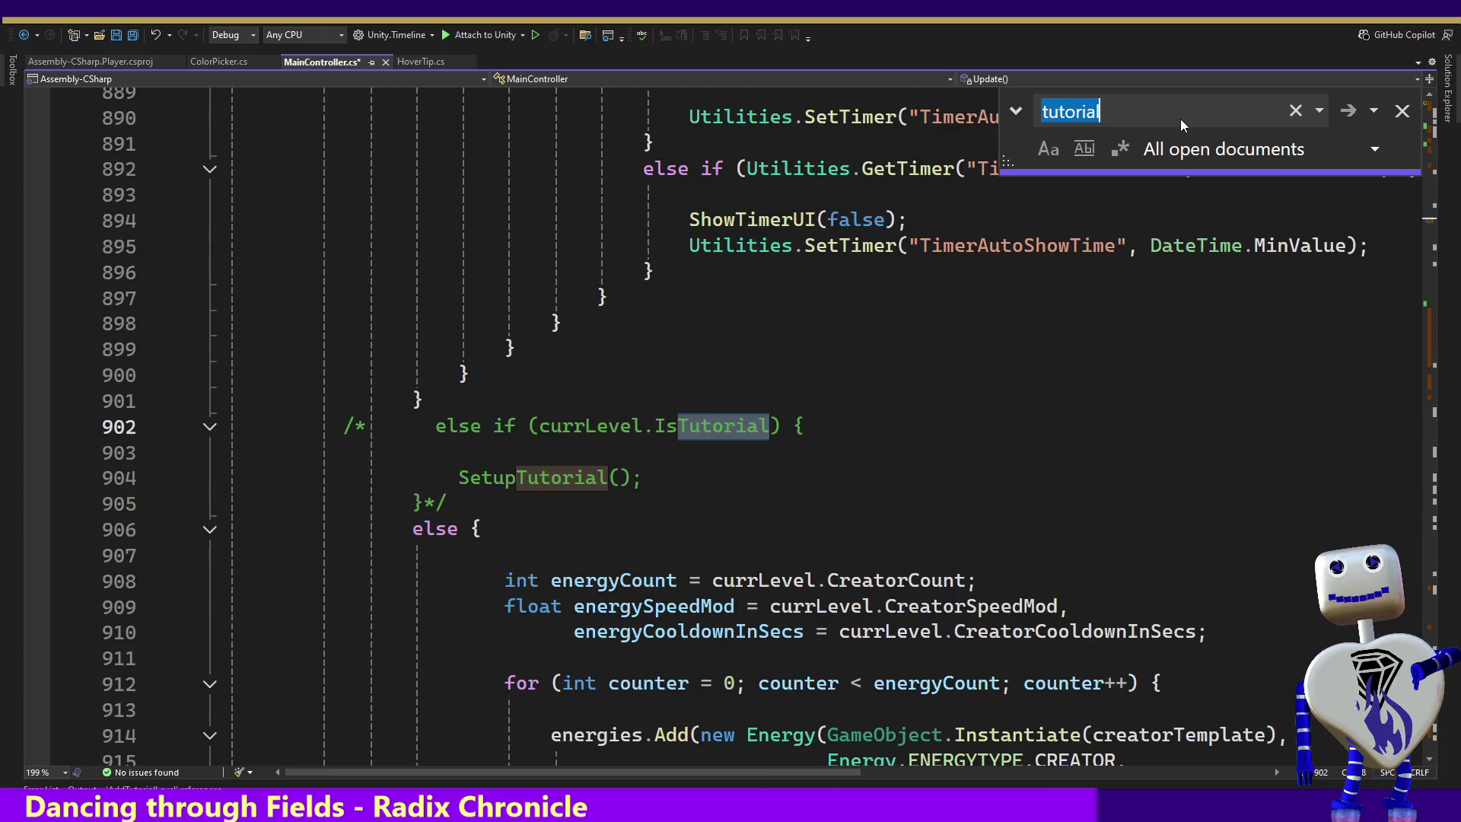
Remove the comment opener from the IsTutorial branch on line 902.
{"action": "left_click", "coordinate": [360, 427]}
{"action": "key", "text": "BackSpace"}
{"action": "key", "text": "BackSpace"}
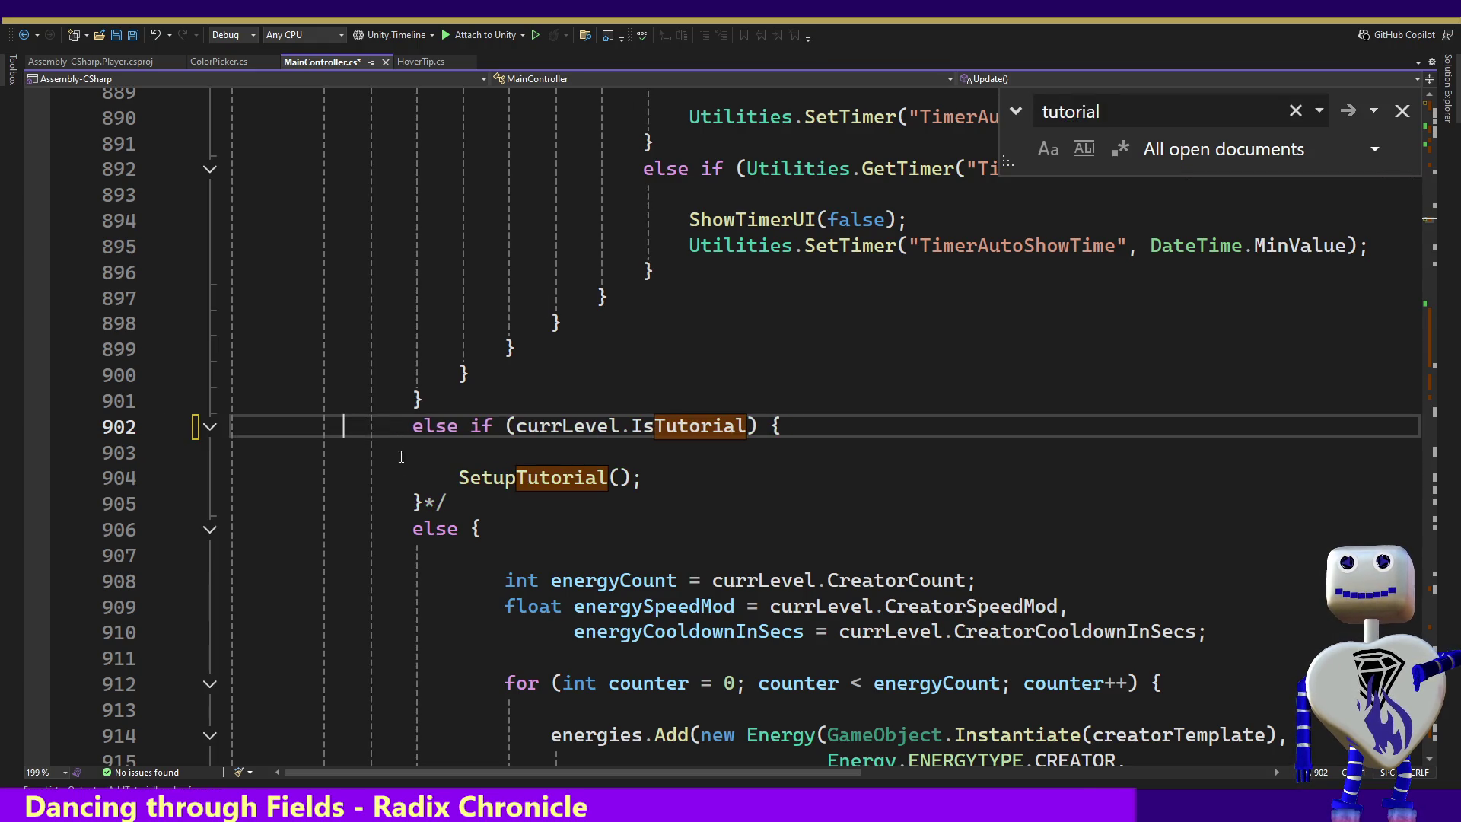
{"action": "left_click", "coordinate": [448, 503]}
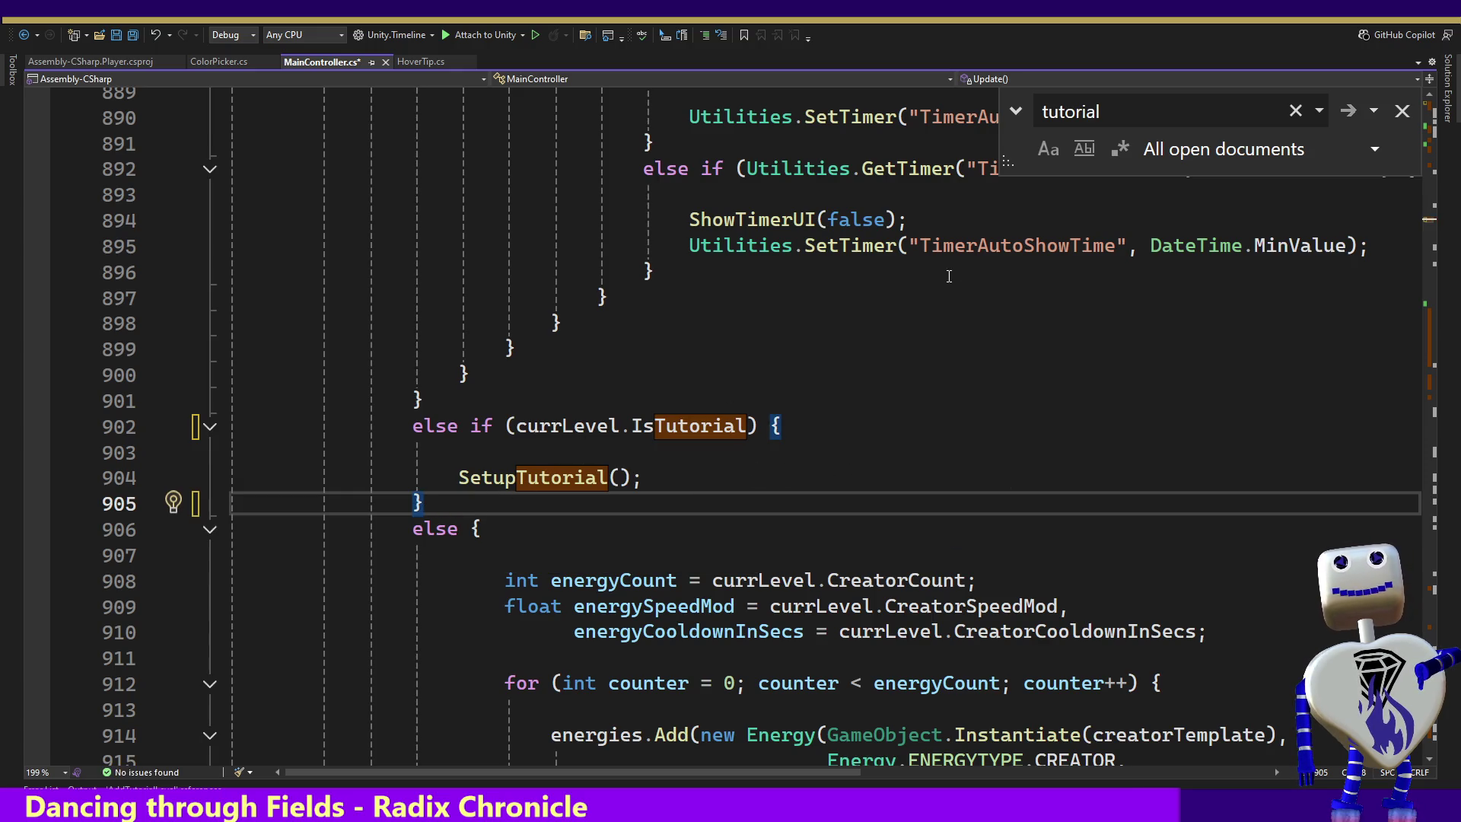
Cycle through 'tutorial' matches past SetTutorial to the isTutorial check in LevelSettings.GetDescription.
{"action": "key", "text": "ctrl+f"}
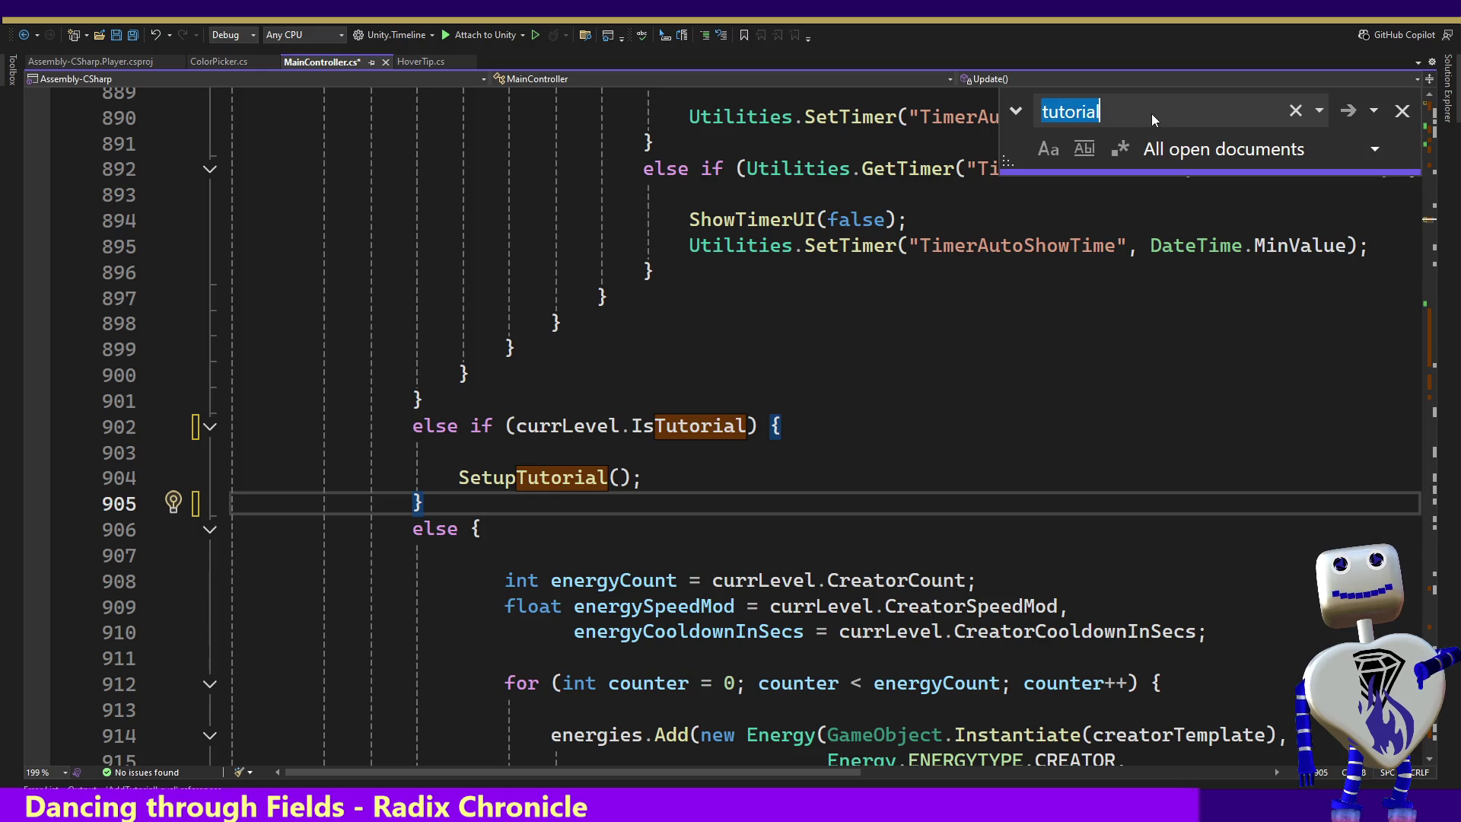
{"action": "key", "text": "Return"}
{"action": "key", "text": "Return"}
{"action": "key", "text": "Return"}
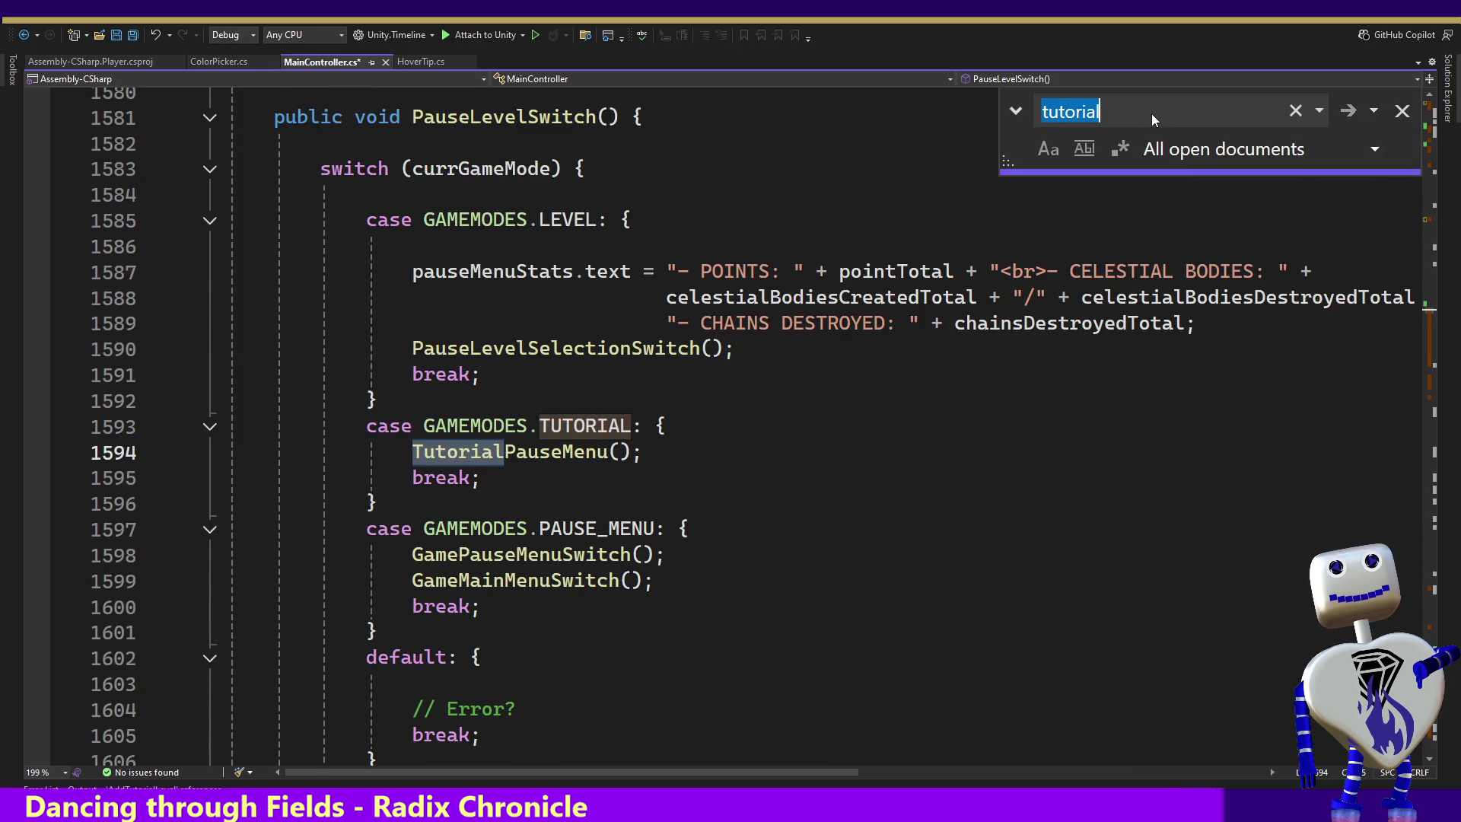
{"action": "key", "text": "Return"}
{"action": "key", "text": "Return"}
{"action": "key", "text": "Return"}
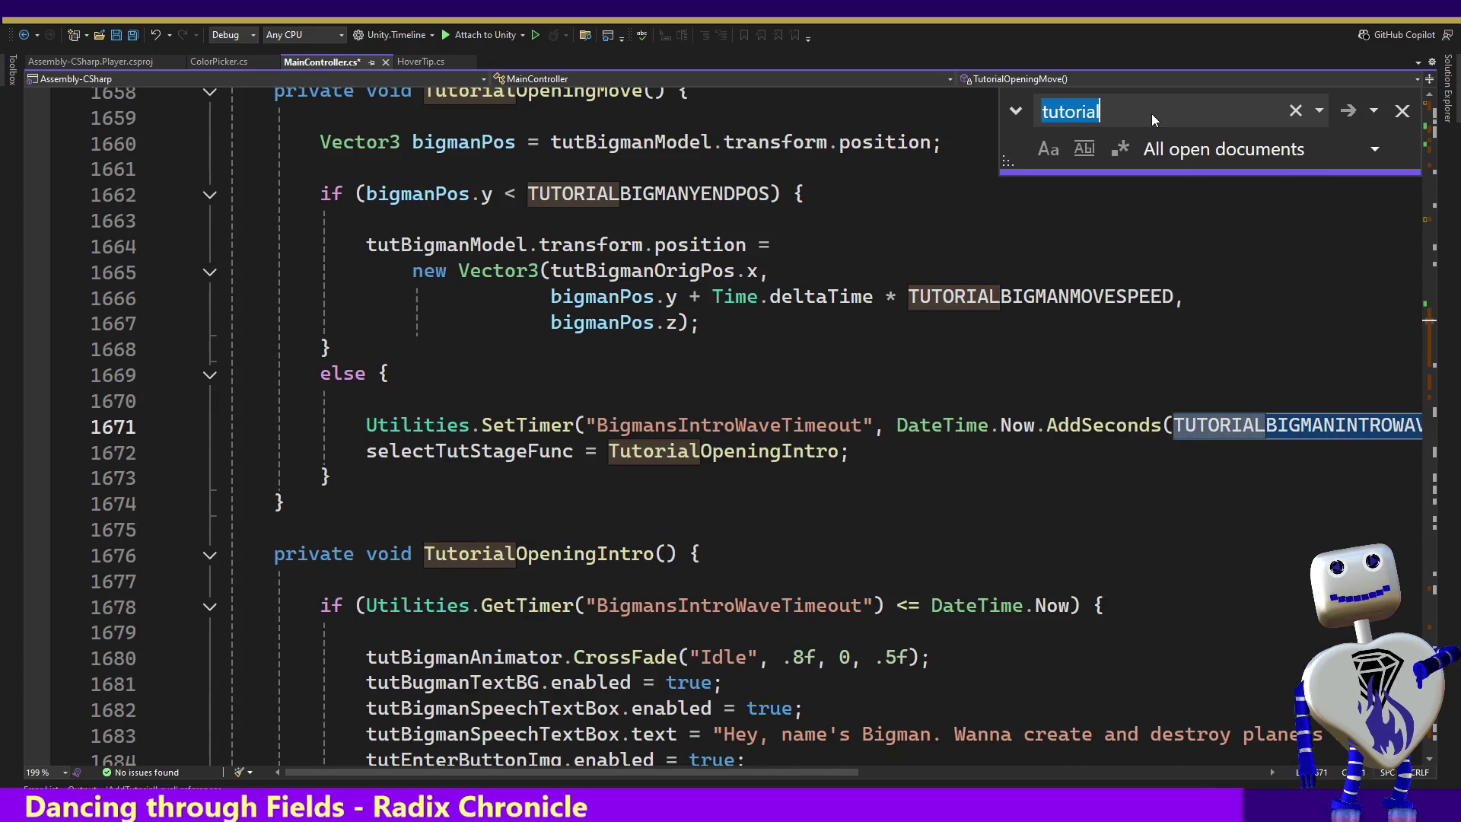
{"action": "key", "text": "Return"}
{"action": "key", "text": "Return"}
{"action": "key", "text": "Return"}
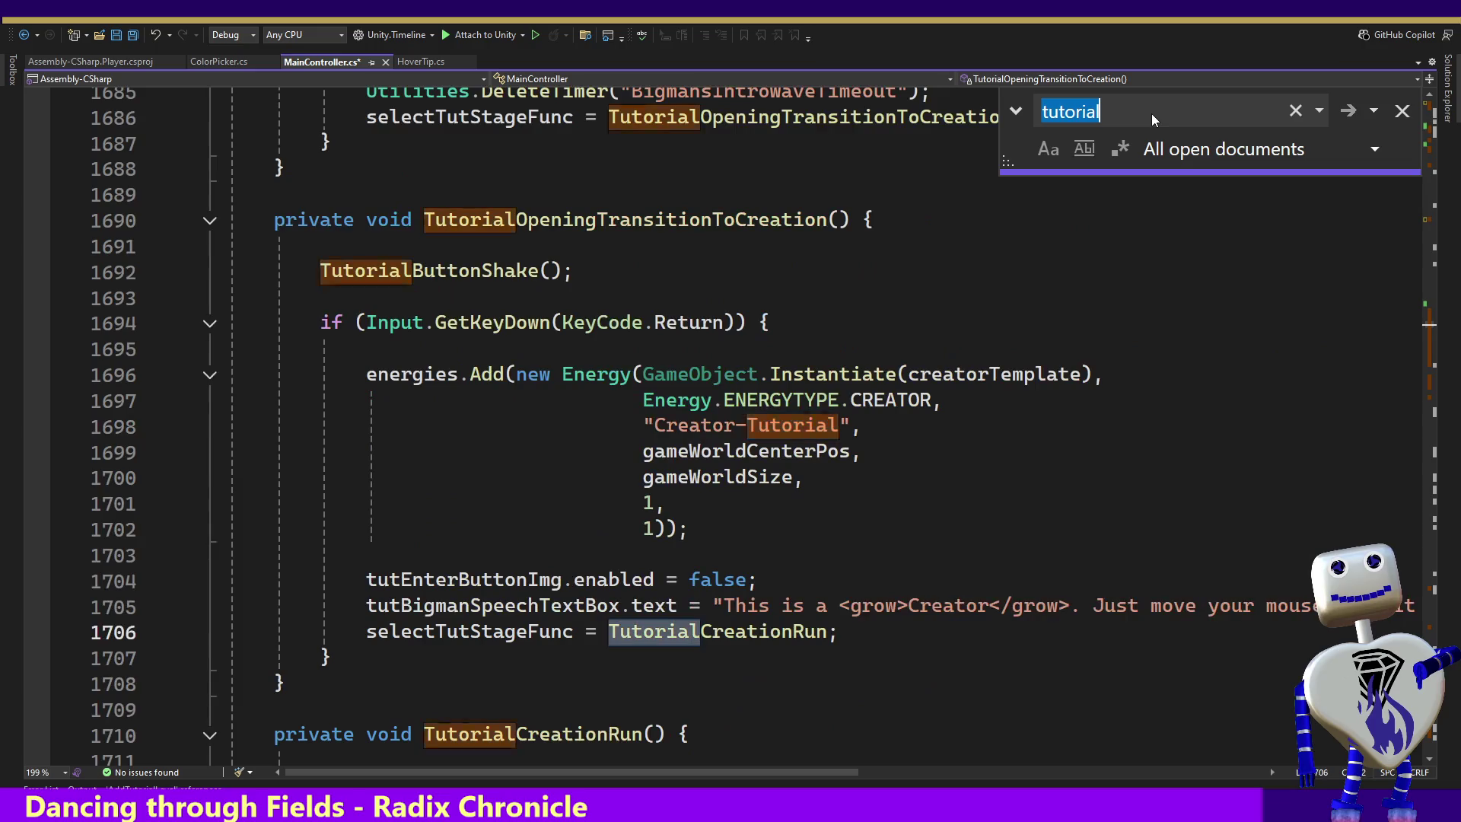
{"action": "key", "text": "Return"}
{"action": "key", "text": "Return"}
{"action": "key", "text": "Return"}
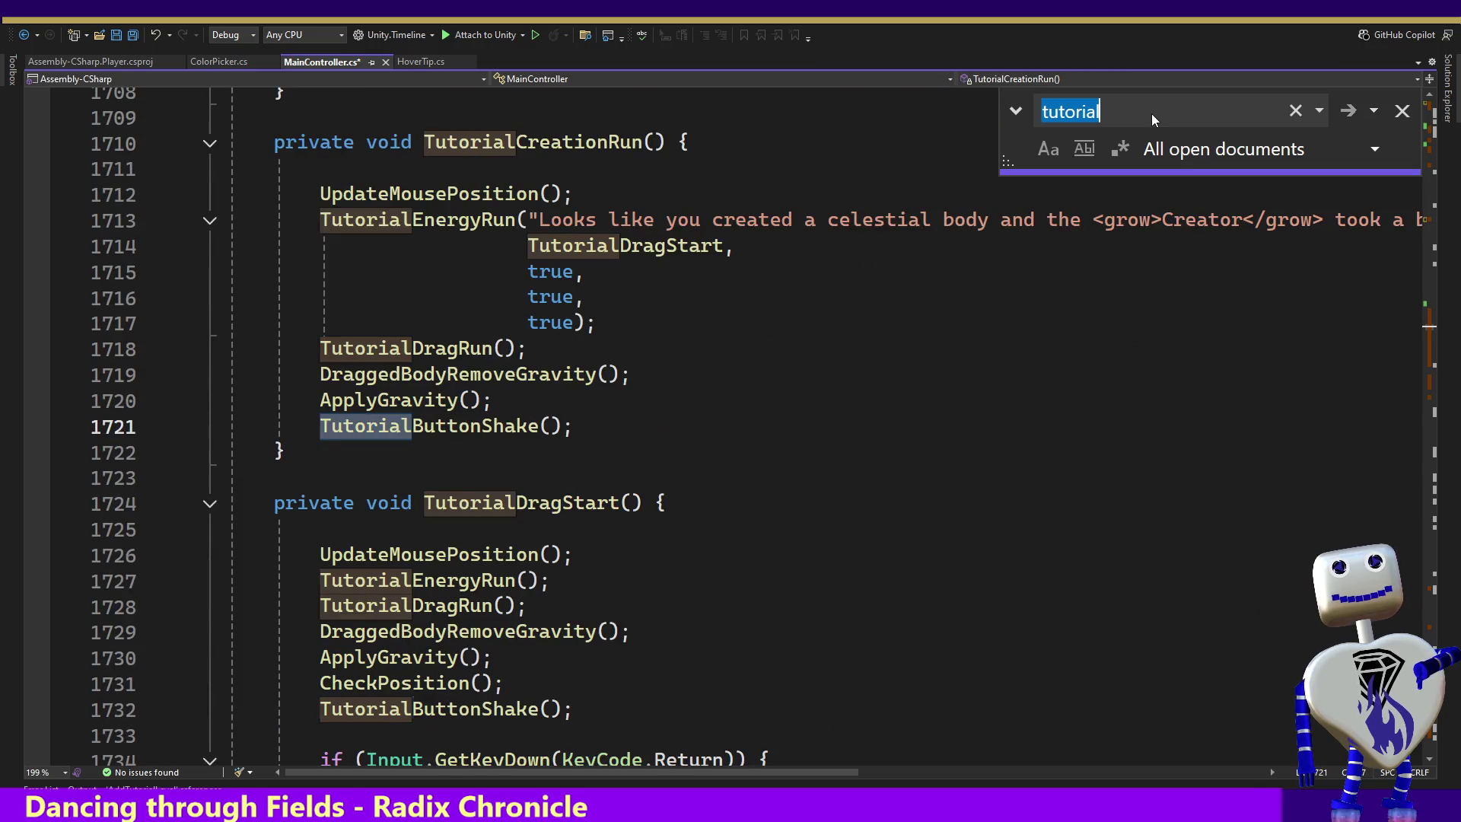
{"action": "key", "text": "Return"}
{"action": "key", "text": "Return"}
{"action": "key", "text": "Return"}
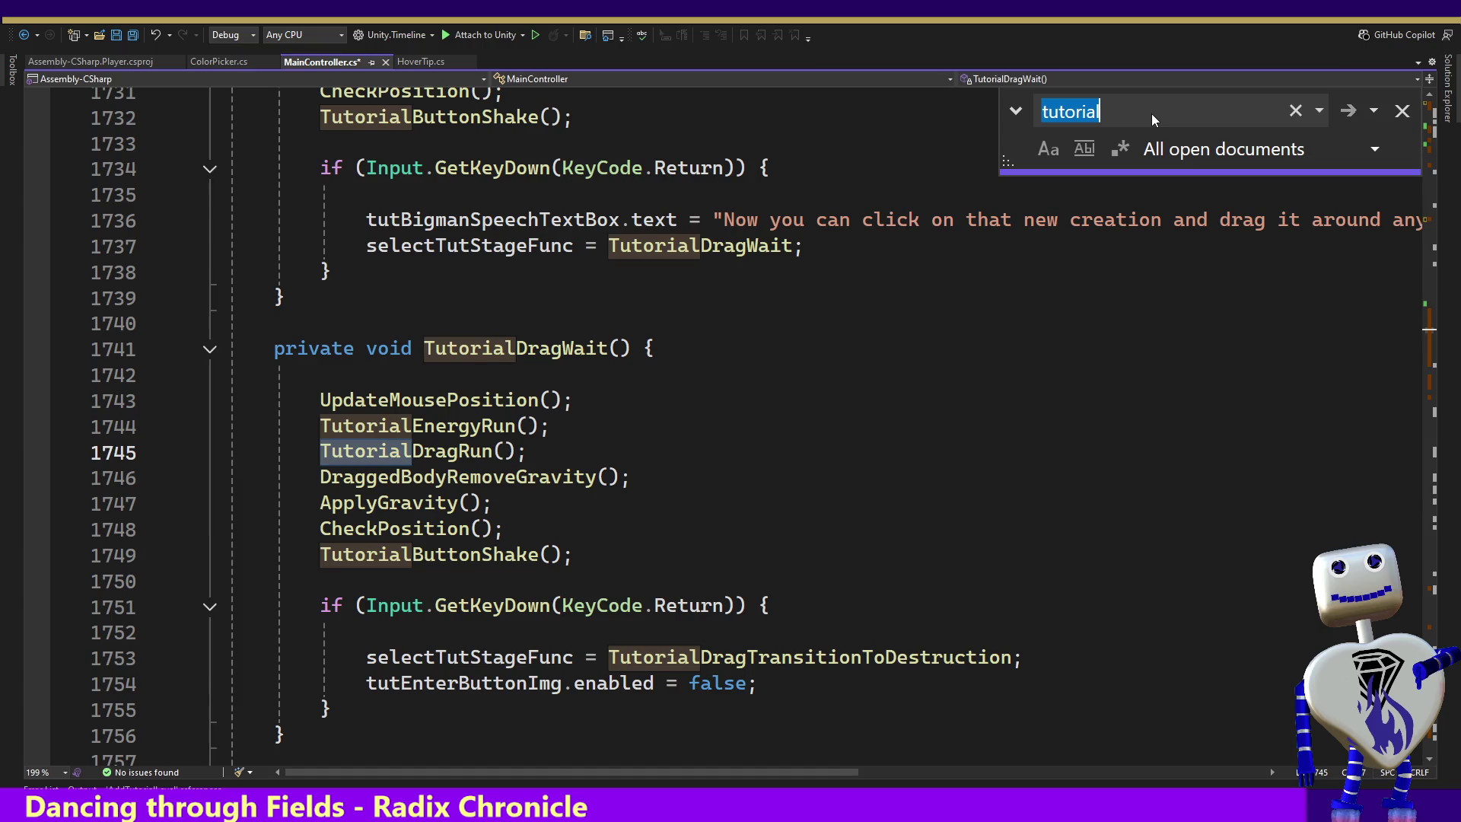
{"action": "key", "text": "Return"}
{"action": "key", "text": "Return"}
{"action": "key", "text": "Return"}
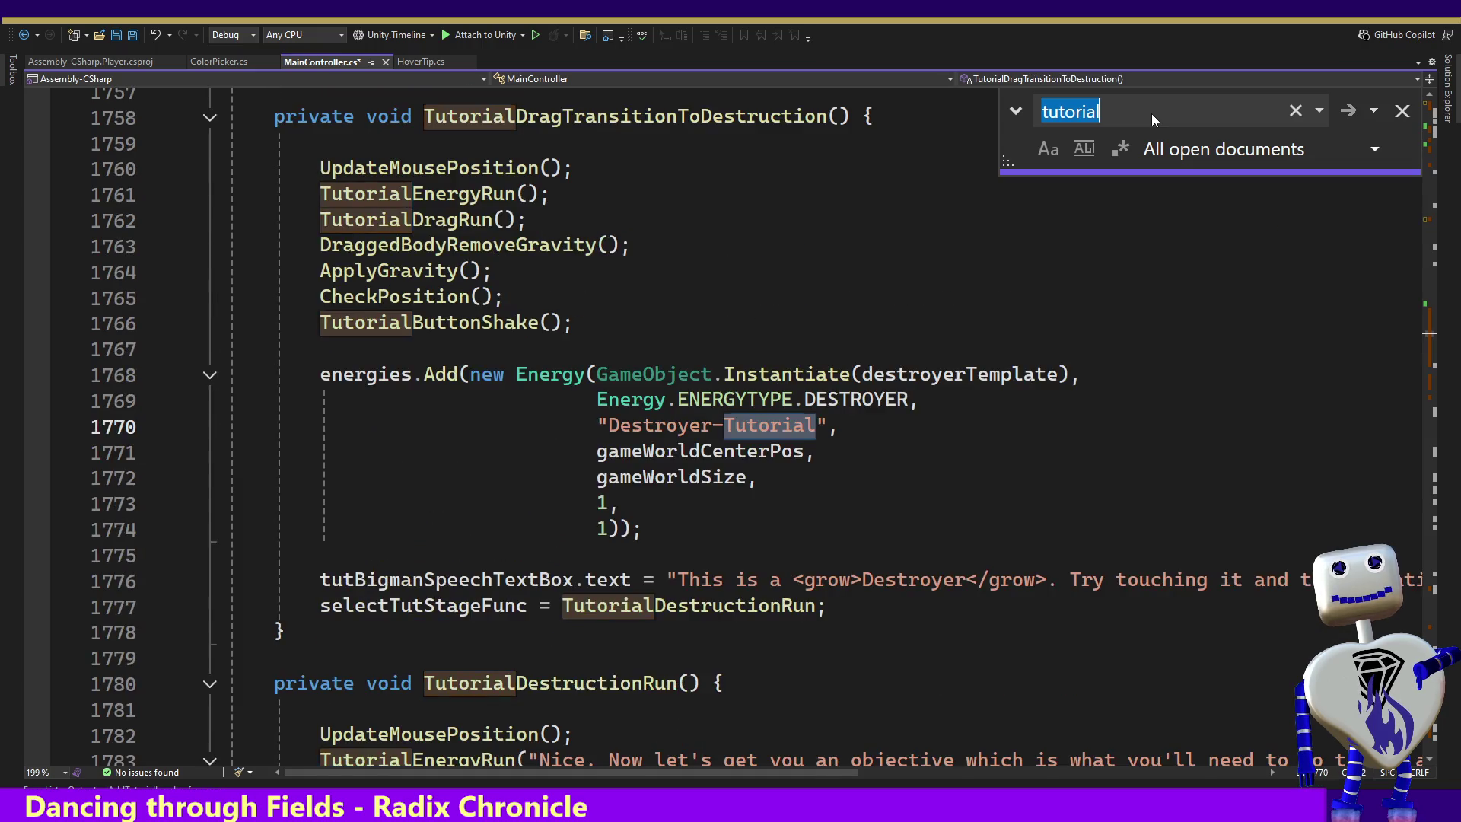
{"action": "key", "text": "Return"}
{"action": "key", "text": "Return"}
{"action": "key", "text": "Return"}
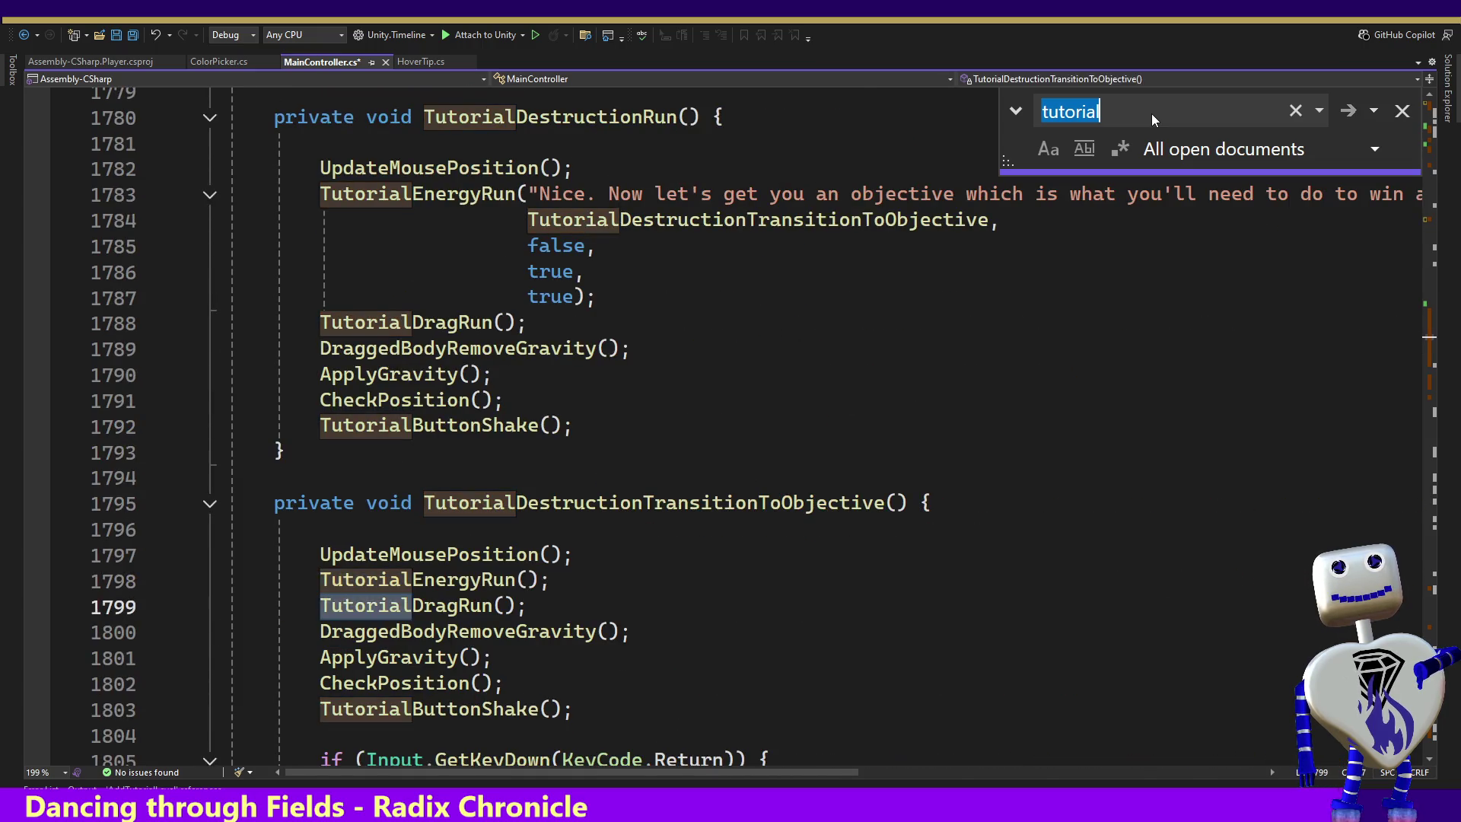
{"action": "key", "text": "Return"}
{"action": "key", "text": "Return"}
{"action": "key", "text": "Return"}
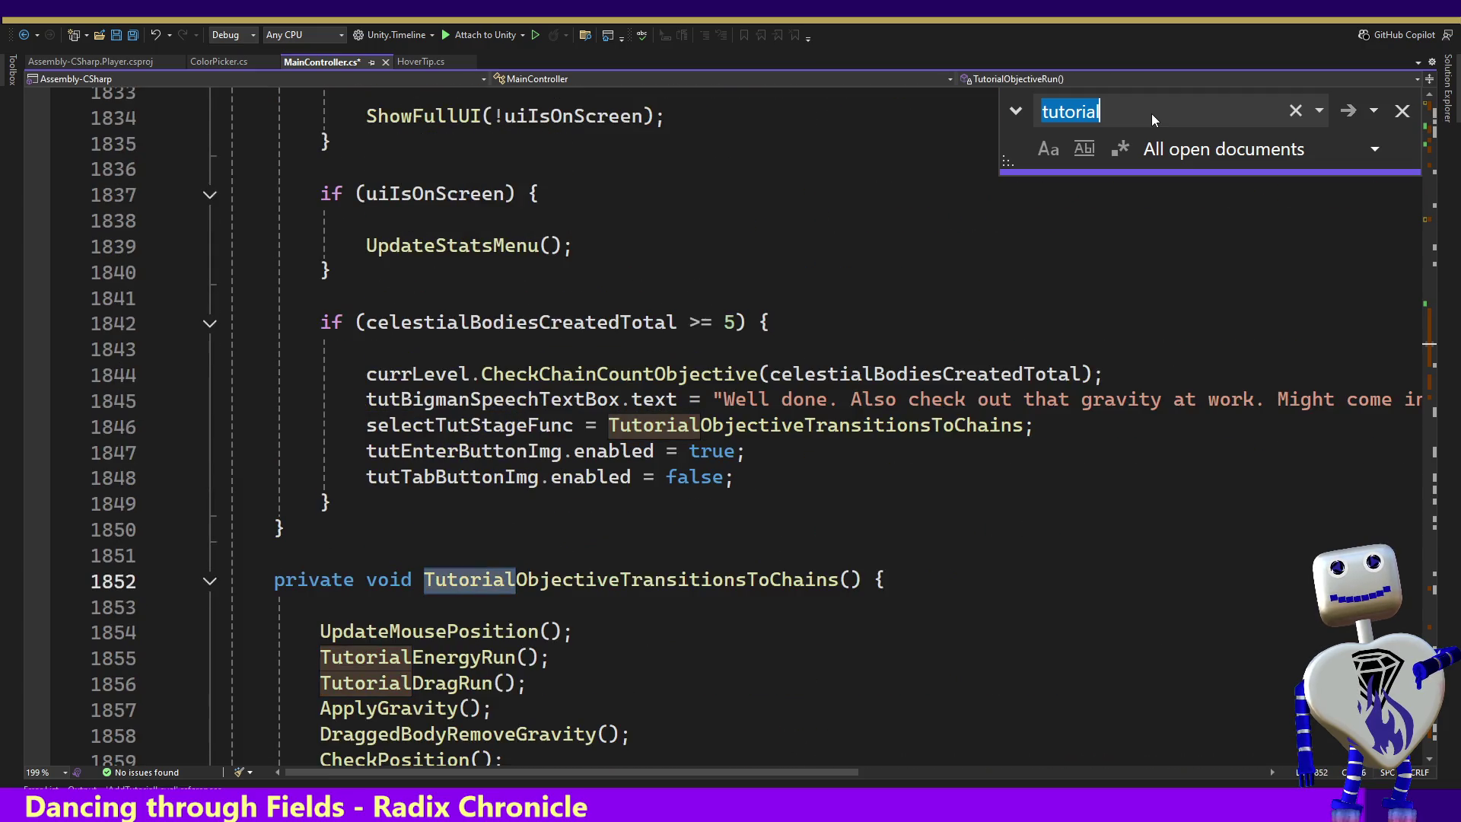
{"action": "key", "text": "Return"}
{"action": "key", "text": "Return"}
{"action": "key", "text": "Return"}
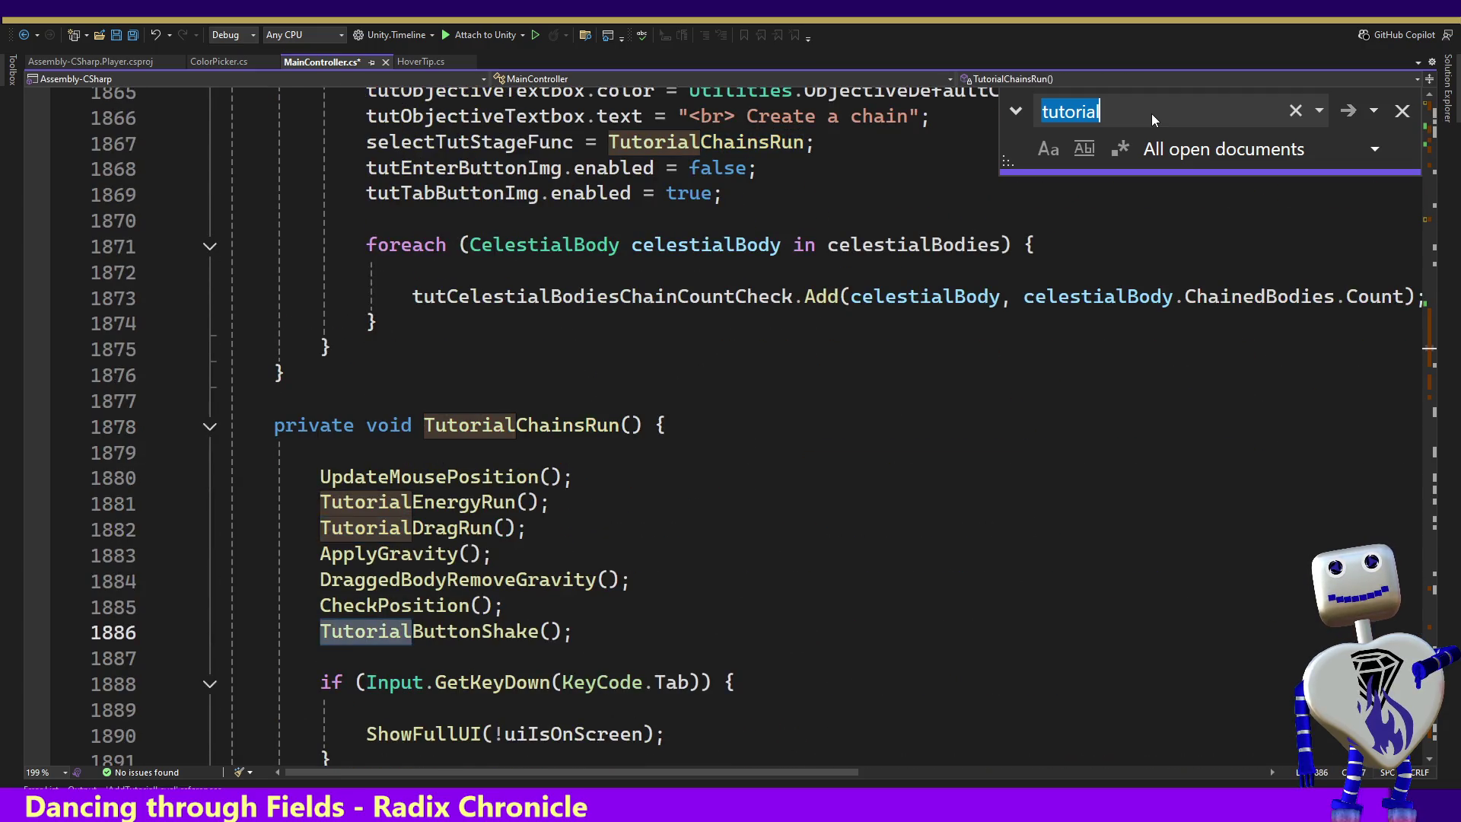
{"action": "key", "text": "Return"}
{"action": "key", "text": "Return"}
{"action": "key", "text": "Return"}
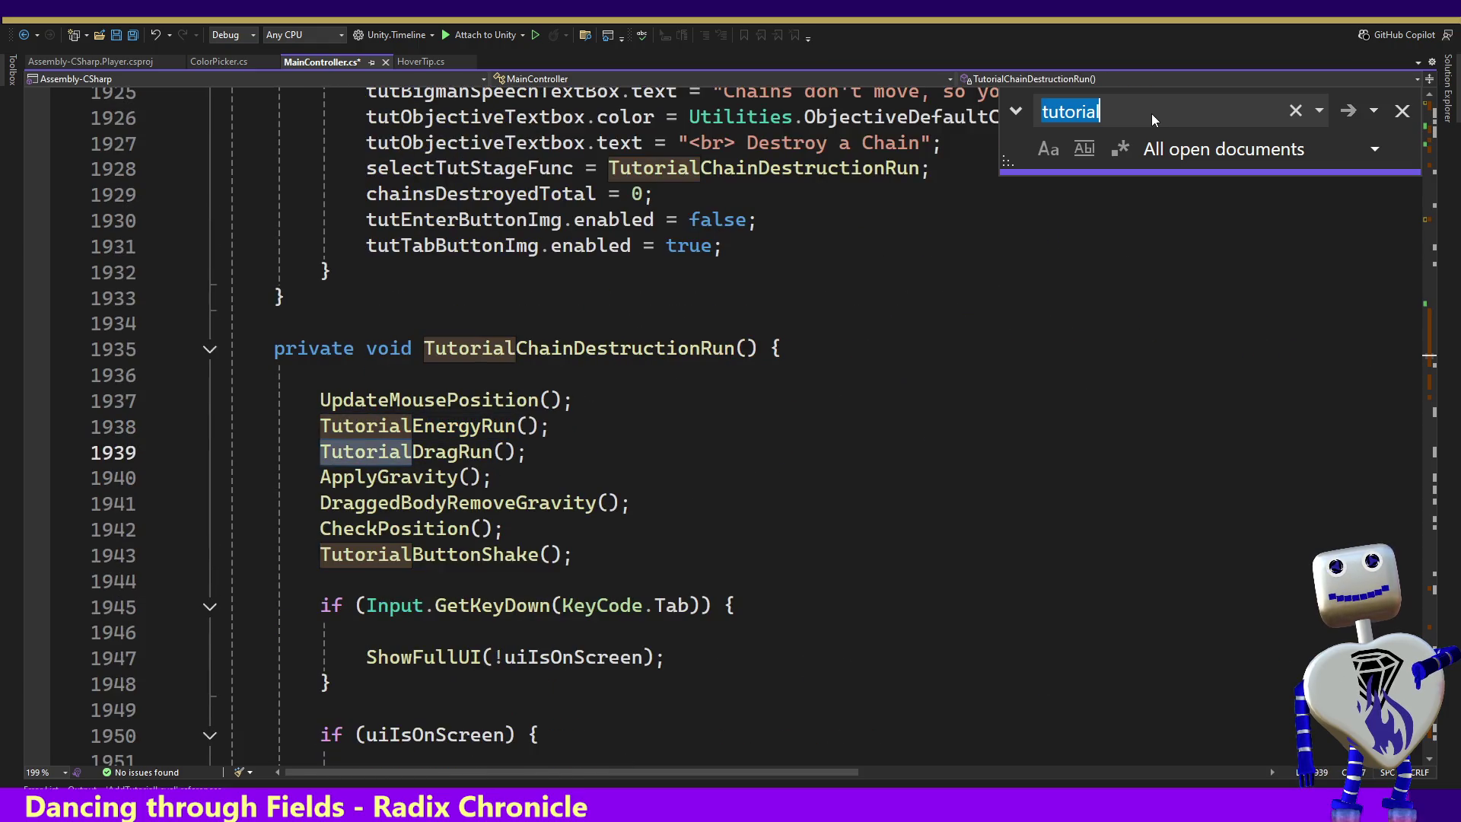
{"action": "key", "text": "Return"}
{"action": "key", "text": "Return"}
{"action": "key", "text": "Return"}
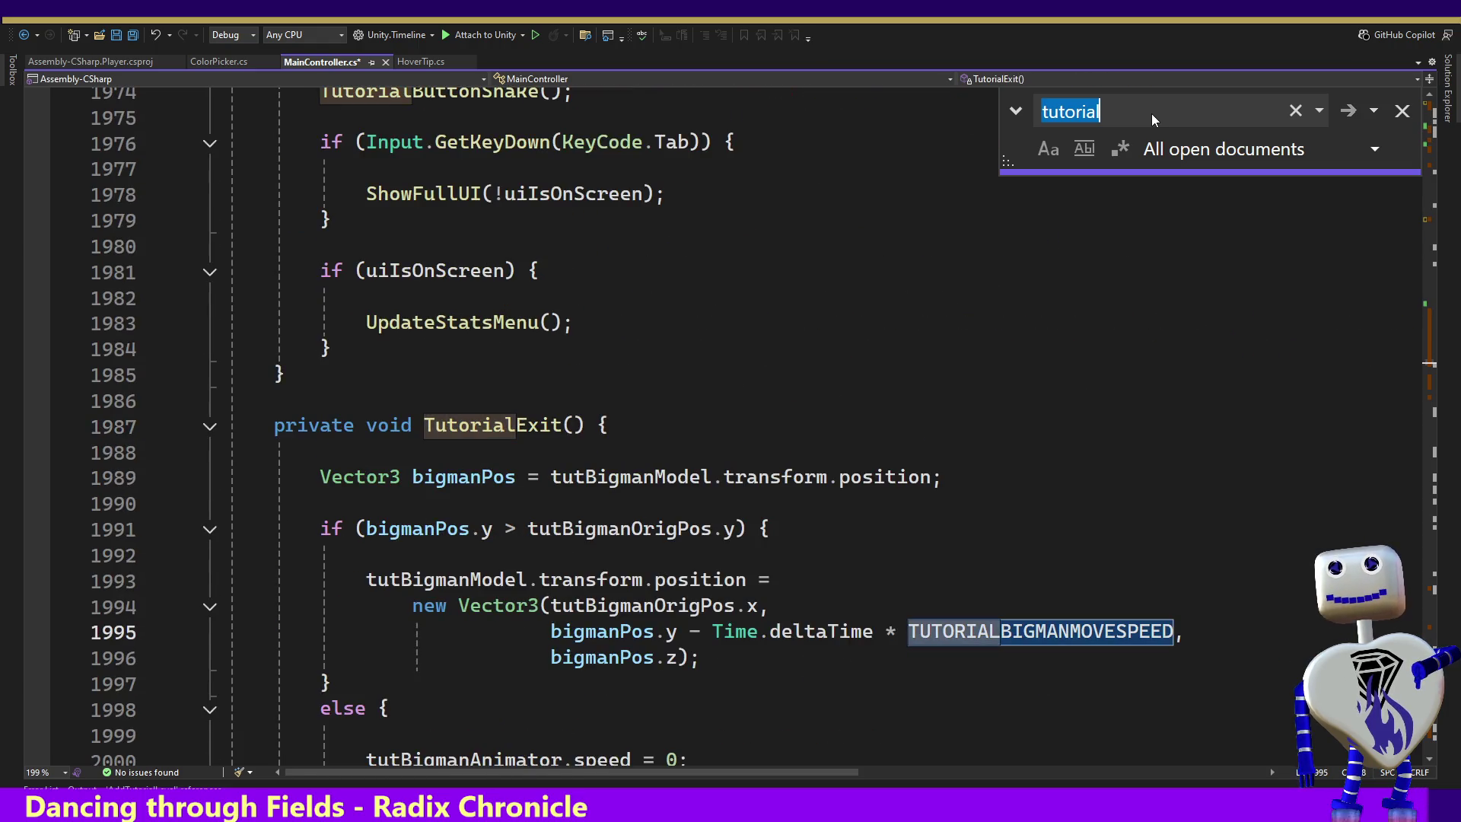
{"action": "key", "text": "Return"}
{"action": "key", "text": "Return"}
{"action": "key", "text": "Return"}
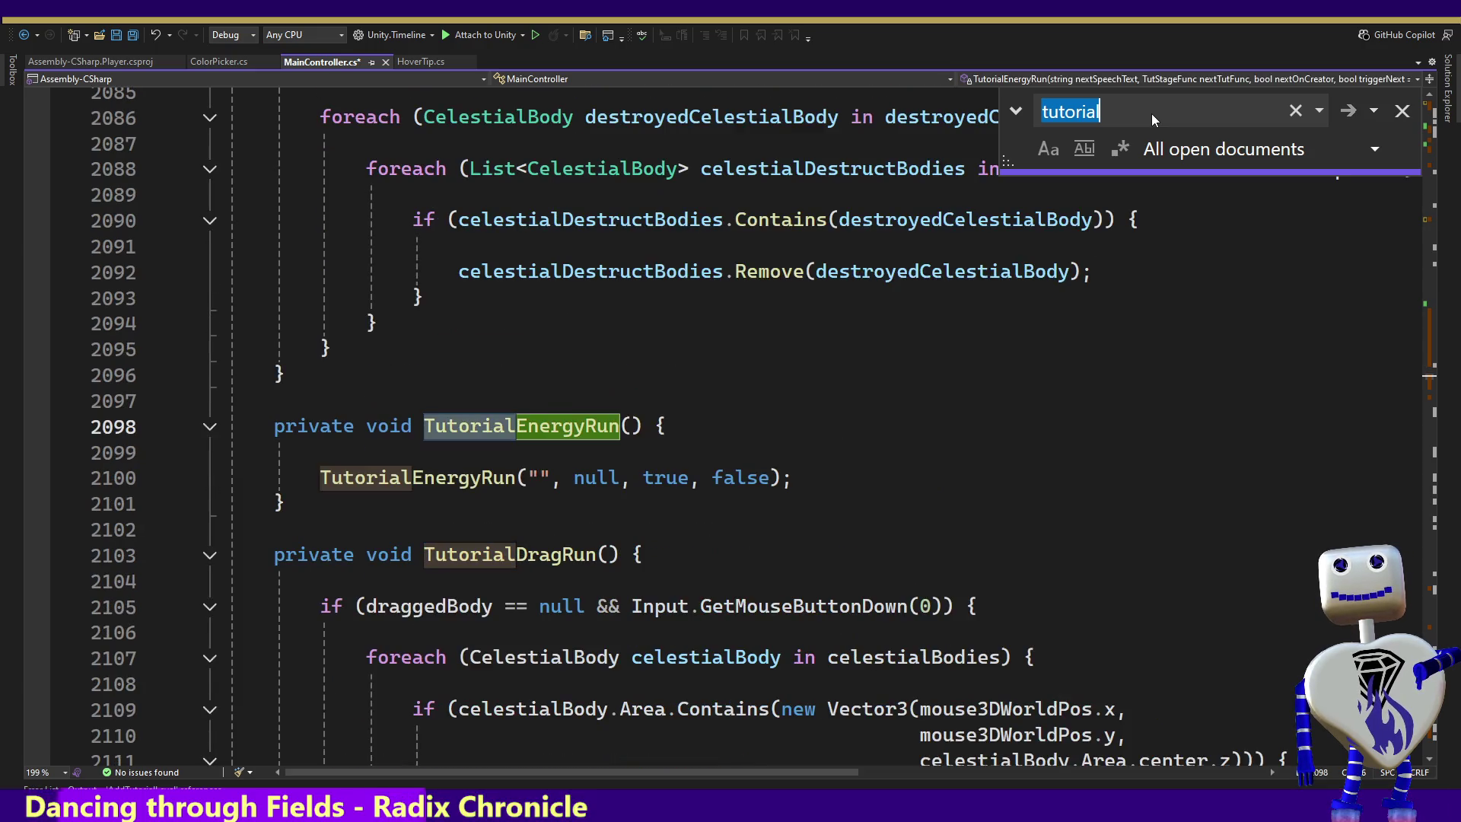
{"action": "key", "text": "Return"}
{"action": "key", "text": "Return"}
{"action": "key", "text": "Return"}
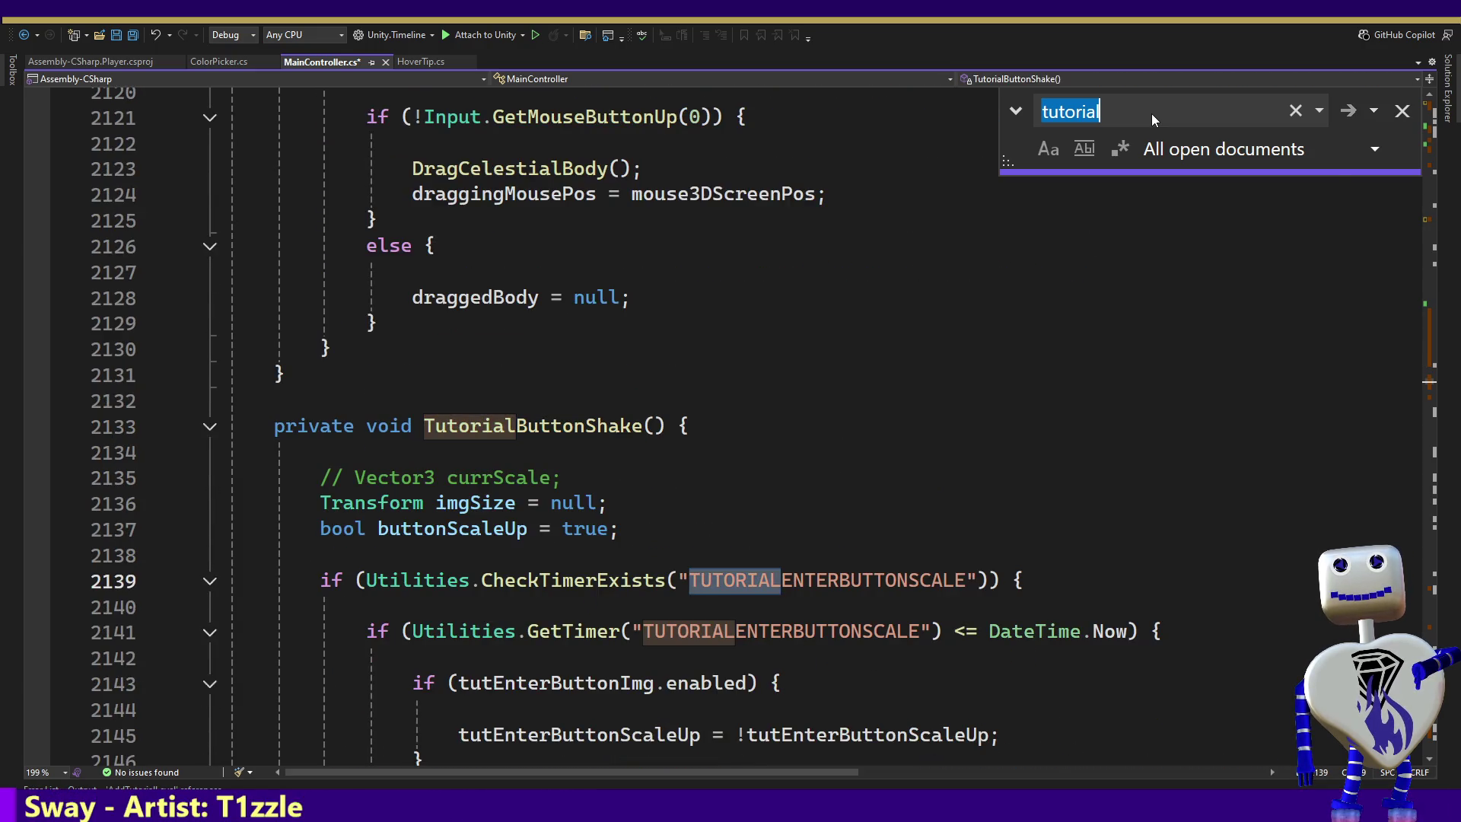
{"action": "key", "text": "Return"}
{"action": "key", "text": "Return"}
{"action": "key", "text": "Return"}
{"action": "key", "text": "Return"}
{"action": "key", "text": "Return"}
{"action": "key", "text": "Return"}
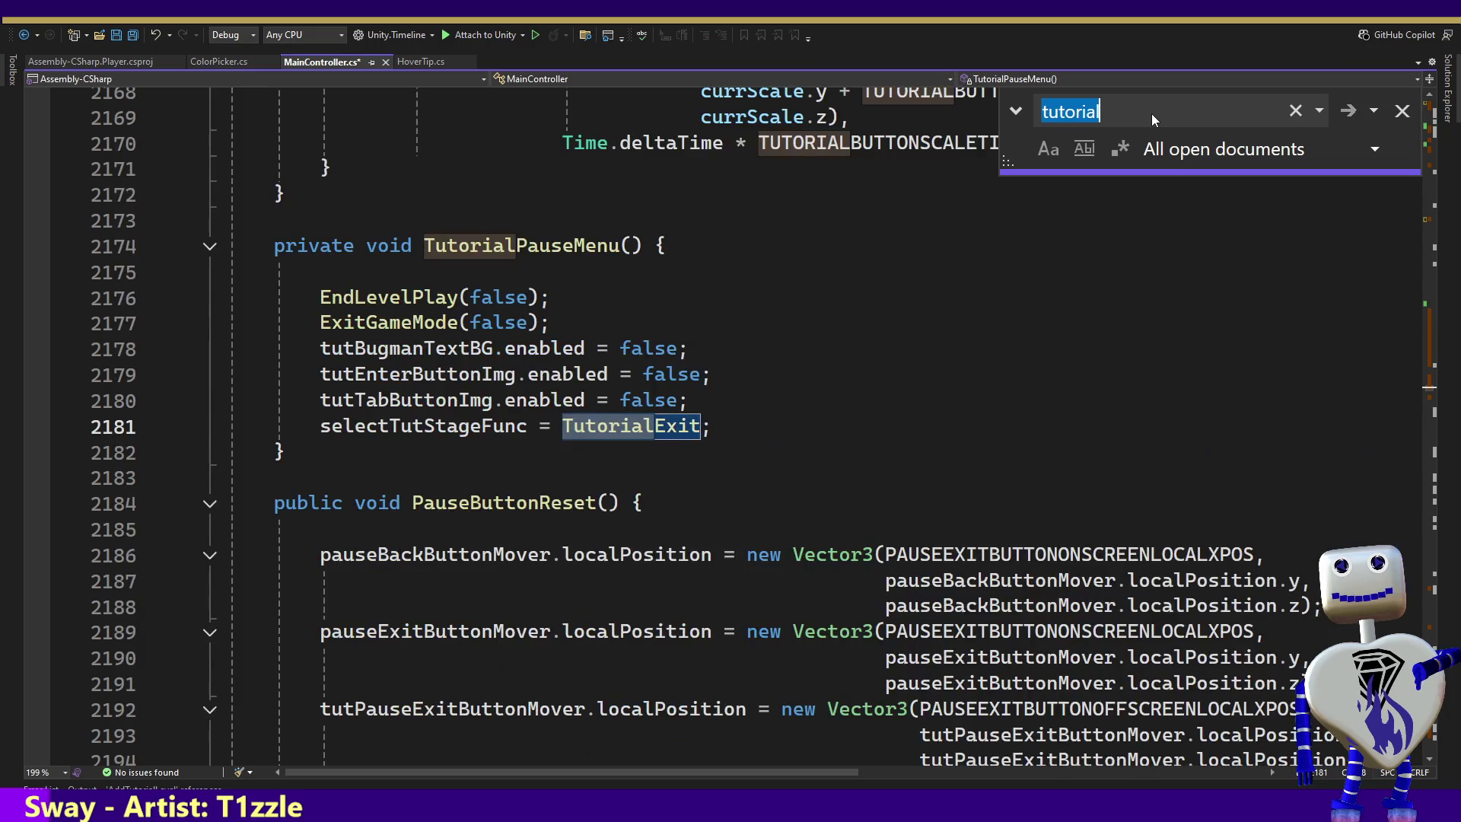
{"action": "key", "text": "Return"}
{"action": "key", "text": "Return"}
{"action": "key", "text": "Return"}
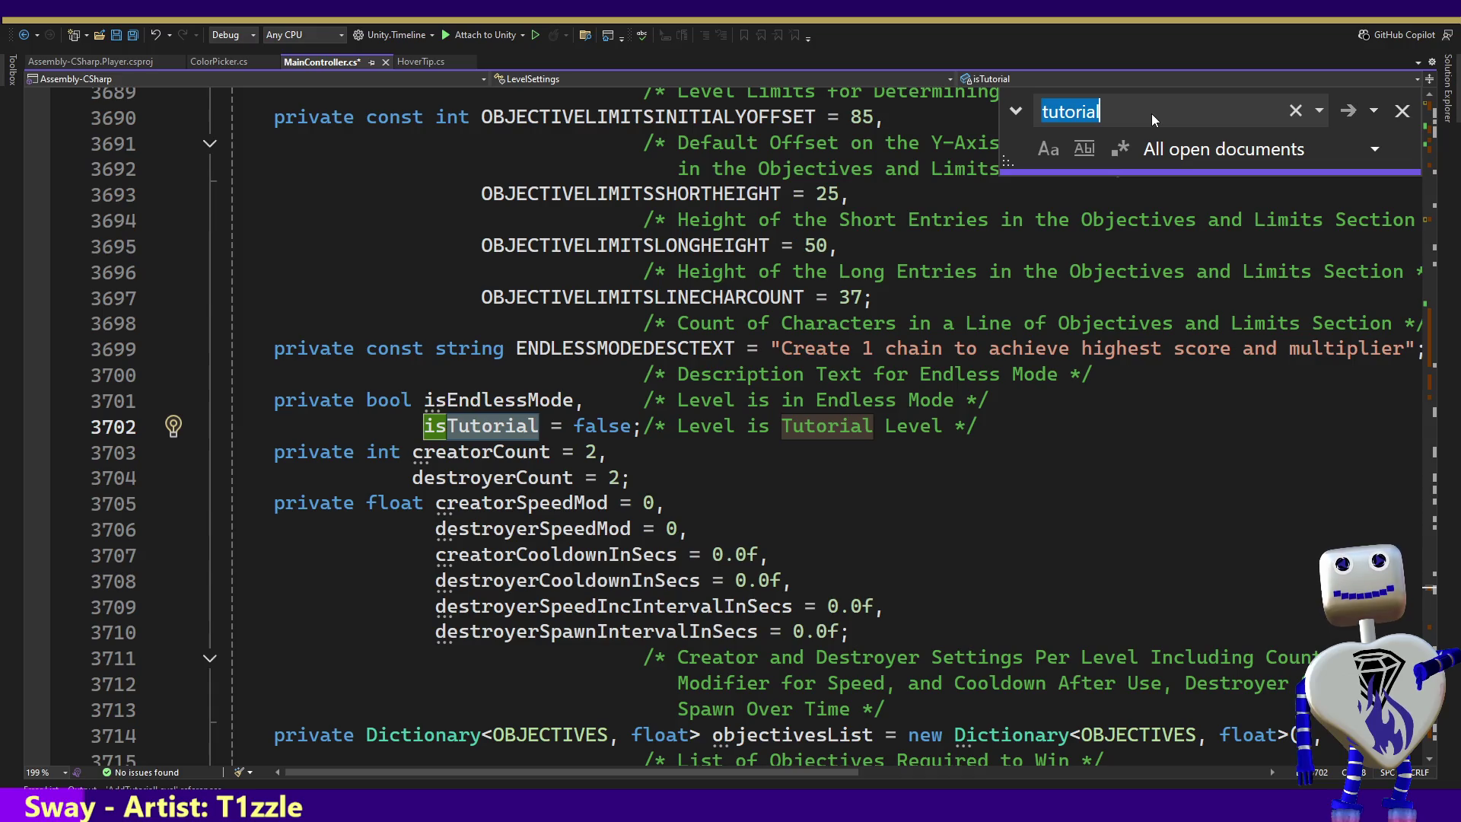
{"action": "key", "text": "Return"}
{"action": "key", "text": "Return"}
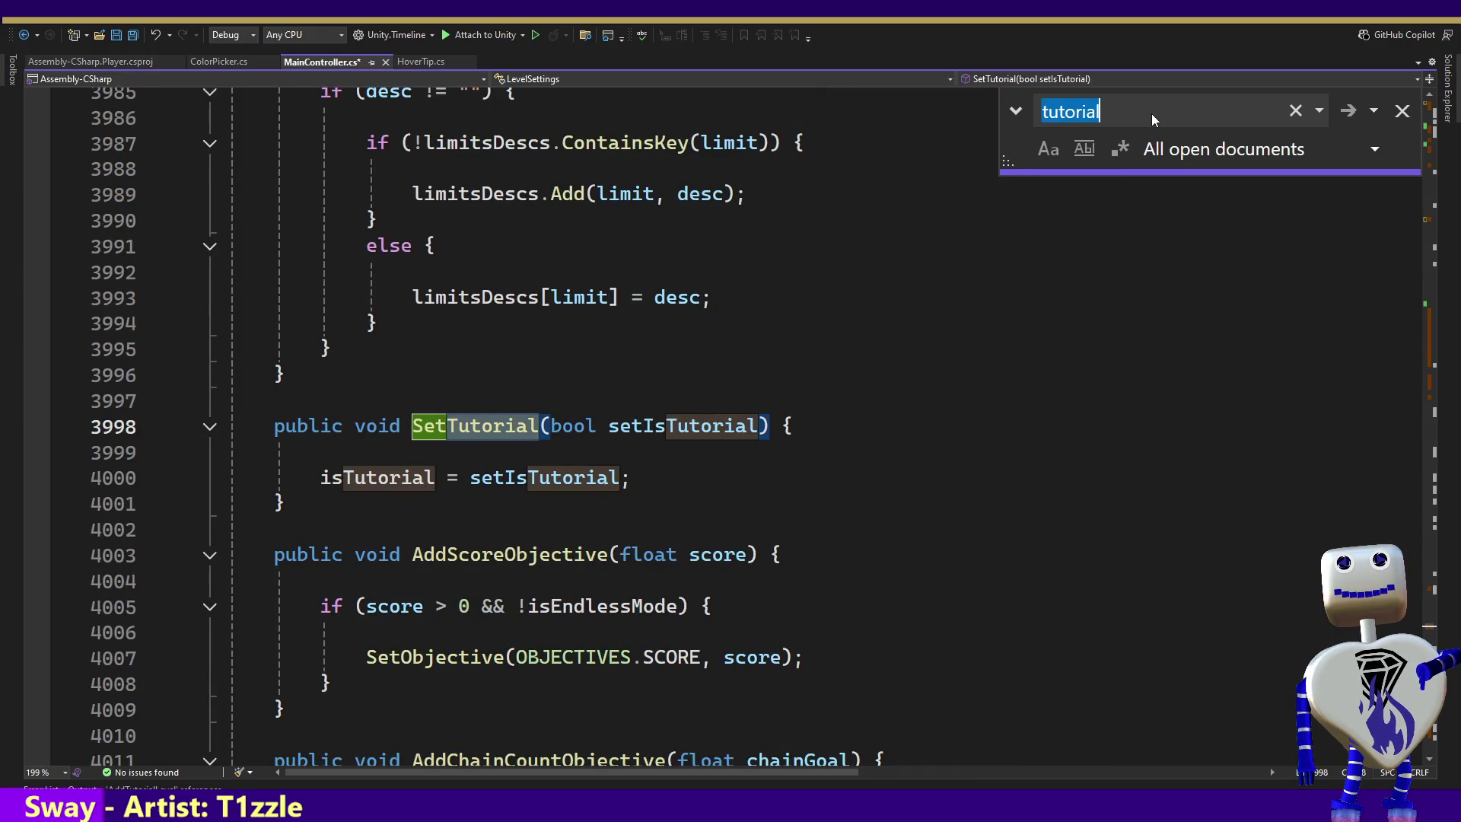
{"action": "key", "text": "Return"}
{"action": "key", "text": "Return"}
{"action": "key", "text": "Return"}
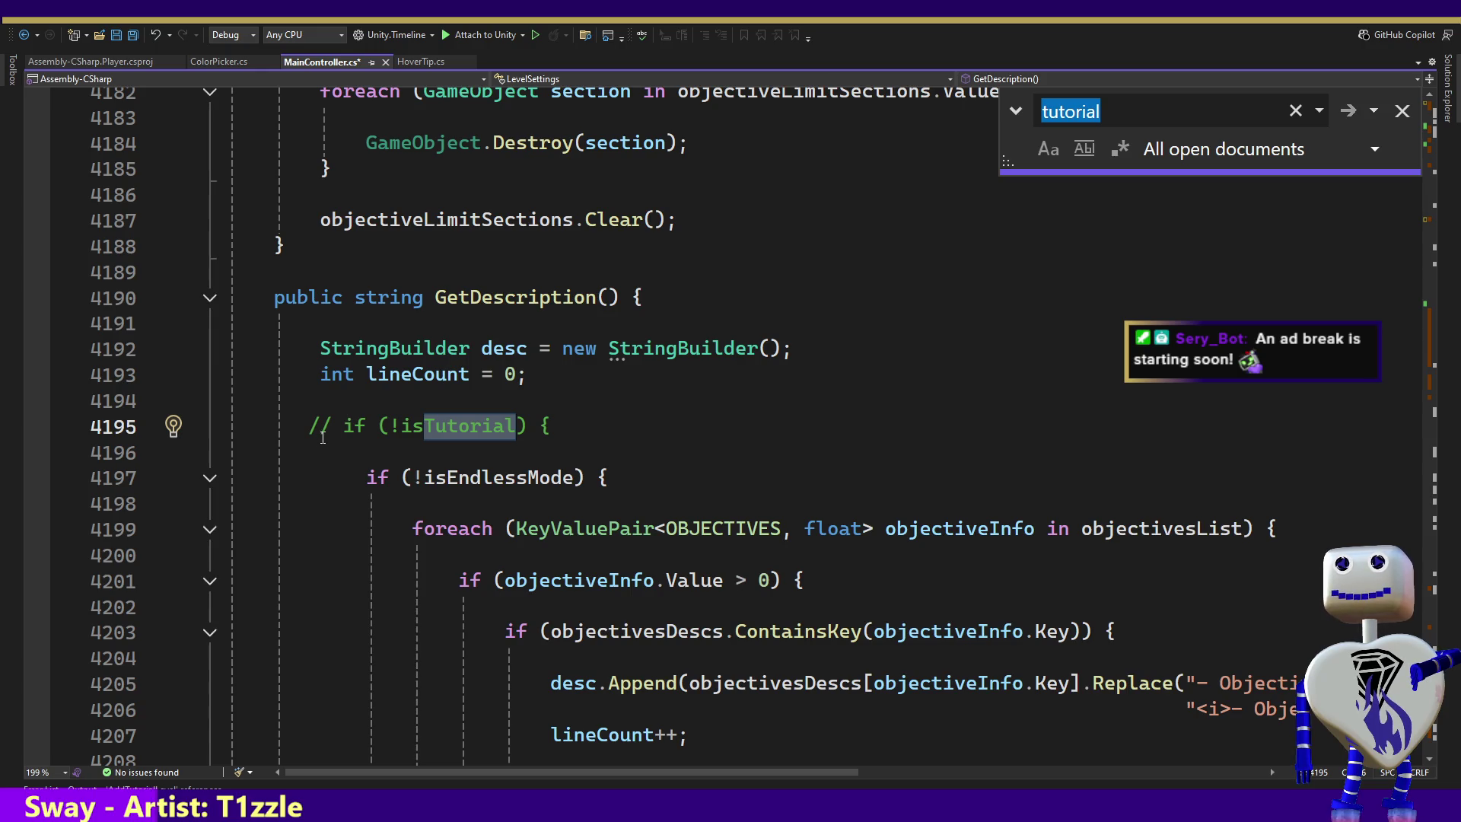
Uncomment the isTutorial check in GetDescription and remove the comment opener before its closing brace.
{"action": "left_click", "coordinate": [329, 425]}
{"action": "key", "text": "BackSpace"}
{"action": "key", "text": "BackSpace"}
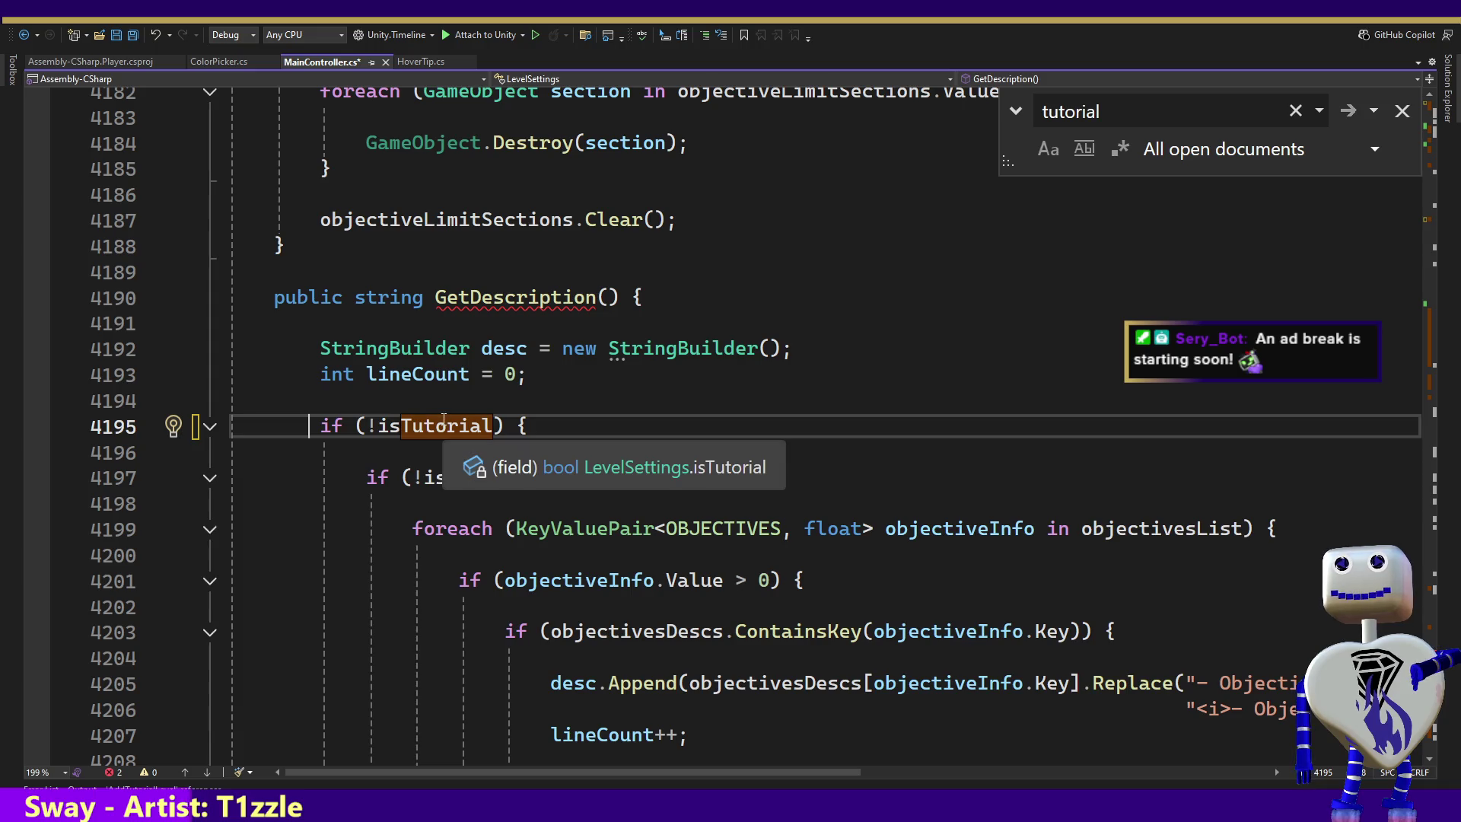
{"action": "key", "text": "Down"}
{"action": "key", "text": "Down"}
{"action": "key", "text": "Down"}
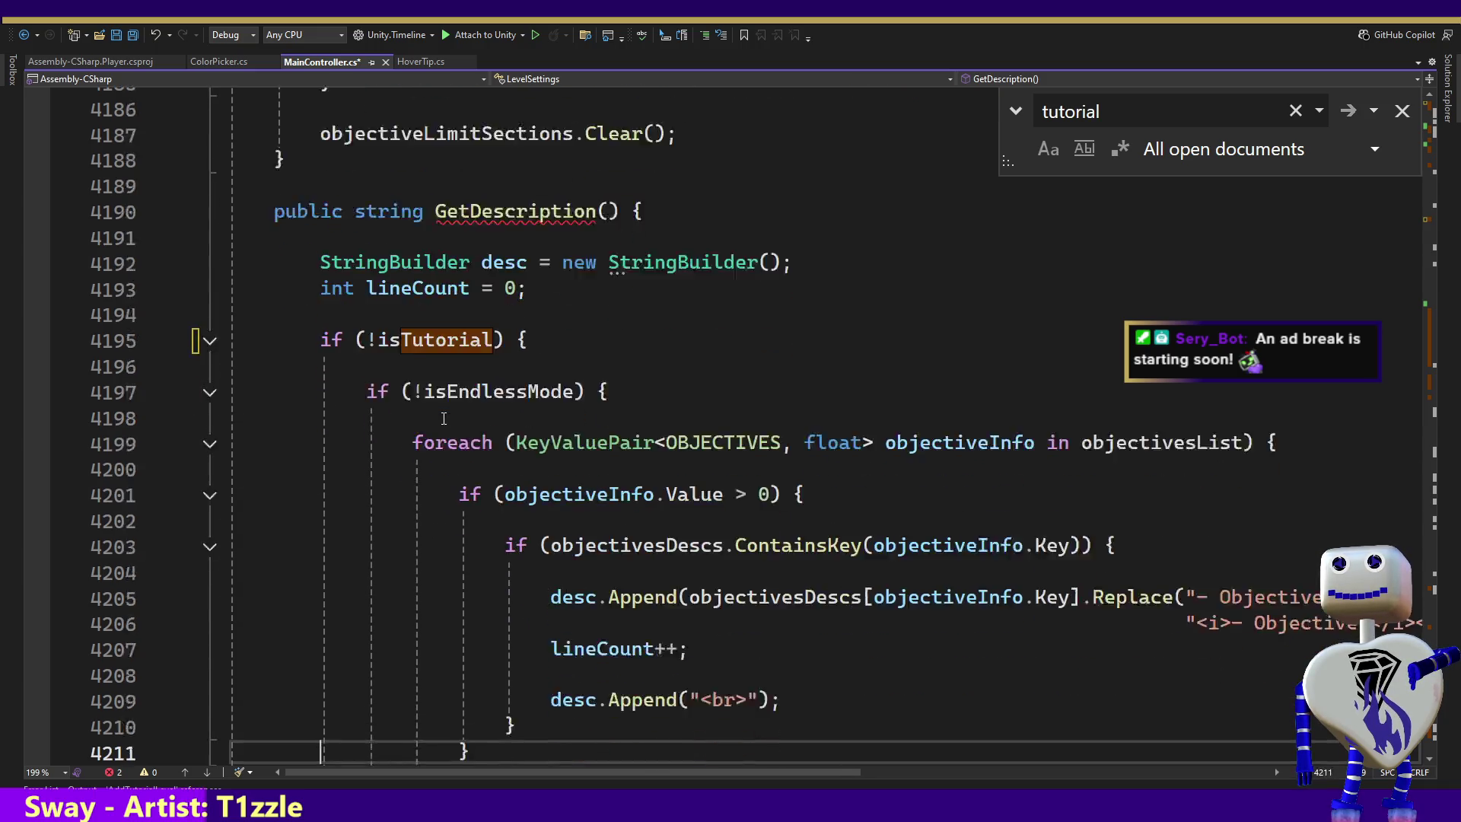
{"action": "key", "text": "Down"}
{"action": "key", "text": "Down"}
{"action": "key", "text": "Down"}
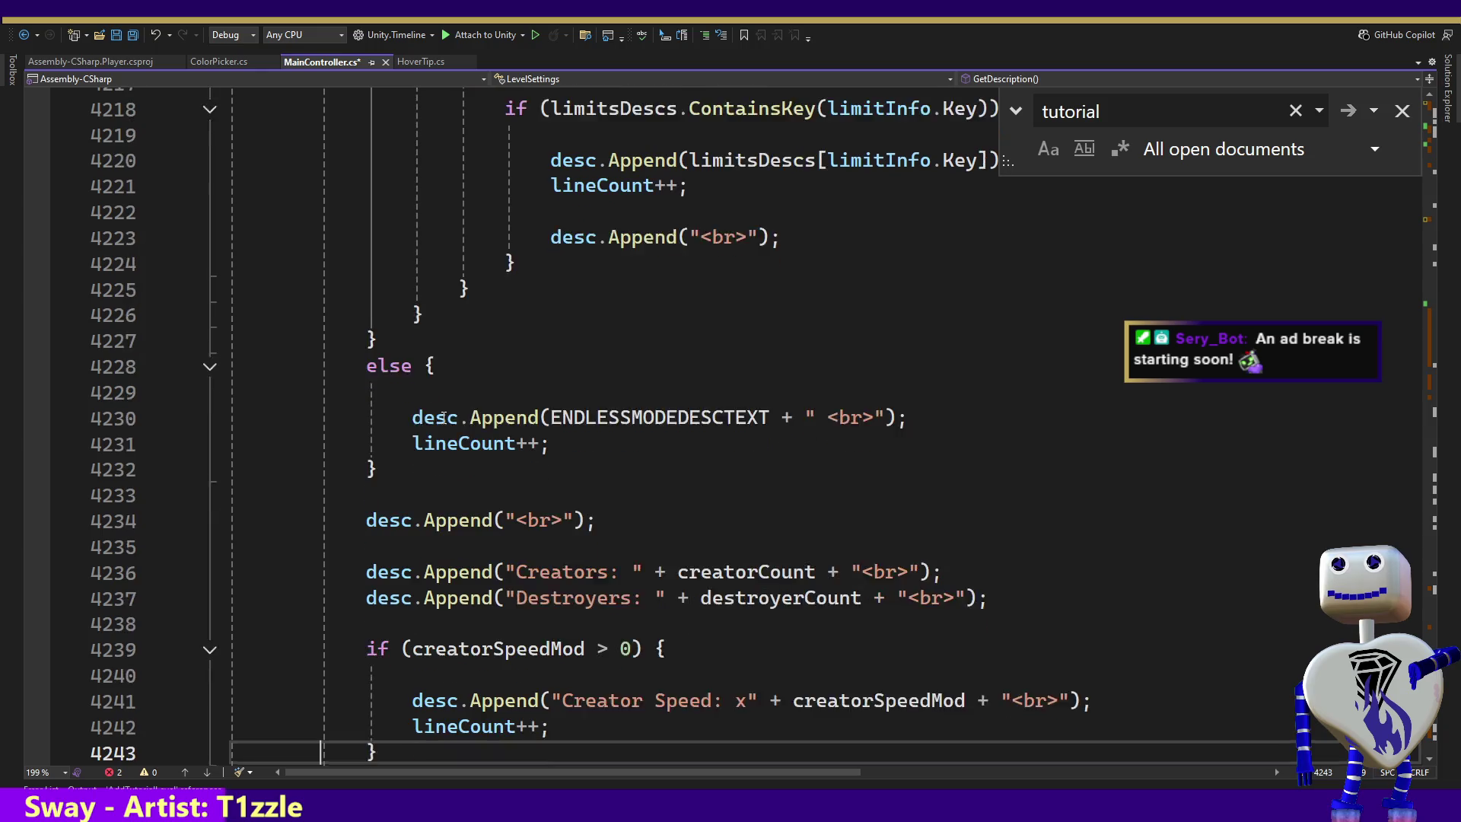
{"action": "key", "text": "Down"}
{"action": "key", "text": "Down"}
{"action": "key", "text": "Down"}
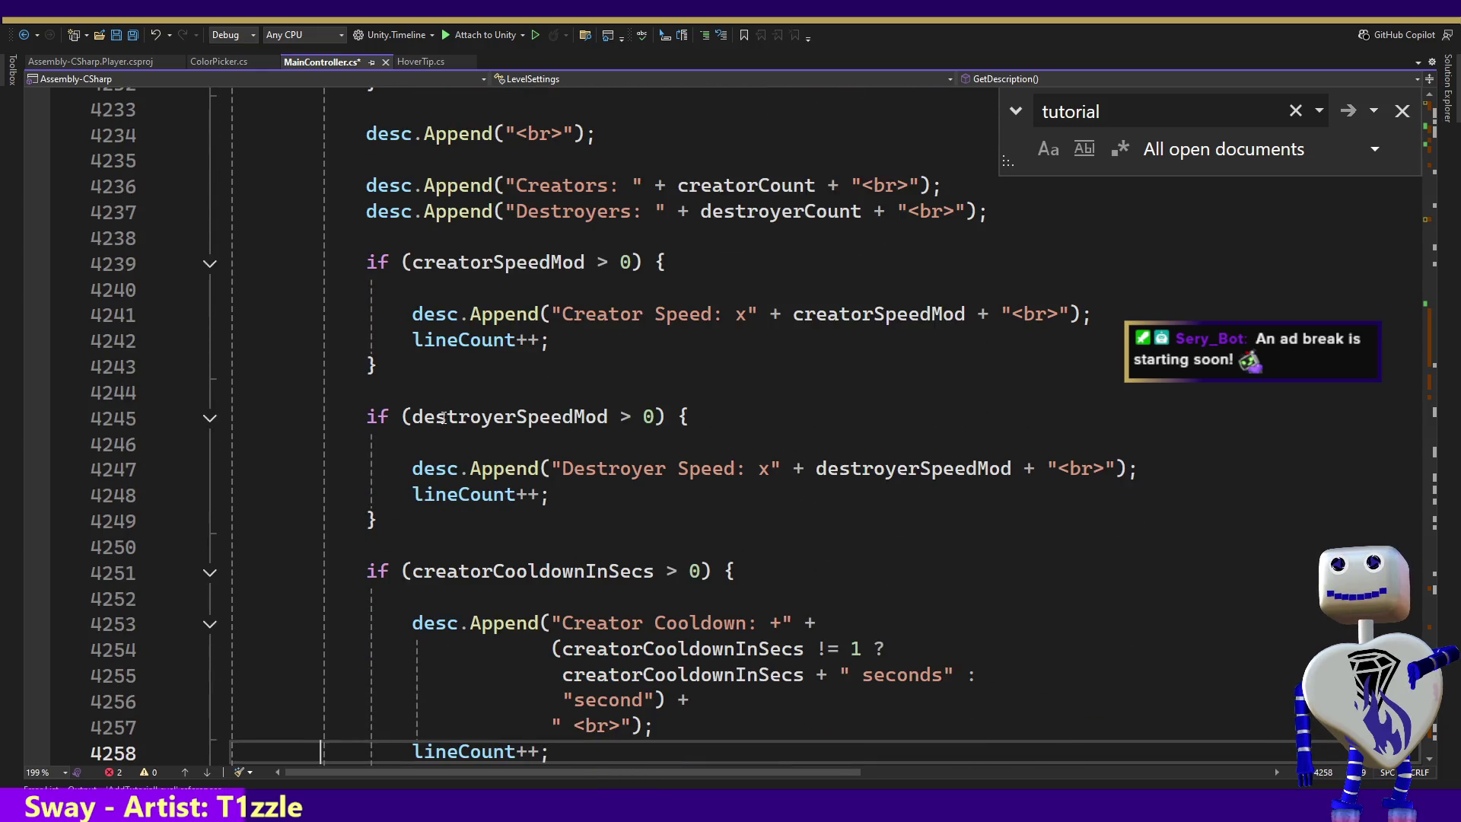
{"action": "key", "text": "Down"}
{"action": "key", "text": "Down"}
{"action": "key", "text": "Down"}
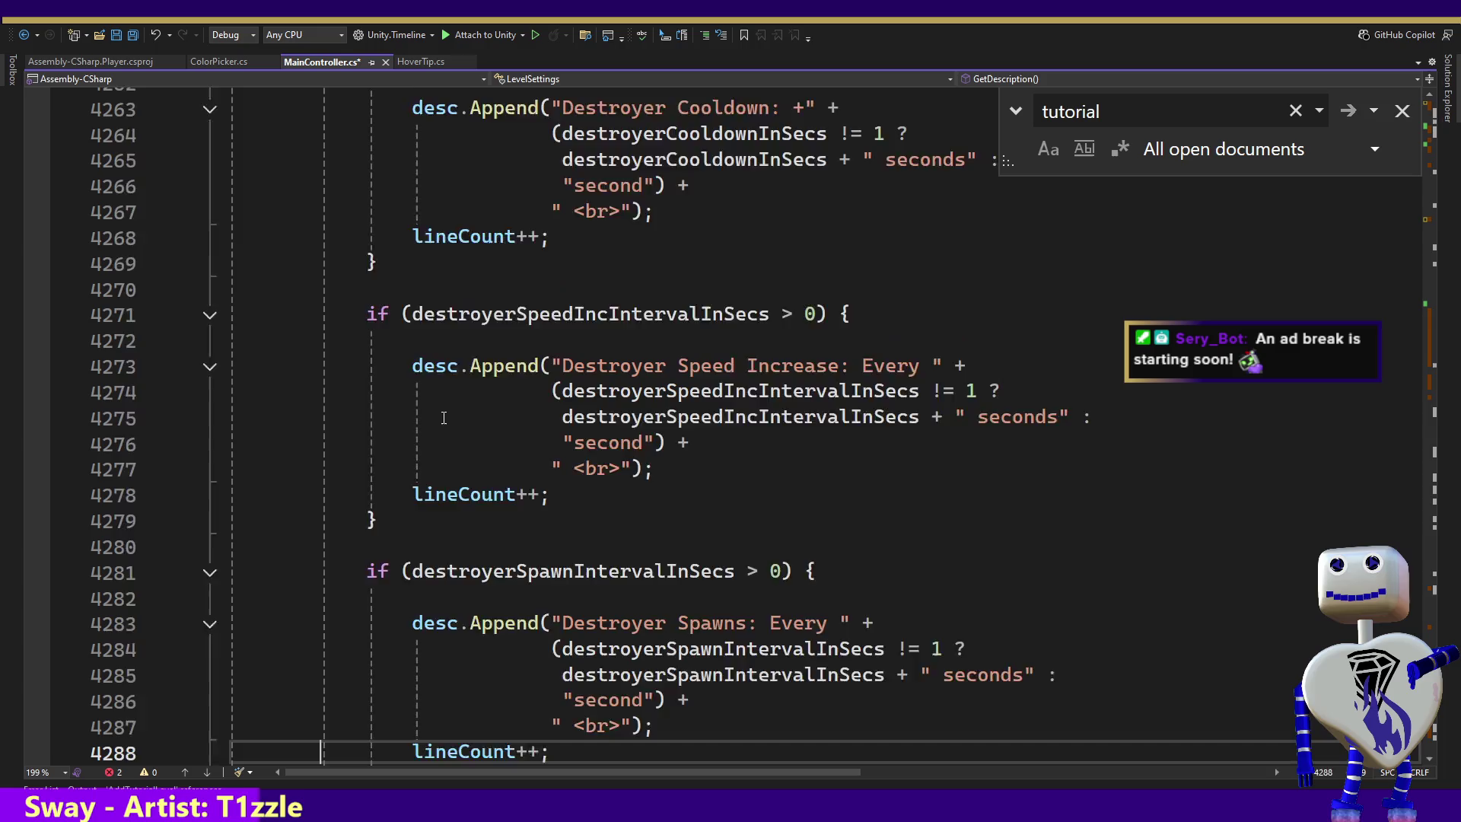
{"action": "key", "text": "Down"}
{"action": "key", "text": "Down"}
{"action": "key", "text": "Up"}
{"action": "key", "text": "Up"}
{"action": "key", "text": "Up"}
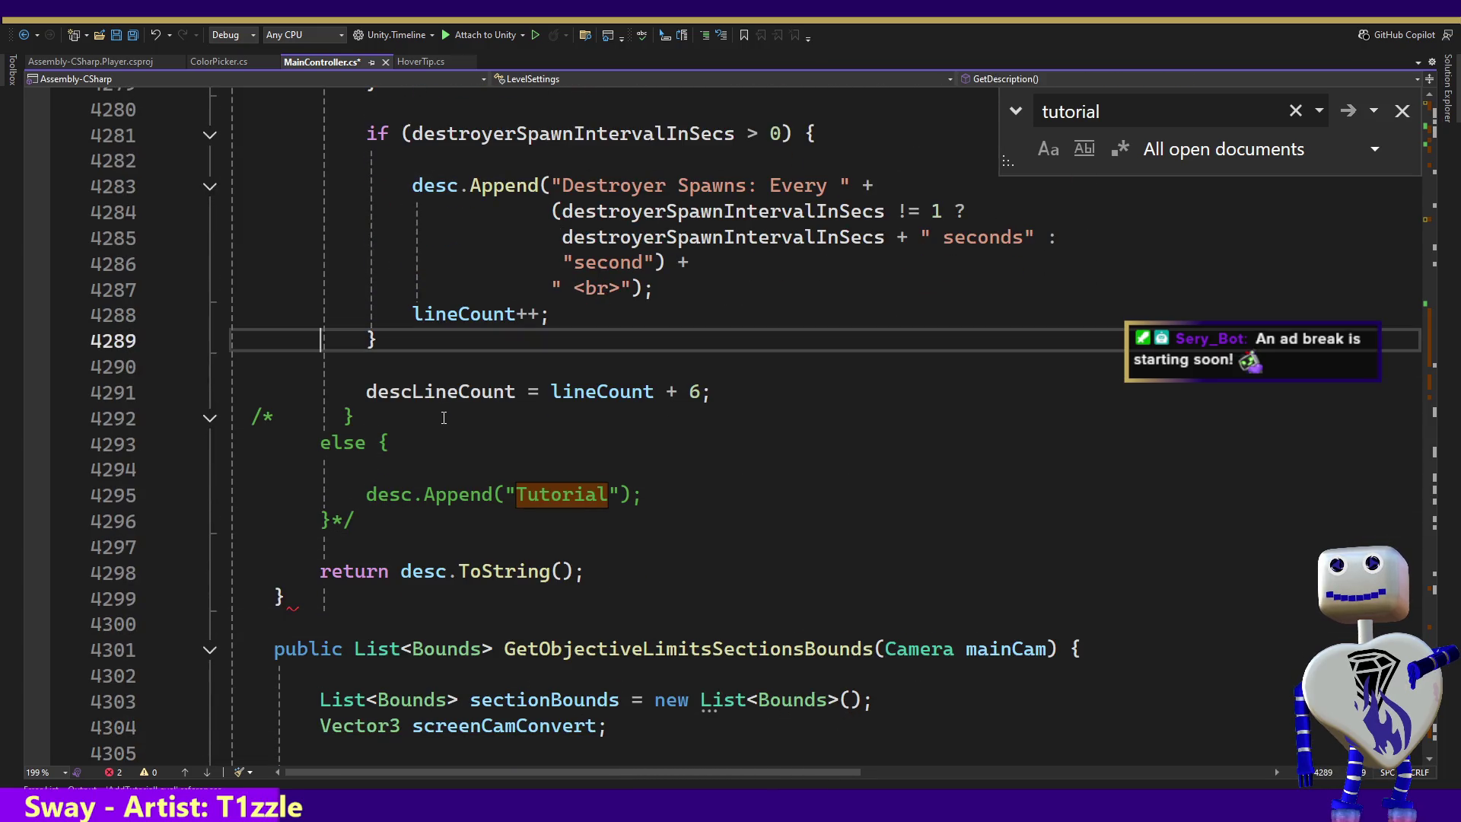
{"action": "key", "text": "Down"}
{"action": "key", "text": "Down"}
{"action": "key", "text": "Down"}
{"action": "key", "text": "Up"}
{"action": "key", "text": "Up"}
{"action": "key", "text": "Up"}
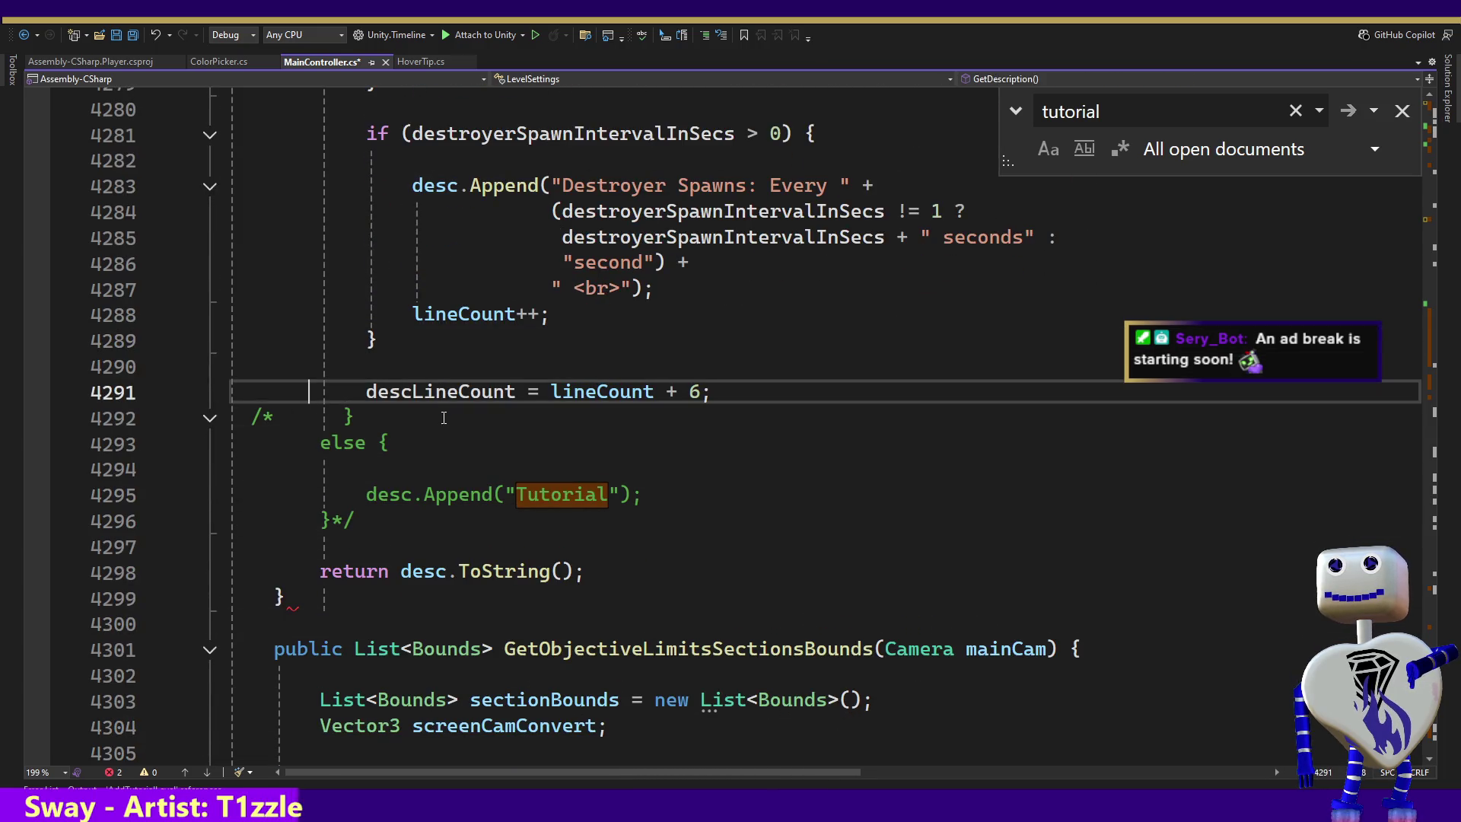
{"action": "key", "text": "Down"}
{"action": "key", "text": "Left"}
{"action": "key", "text": "Left"}
{"action": "key", "text": "BackSpace"}
{"action": "key", "text": "BackSpace"}
Delete the leftover */ after the else block appending "Tutorial".
{"action": "key", "text": "Down"}
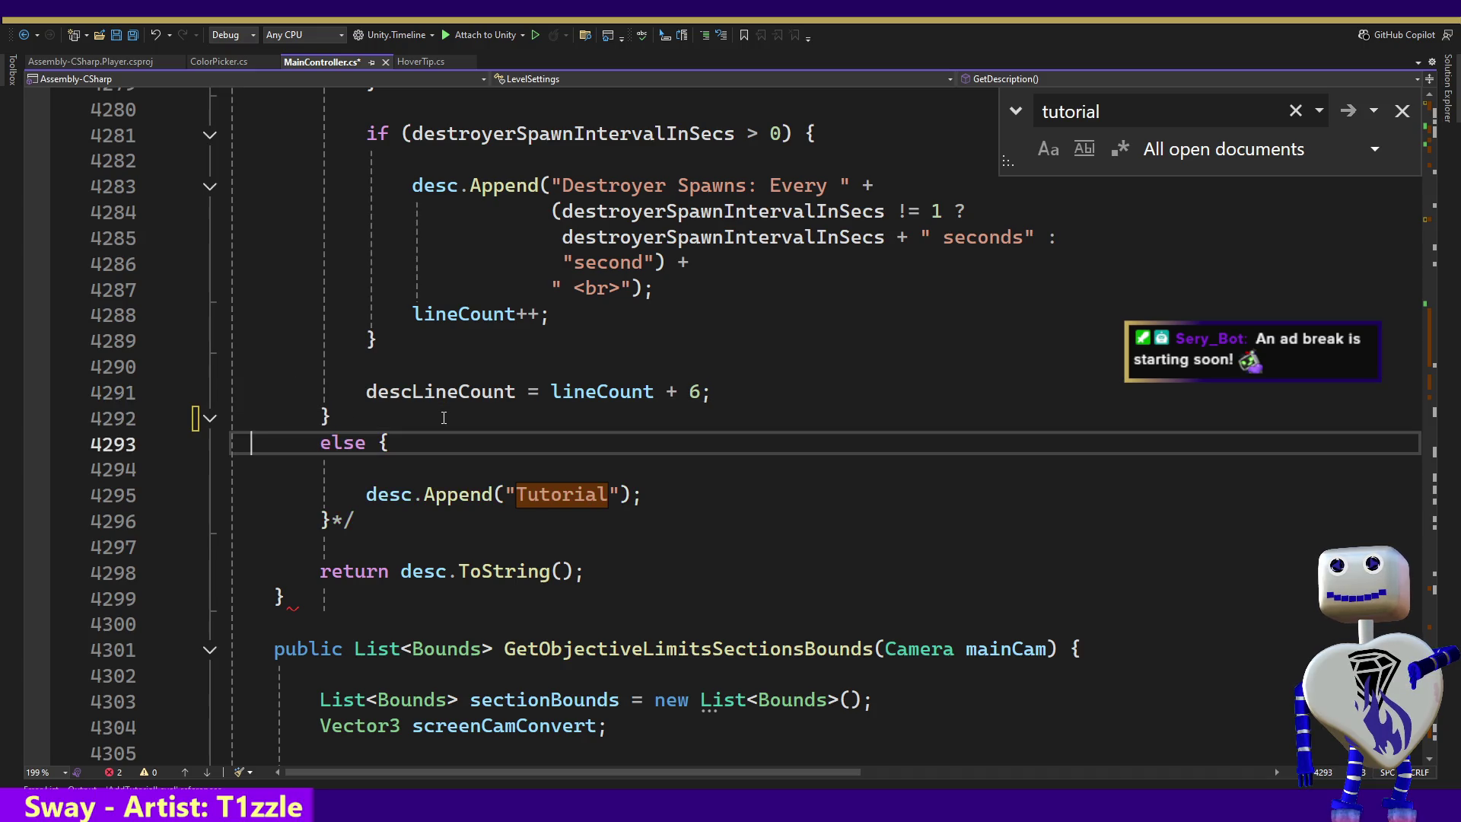
{"action": "key", "text": "Down"}
{"action": "key", "text": "Down"}
{"action": "key", "text": "Down"}
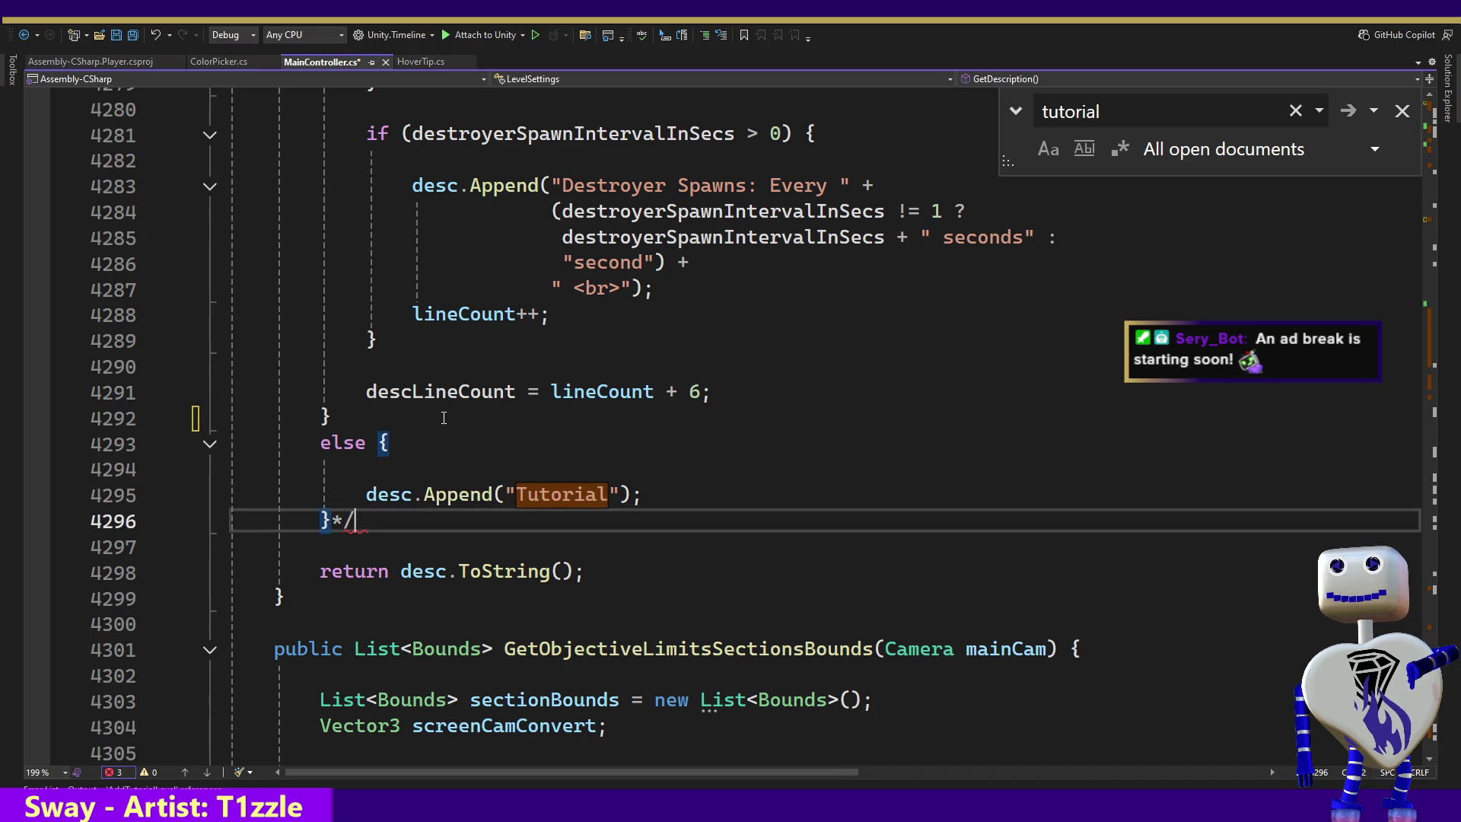
{"action": "key", "text": "Down"}
{"action": "key", "text": "Up"}
{"action": "key", "text": "BackSpace"}
{"action": "key", "text": "BackSpace"}
{"action": "key", "text": "Down"}
{"action": "key", "text": "Down"}
{"action": "key", "text": "Down"}
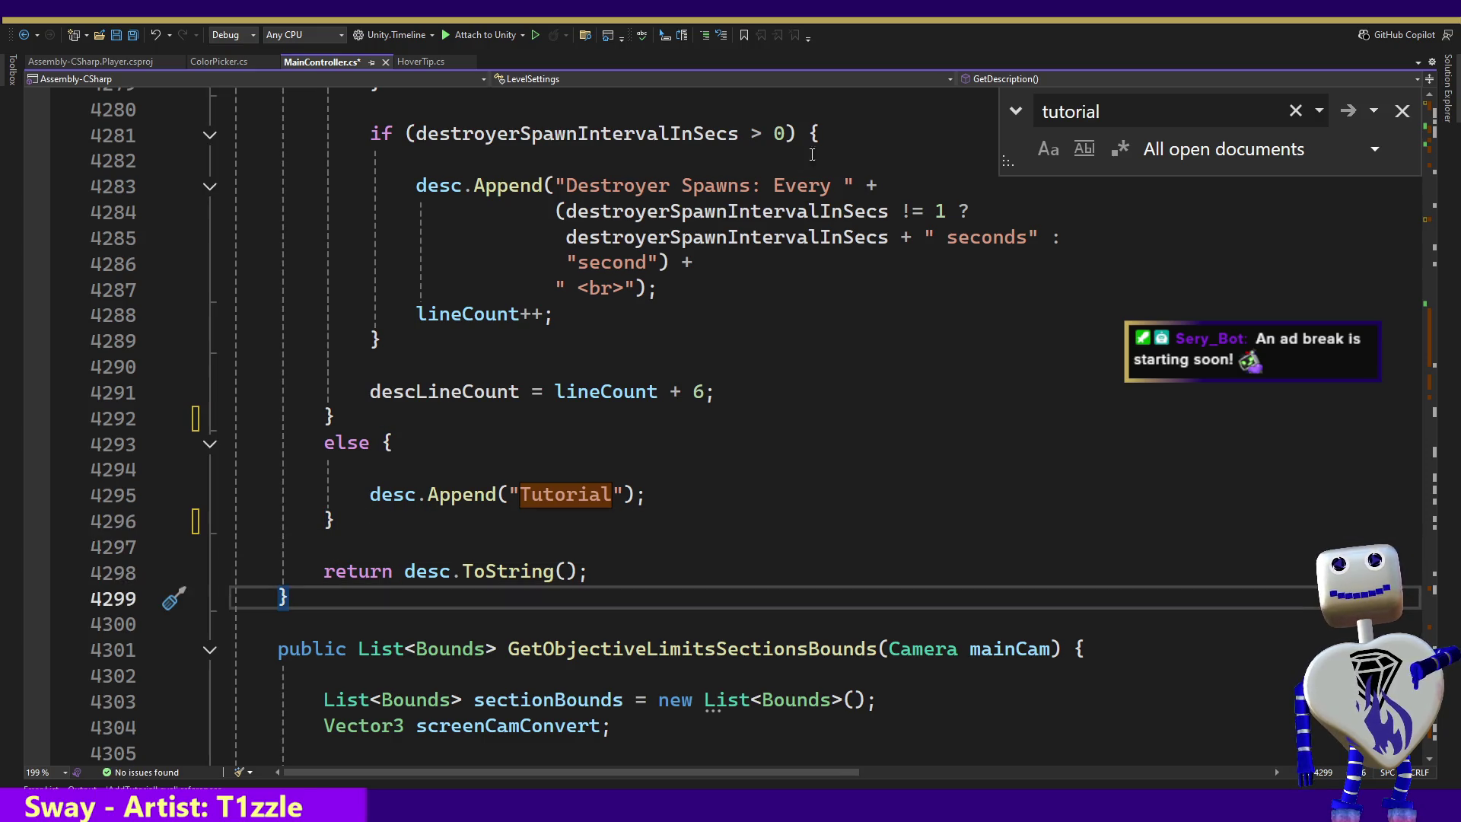
{"action": "left_click", "coordinate": [1112, 111]}
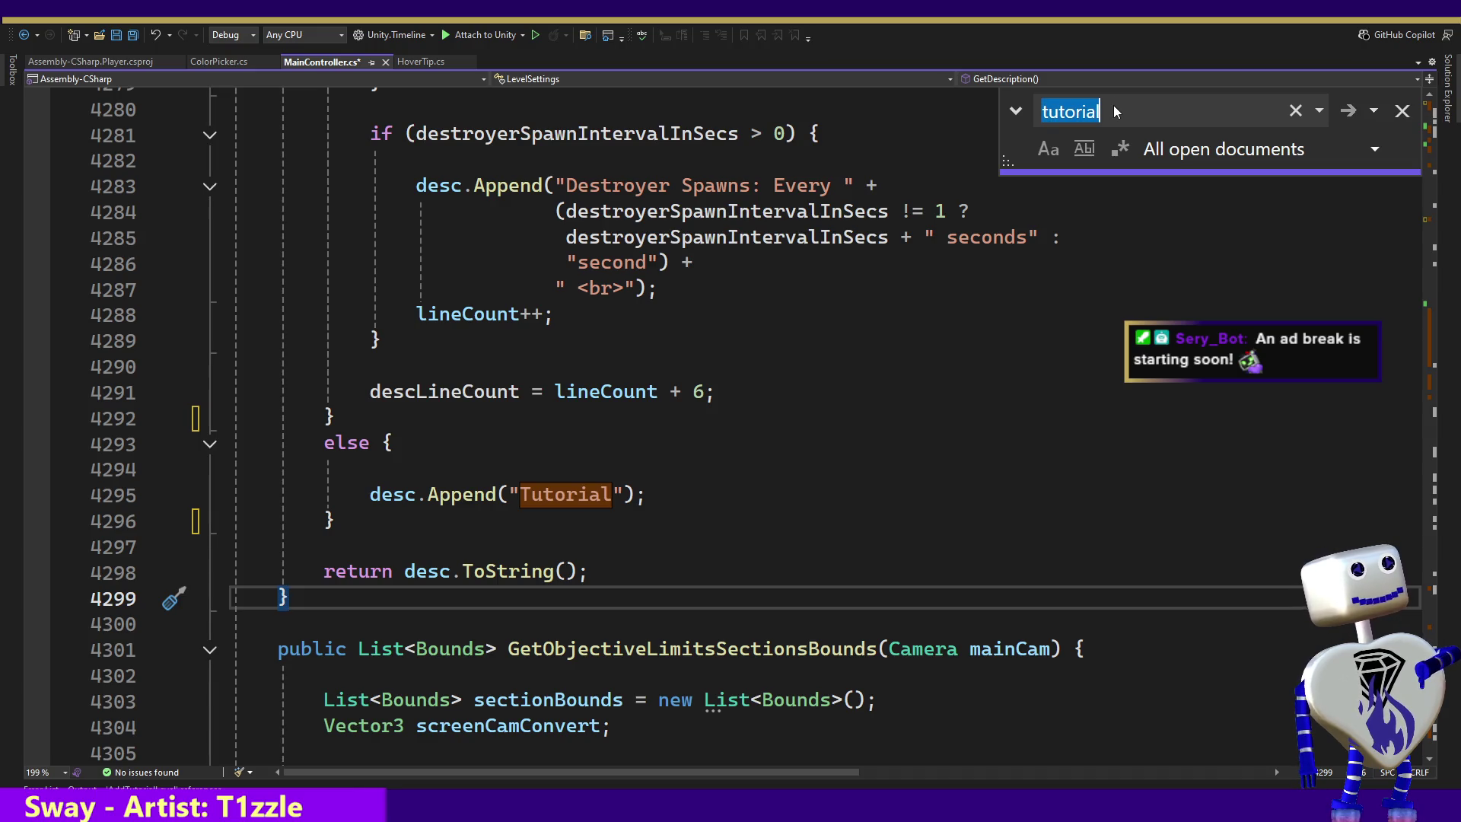
Step through the remaining 'tutorial' matches across the open scripts.
{"action": "key", "text": "Return"}
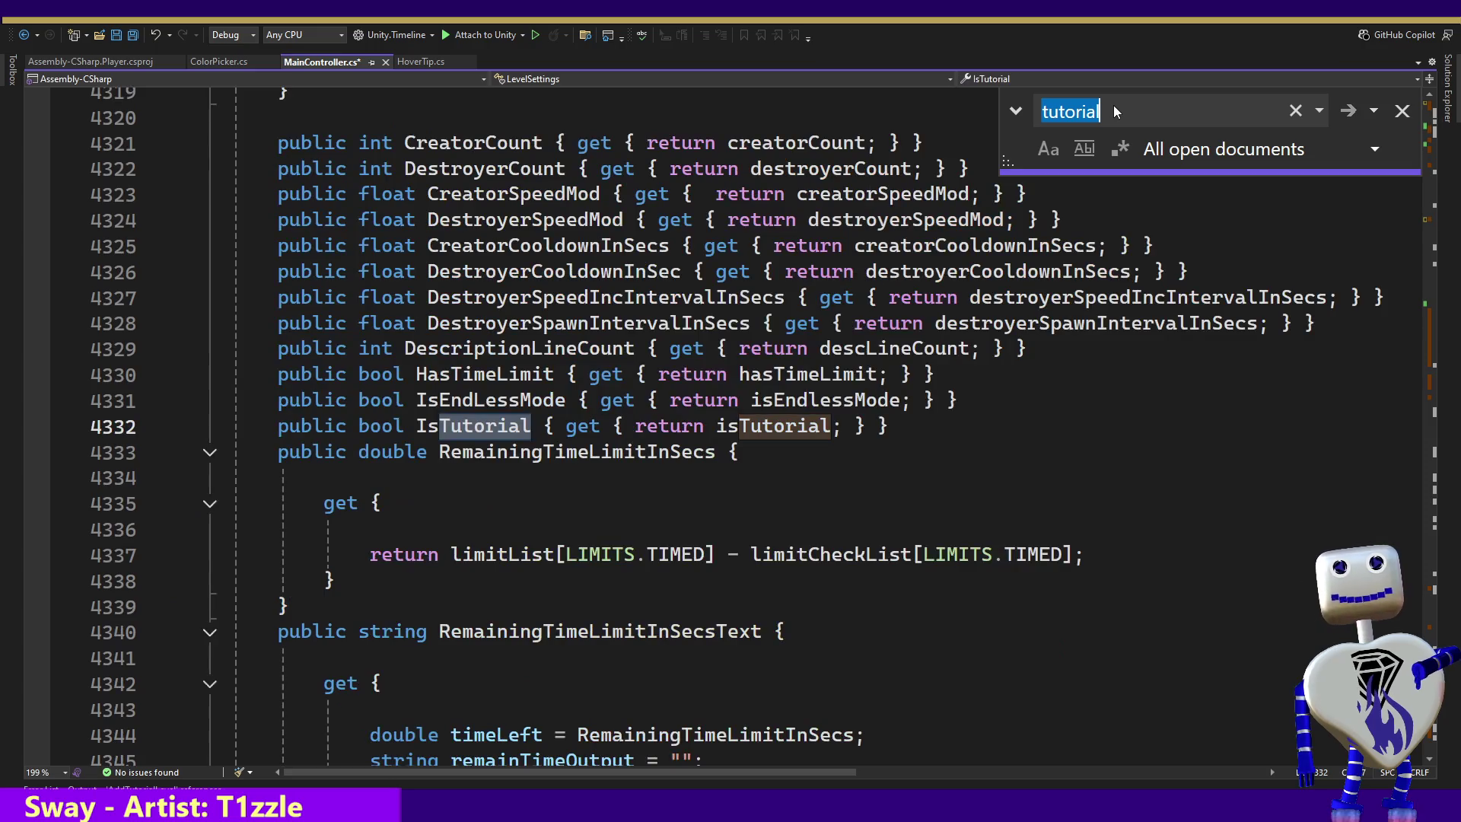
{"action": "key", "text": "Return"}
{"action": "key", "text": "Return"}
{"action": "key", "text": "Return"}
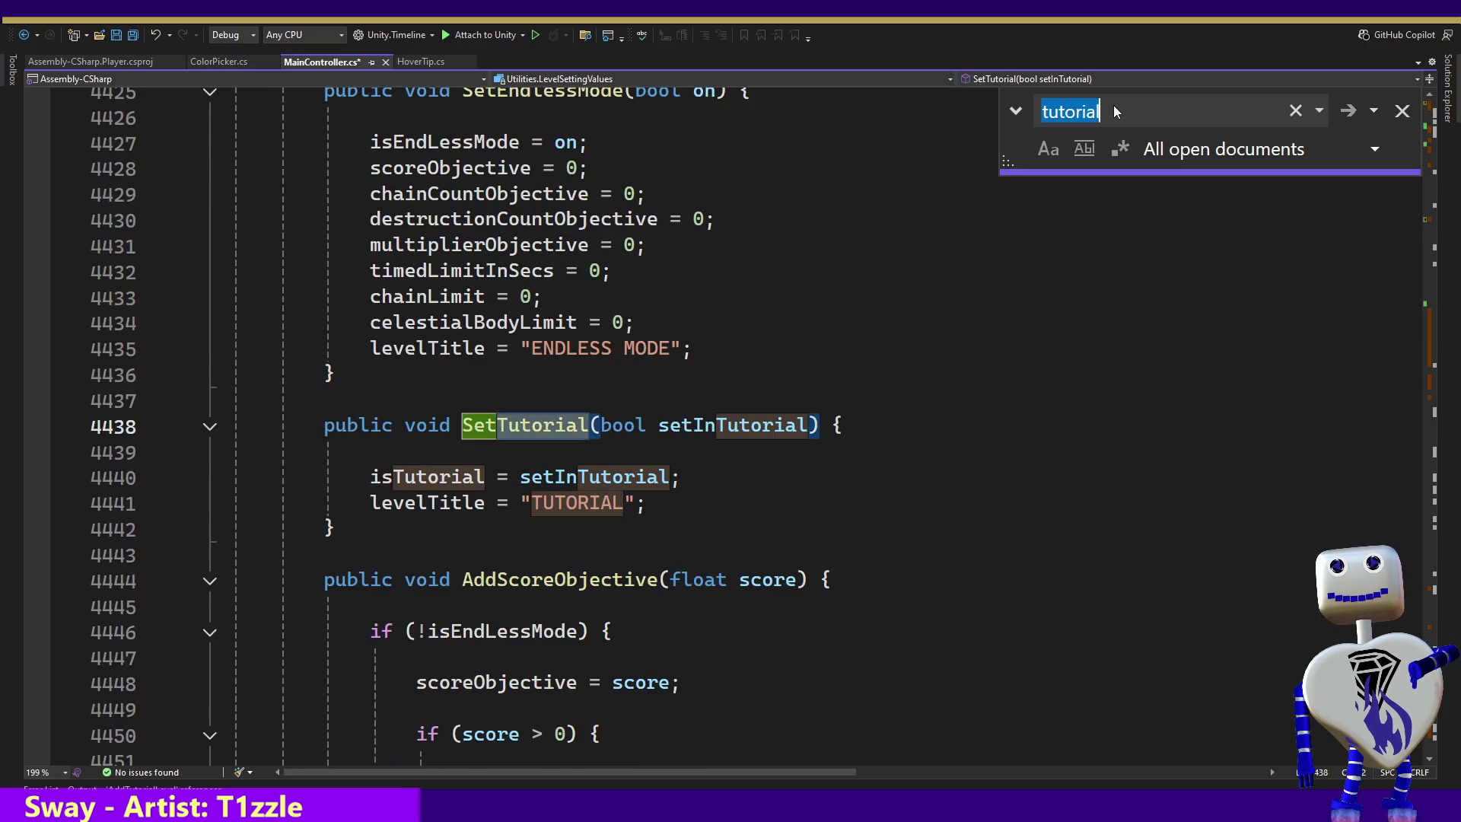
{"action": "key", "text": "Return"}
{"action": "key", "text": "Return"}
{"action": "key", "text": "Return"}
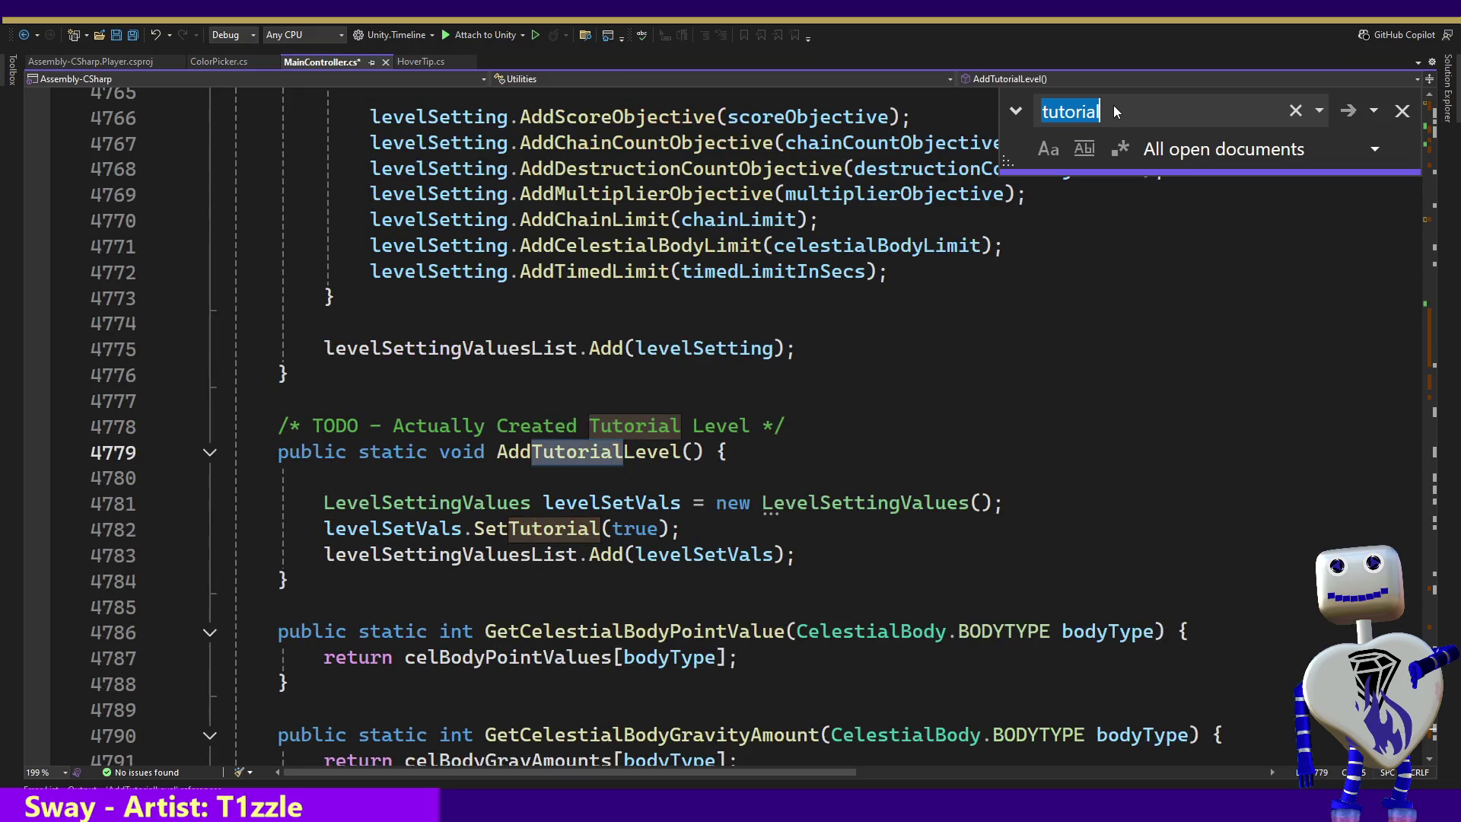
{"action": "key", "text": "Return"}
{"action": "key", "text": "Return"}
{"action": "key", "text": "Return"}
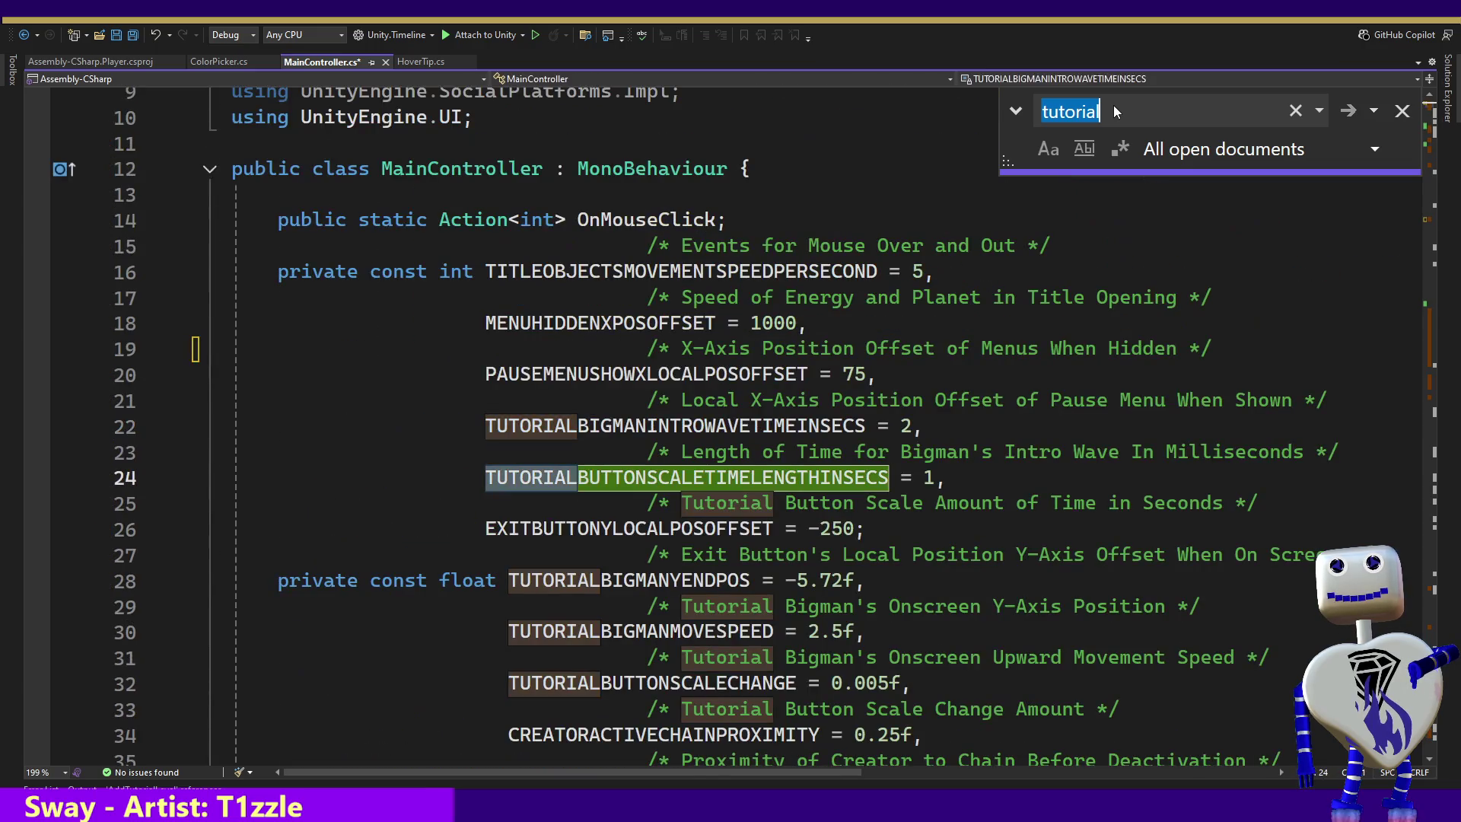
Save MainController.cs with the pause menu x offset constant on line 20 in view.
{"action": "left_click", "coordinate": [1033, 365]}
{"action": "key", "text": "ctrl+s"}
{"action": "key", "text": "alt+Tab"}
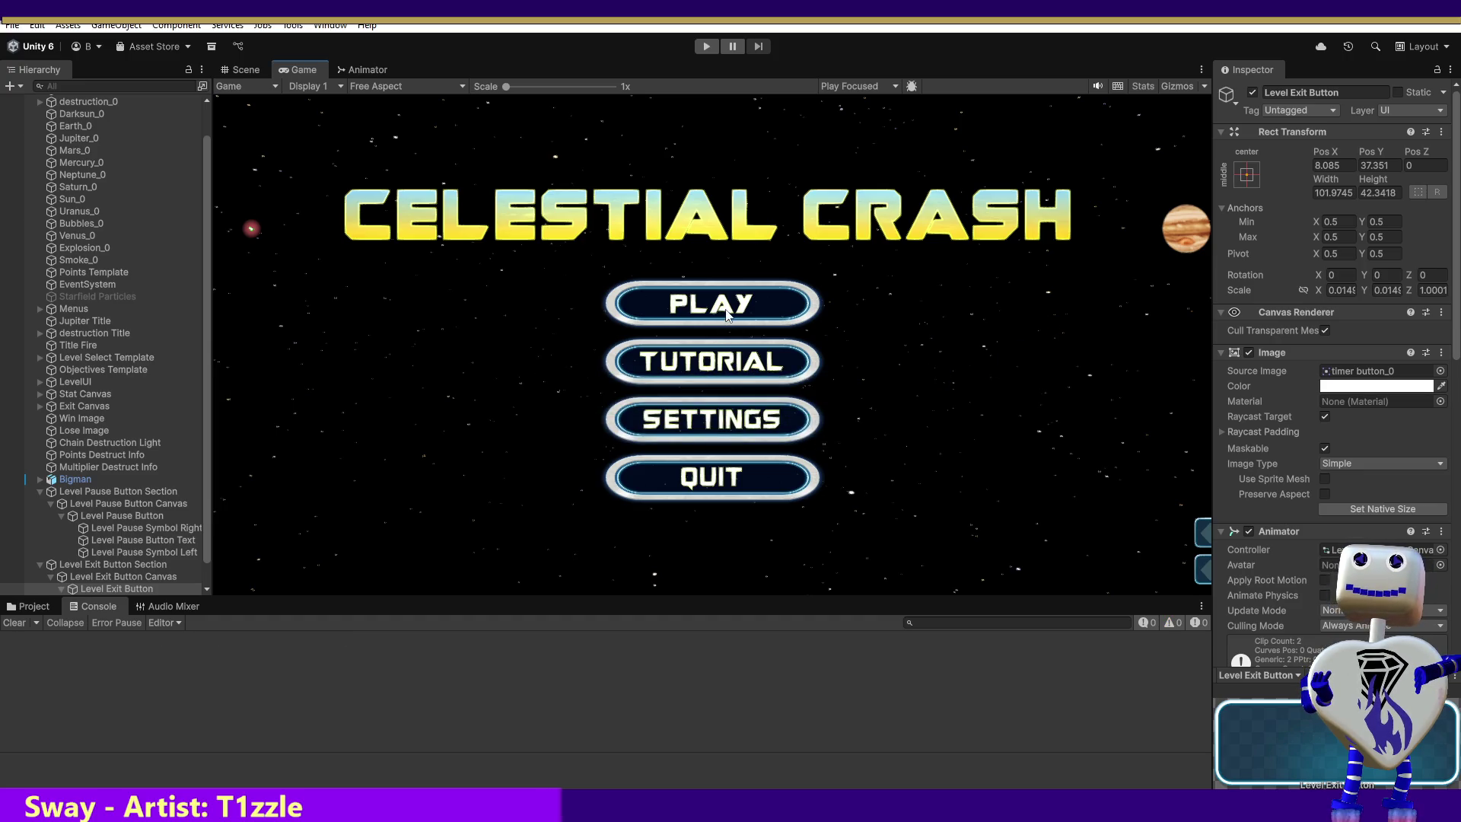
Play Celestial Crash, check Score Challenge in level select, then launch the Tutorial level.
{"action": "left_click", "coordinate": [703, 45]}
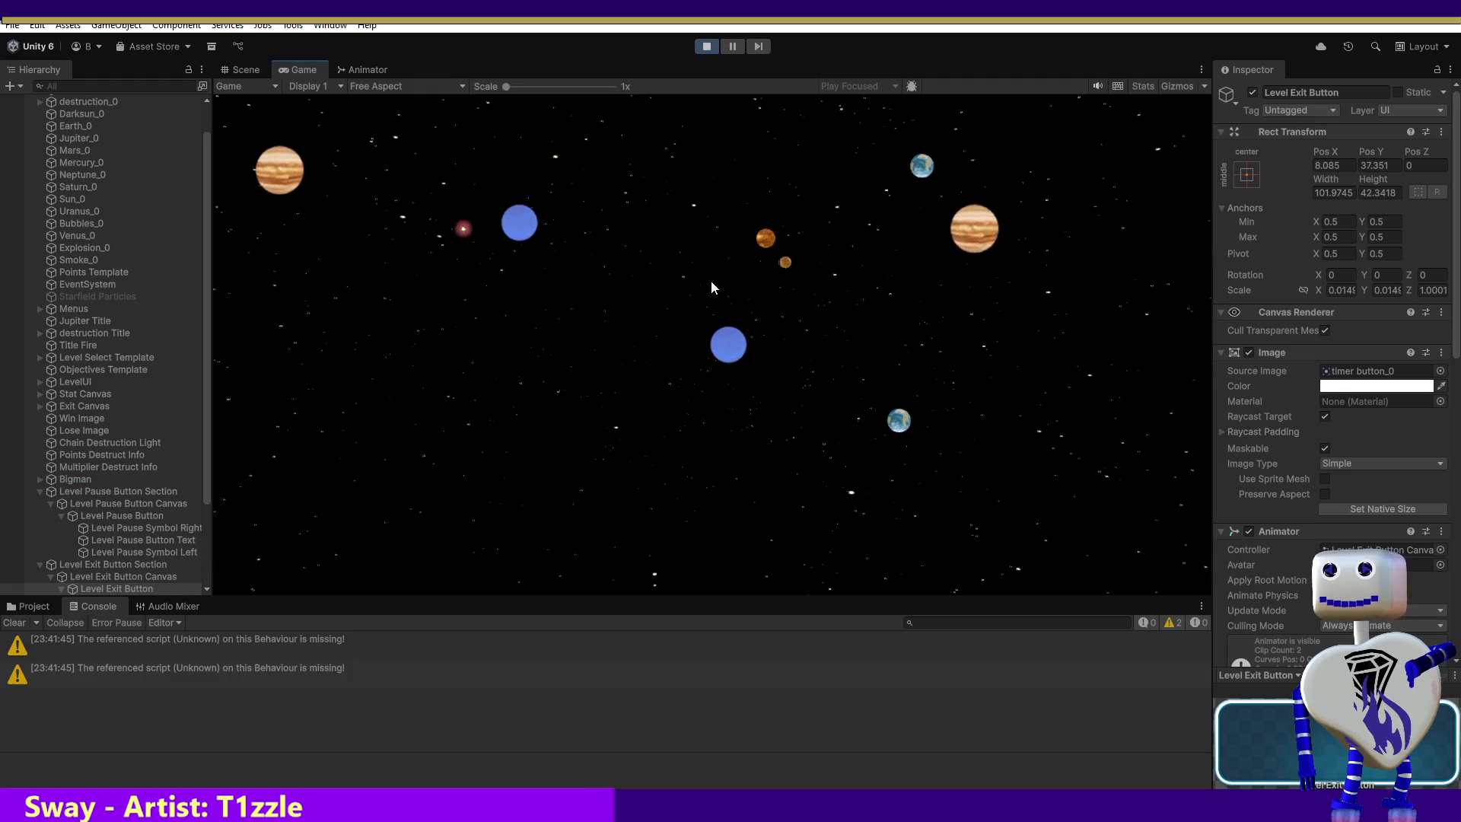
{"action": "left_click", "coordinate": [694, 303]}
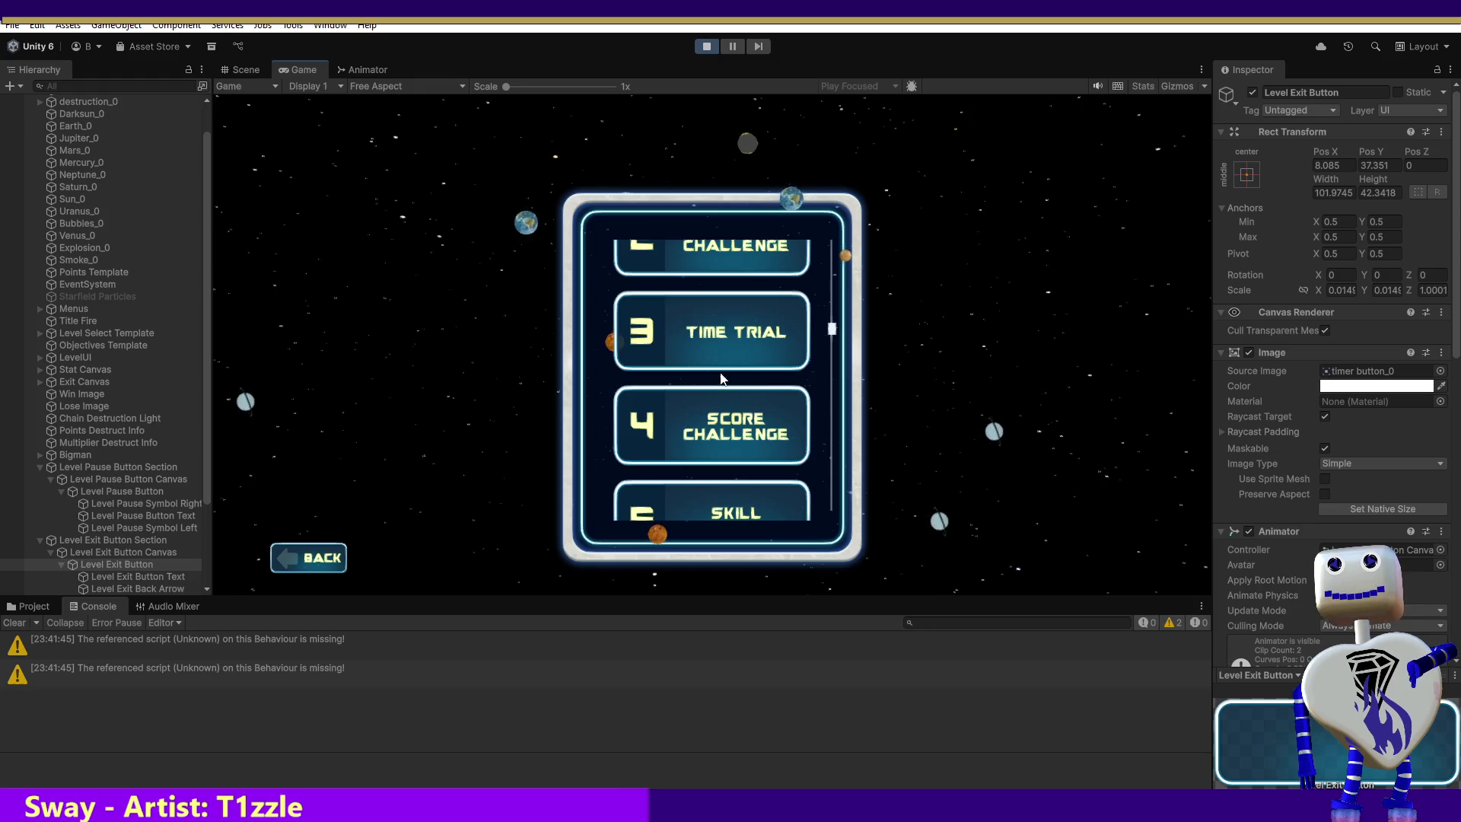
{"action": "left_click", "coordinate": [723, 422]}
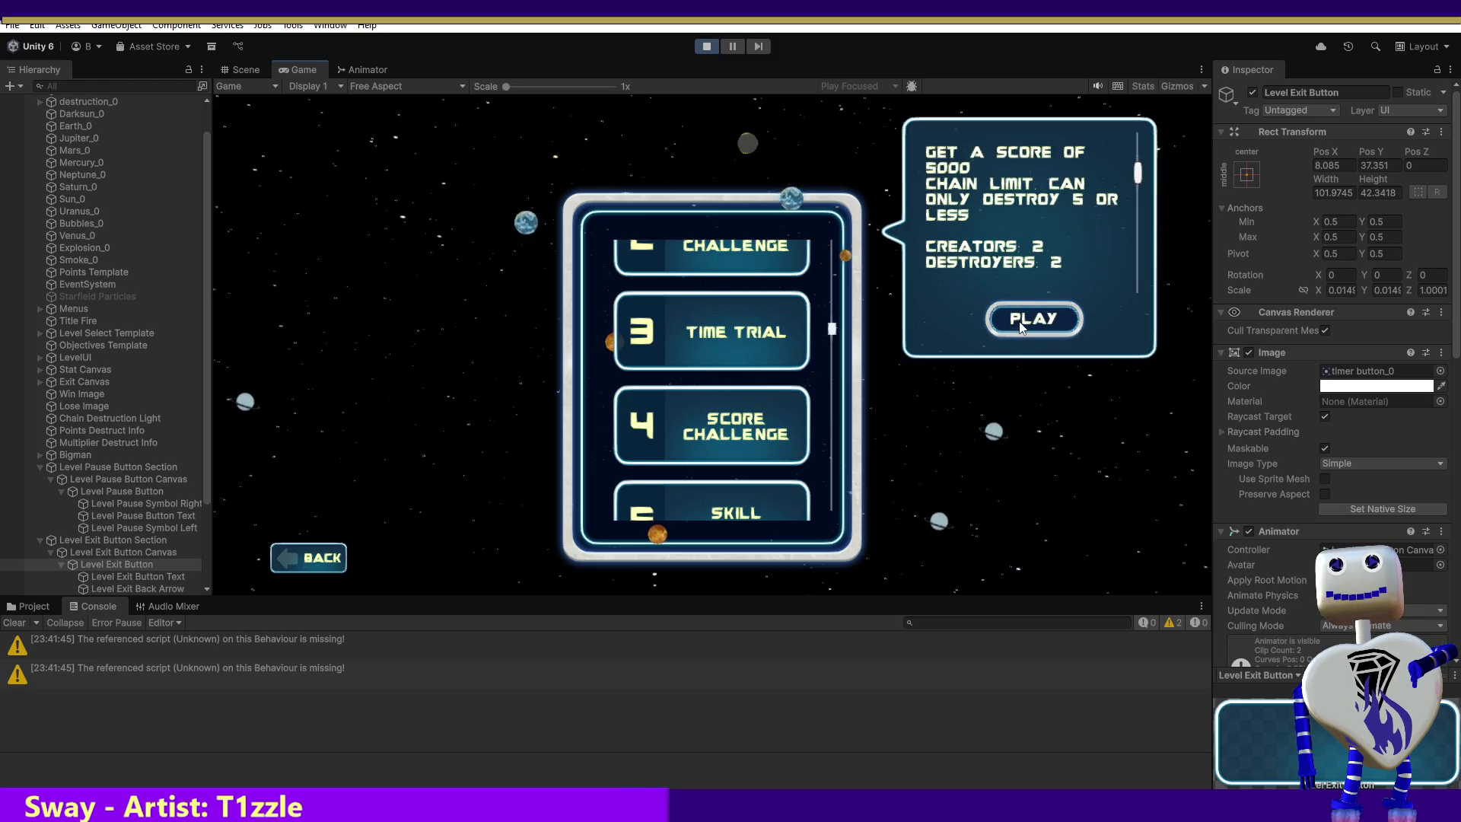
{"action": "scroll", "coordinate": [841, 333], "scroll_direction": "down", "scroll_amount": 5}
{"action": "scroll", "coordinate": [822, 304], "scroll_direction": "up", "scroll_amount": 8}
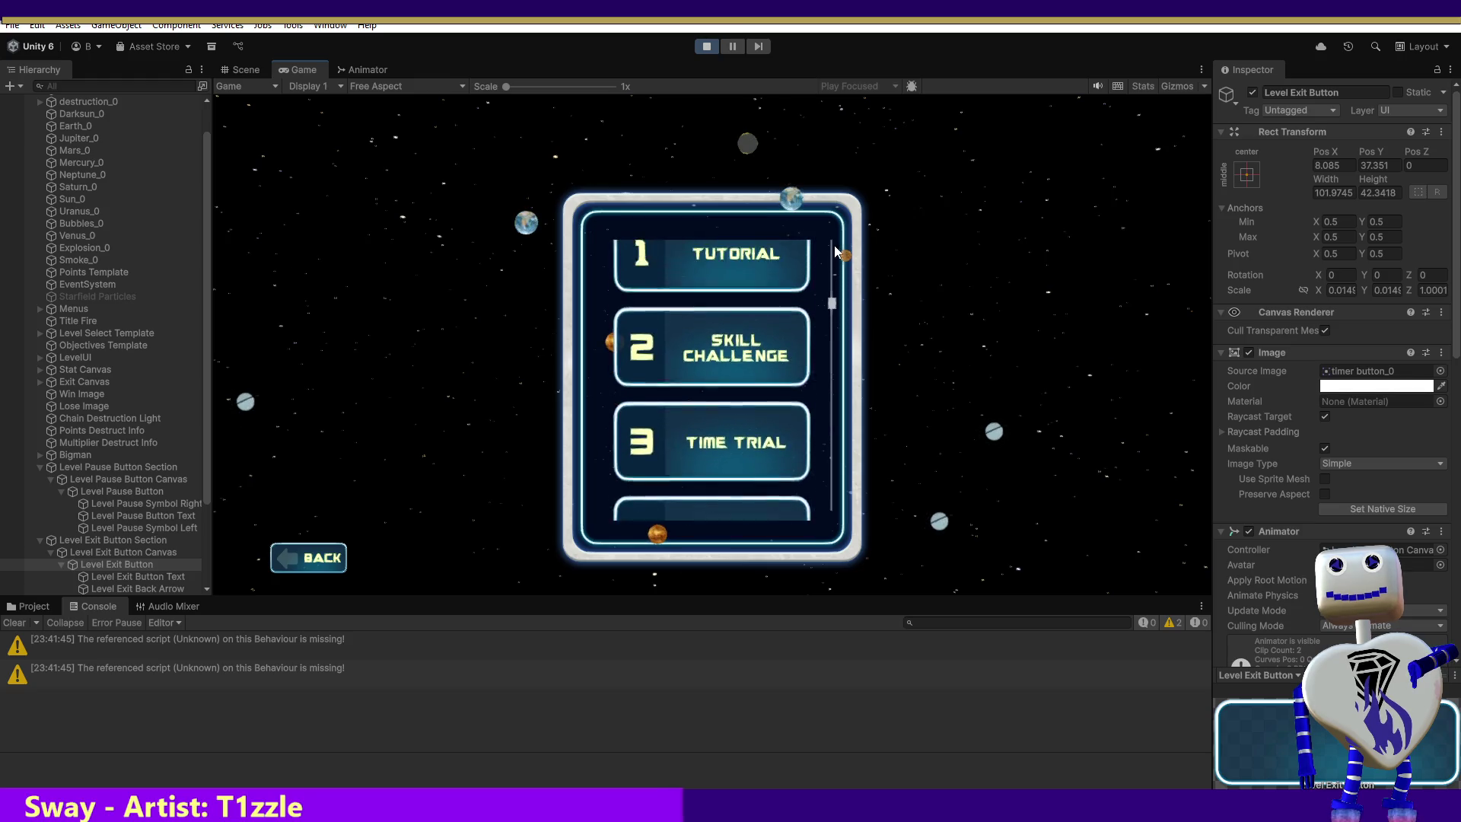
{"action": "left_click", "coordinate": [769, 335]}
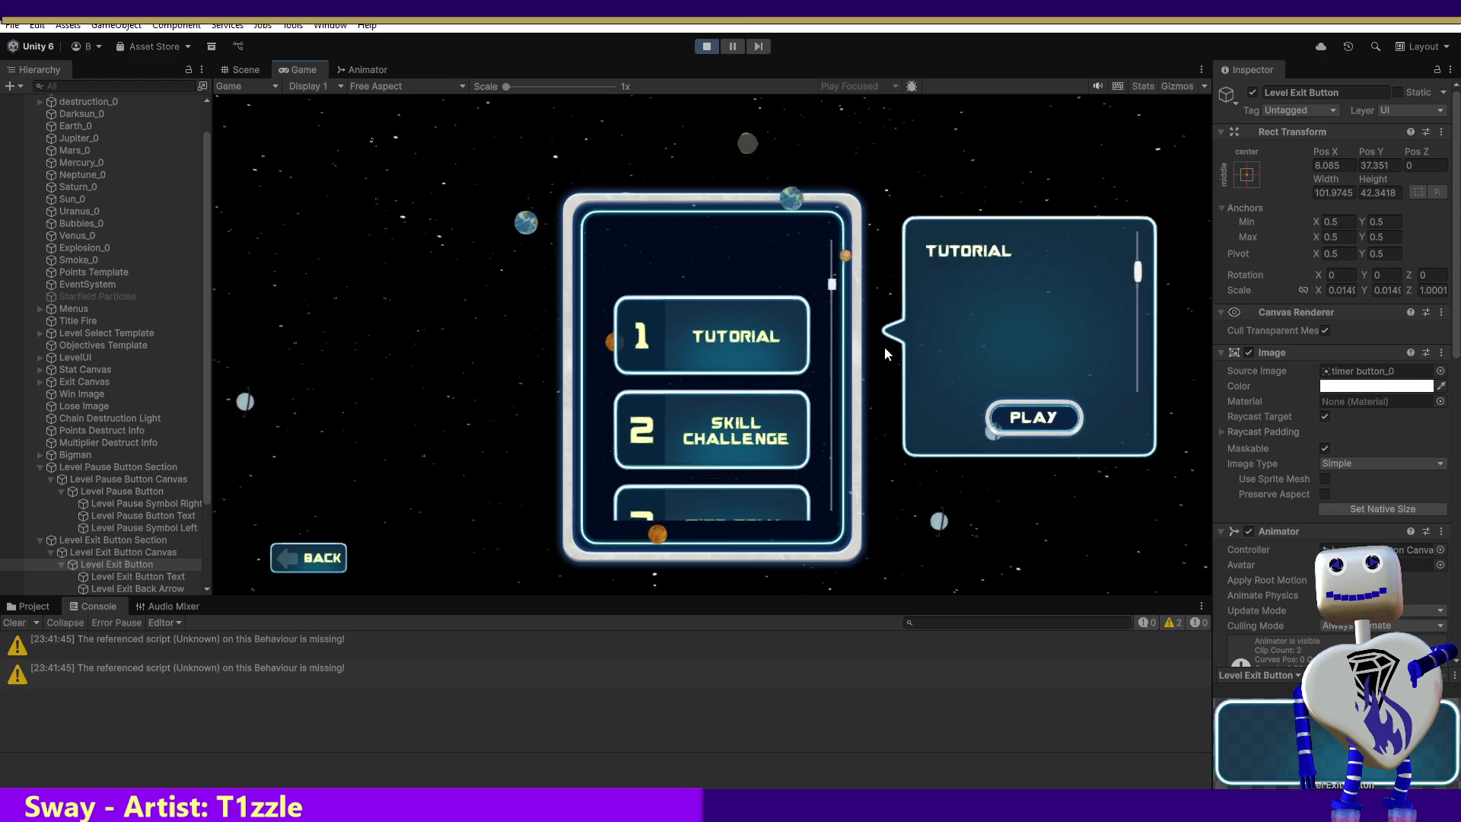
{"action": "left_click", "coordinate": [1016, 420]}
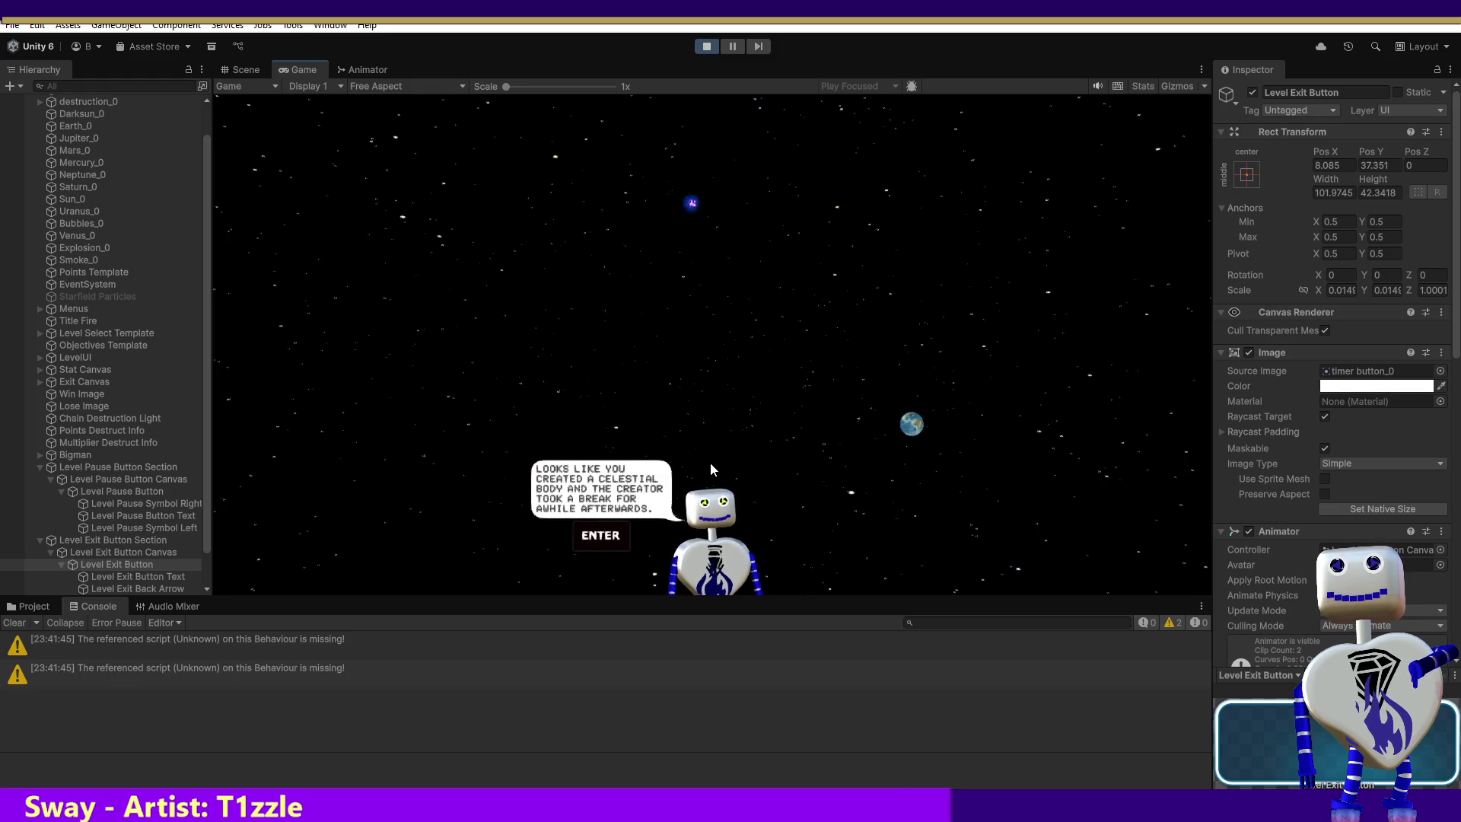
Advance the tutorial dialogue, dragging Earth onto the red destroyer and moving Saturn toward it.
{"action": "key", "text": "Return"}
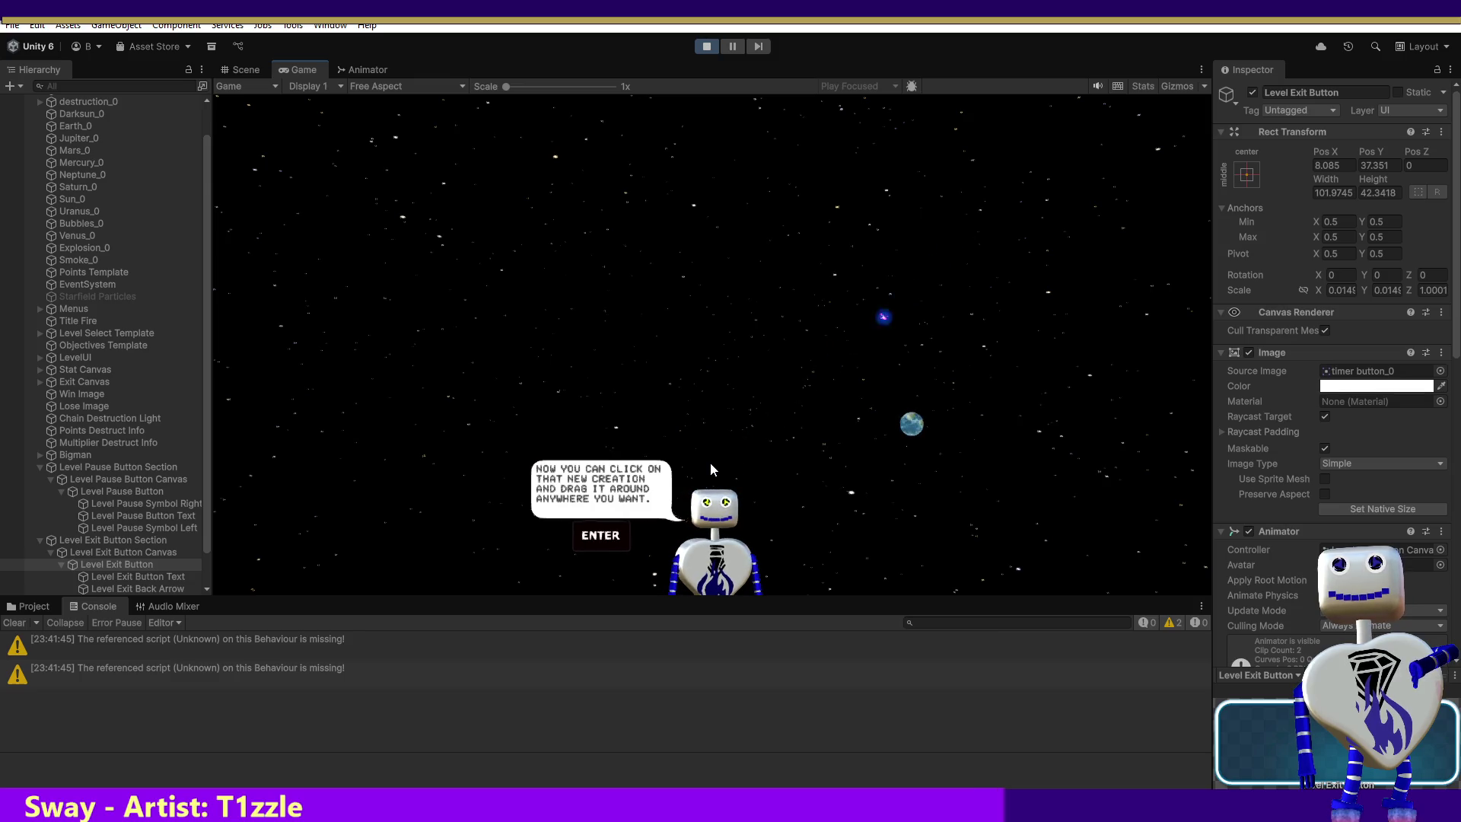
{"action": "mouse_move", "coordinate": [919, 423]}
{"action": "left_mouse_down"}
{"action": "mouse_move", "coordinate": [786, 408]}
{"action": "mouse_move", "coordinate": [827, 419]}
{"action": "mouse_move", "coordinate": [884, 364]}
{"action": "mouse_move", "coordinate": [789, 375]}
{"action": "mouse_move", "coordinate": [836, 377]}
{"action": "left_mouse_up"}
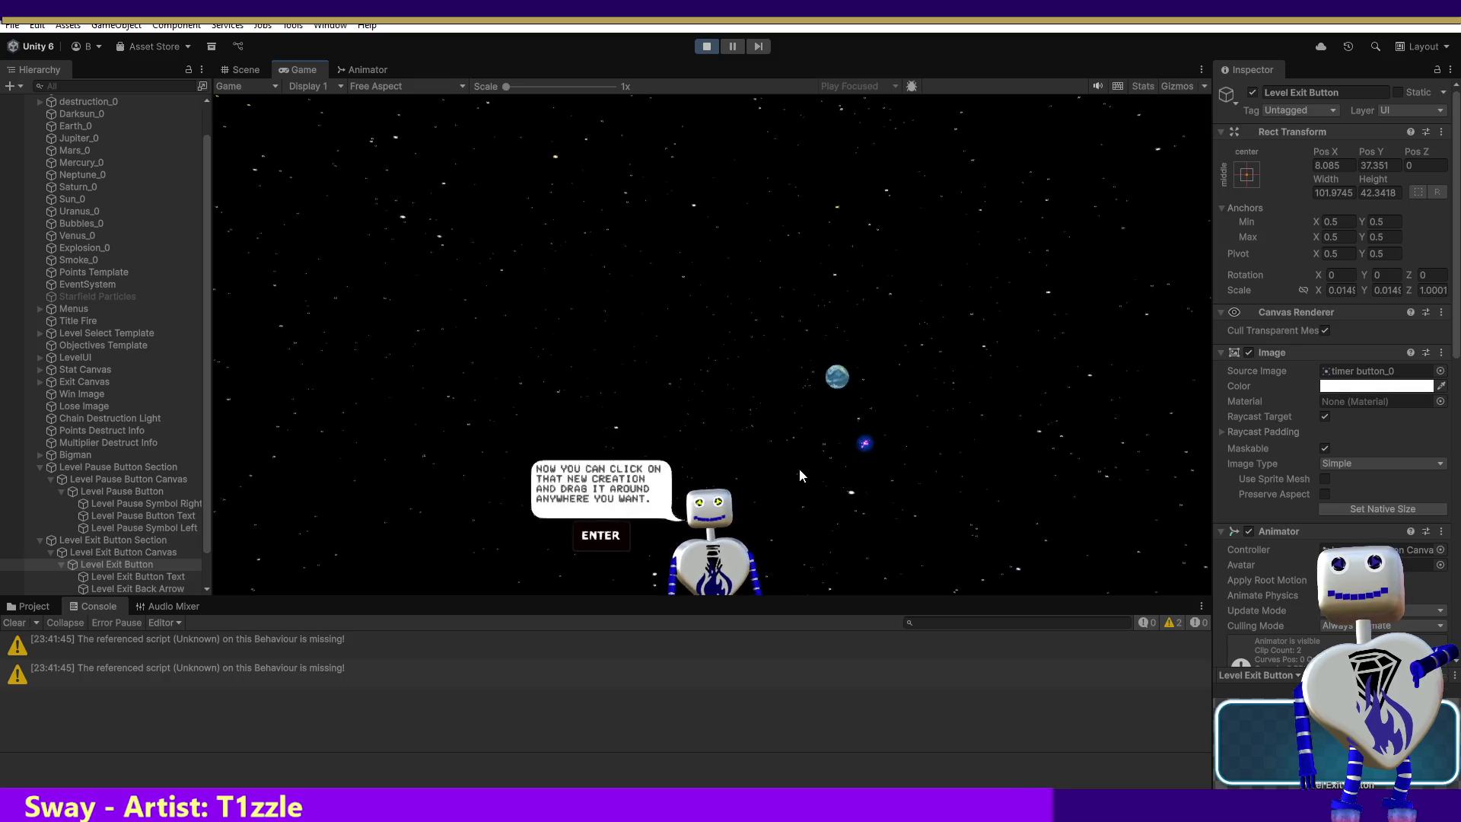
{"action": "key", "text": "Return"}
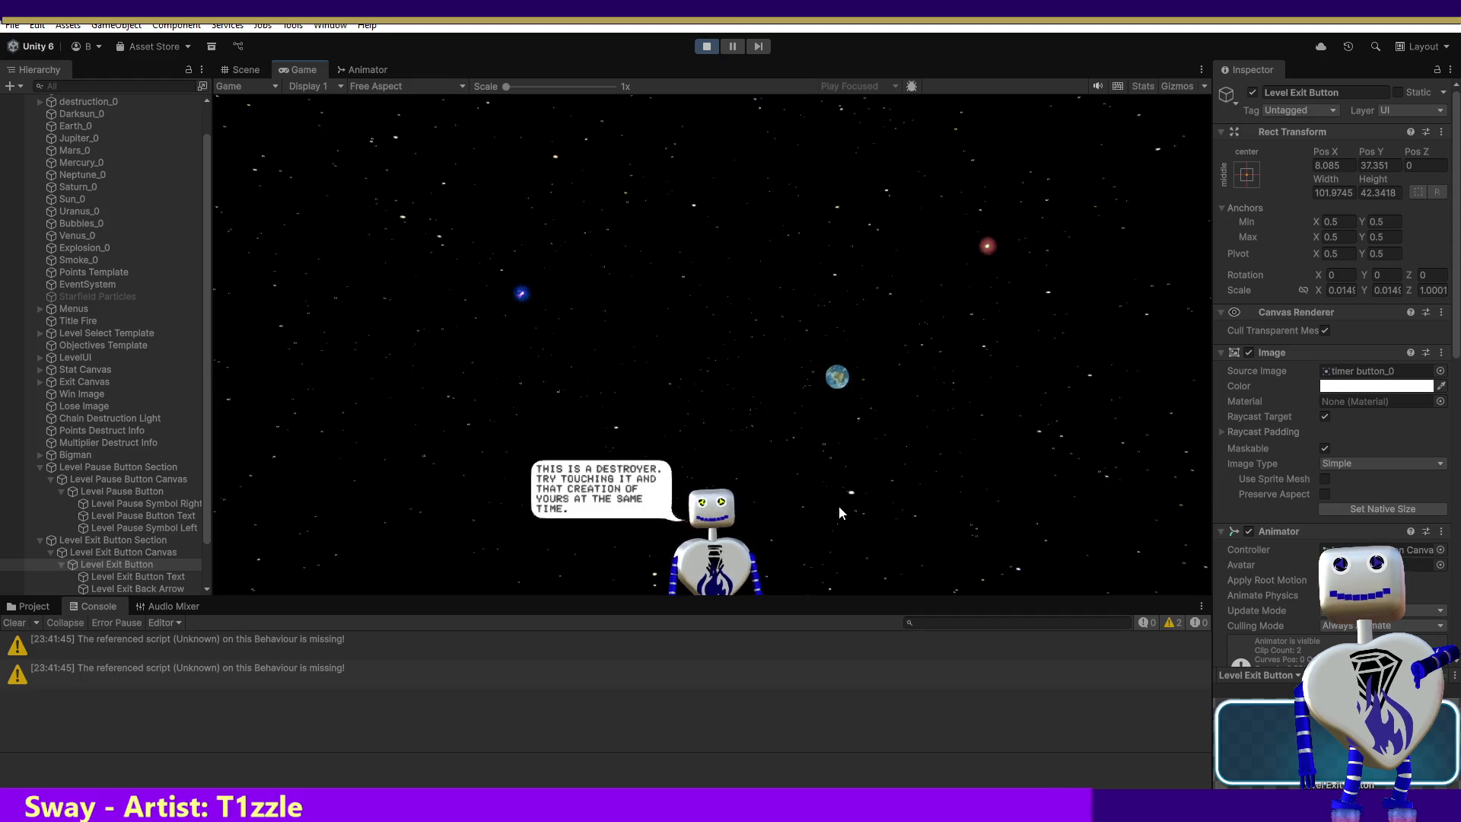
{"action": "mouse_move", "coordinate": [841, 386]}
{"action": "left_mouse_down"}
{"action": "mouse_move", "coordinate": [884, 374]}
{"action": "mouse_move", "coordinate": [968, 422]}
{"action": "mouse_move", "coordinate": [949, 483]}
{"action": "mouse_move", "coordinate": [835, 514]}
{"action": "mouse_move", "coordinate": [715, 415]}
{"action": "left_mouse_up"}
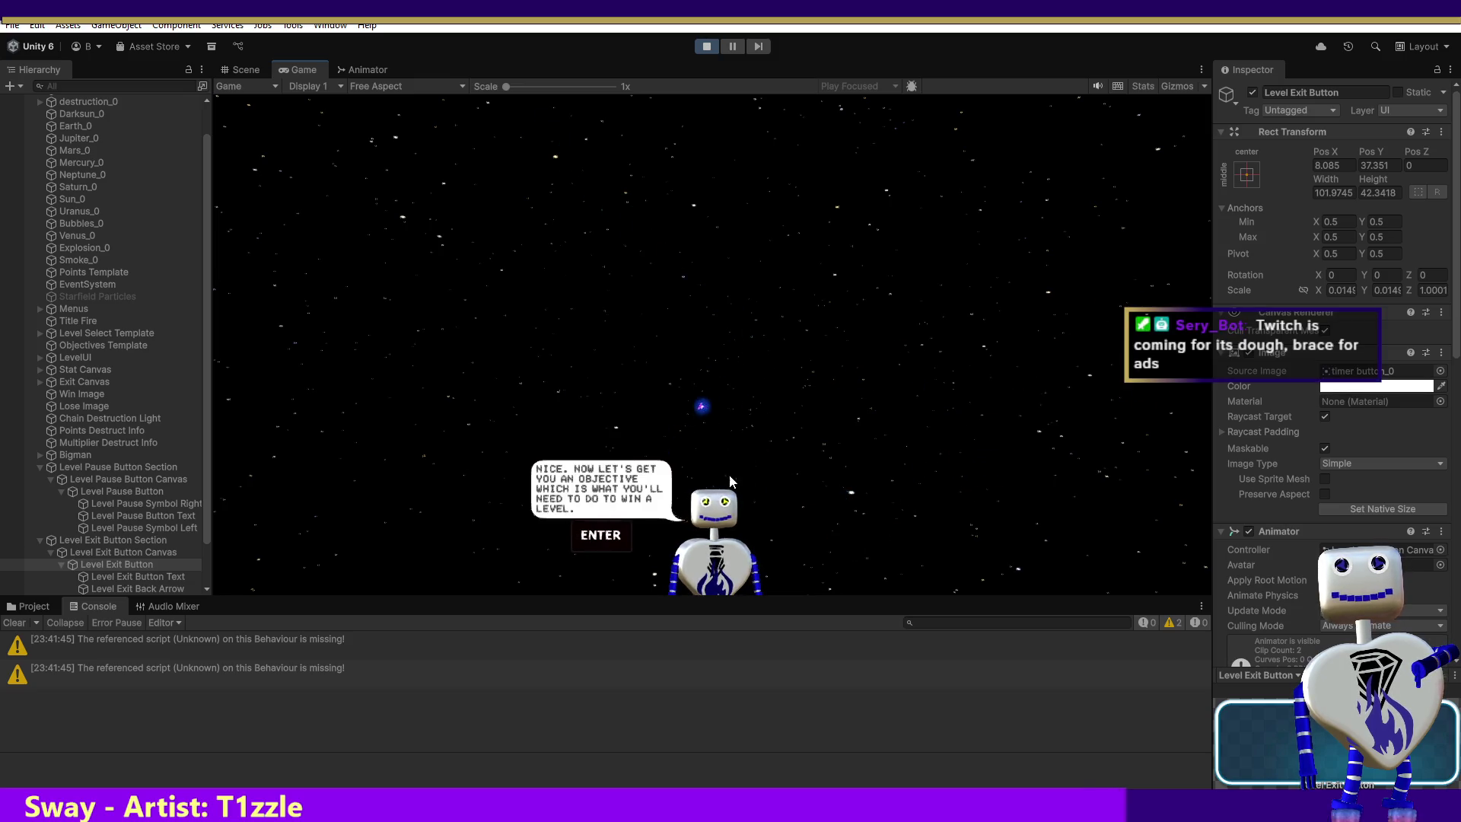
{"action": "key", "text": "Return"}
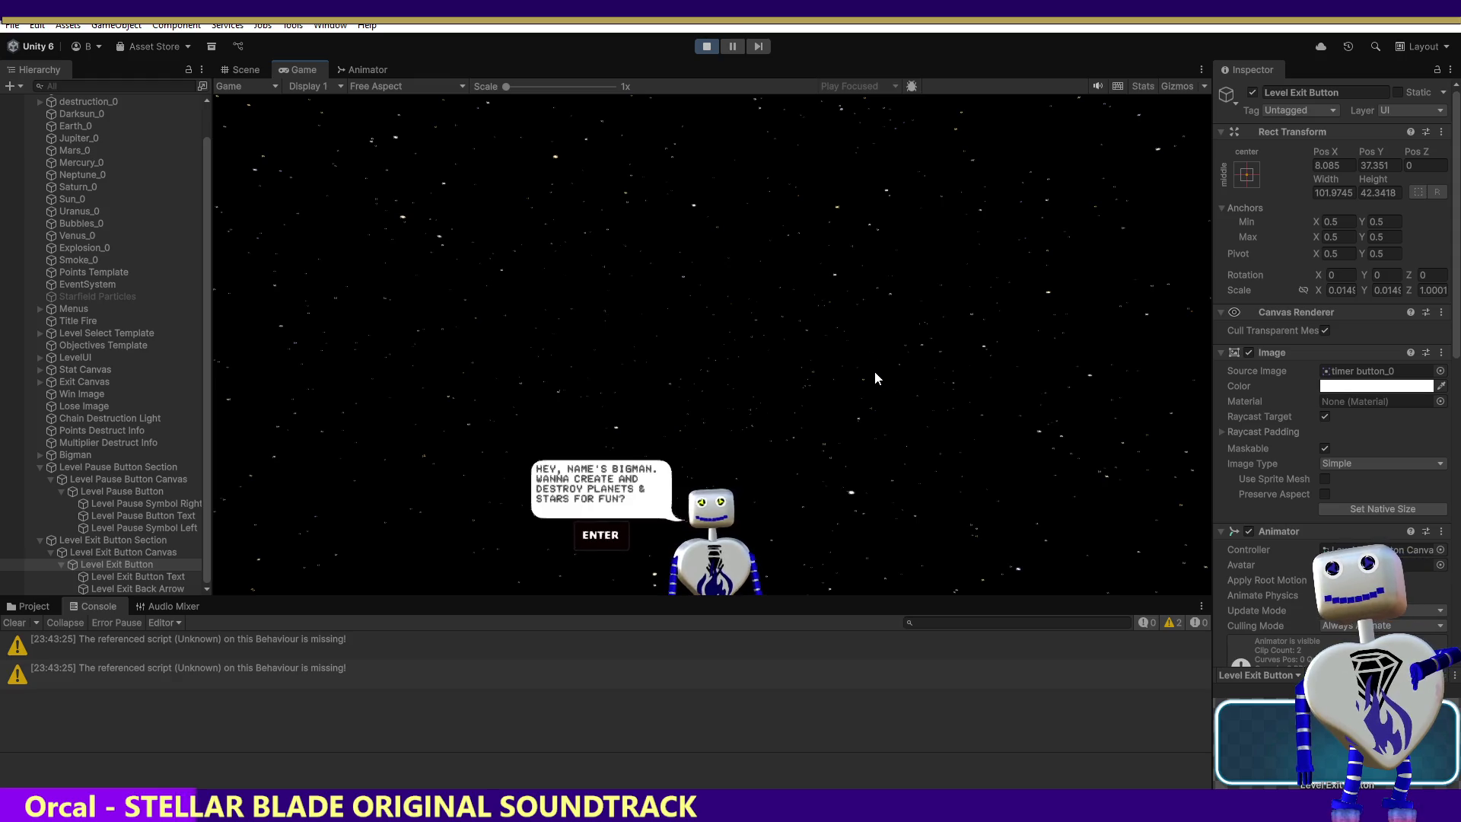
{"action": "key", "text": "Return"}
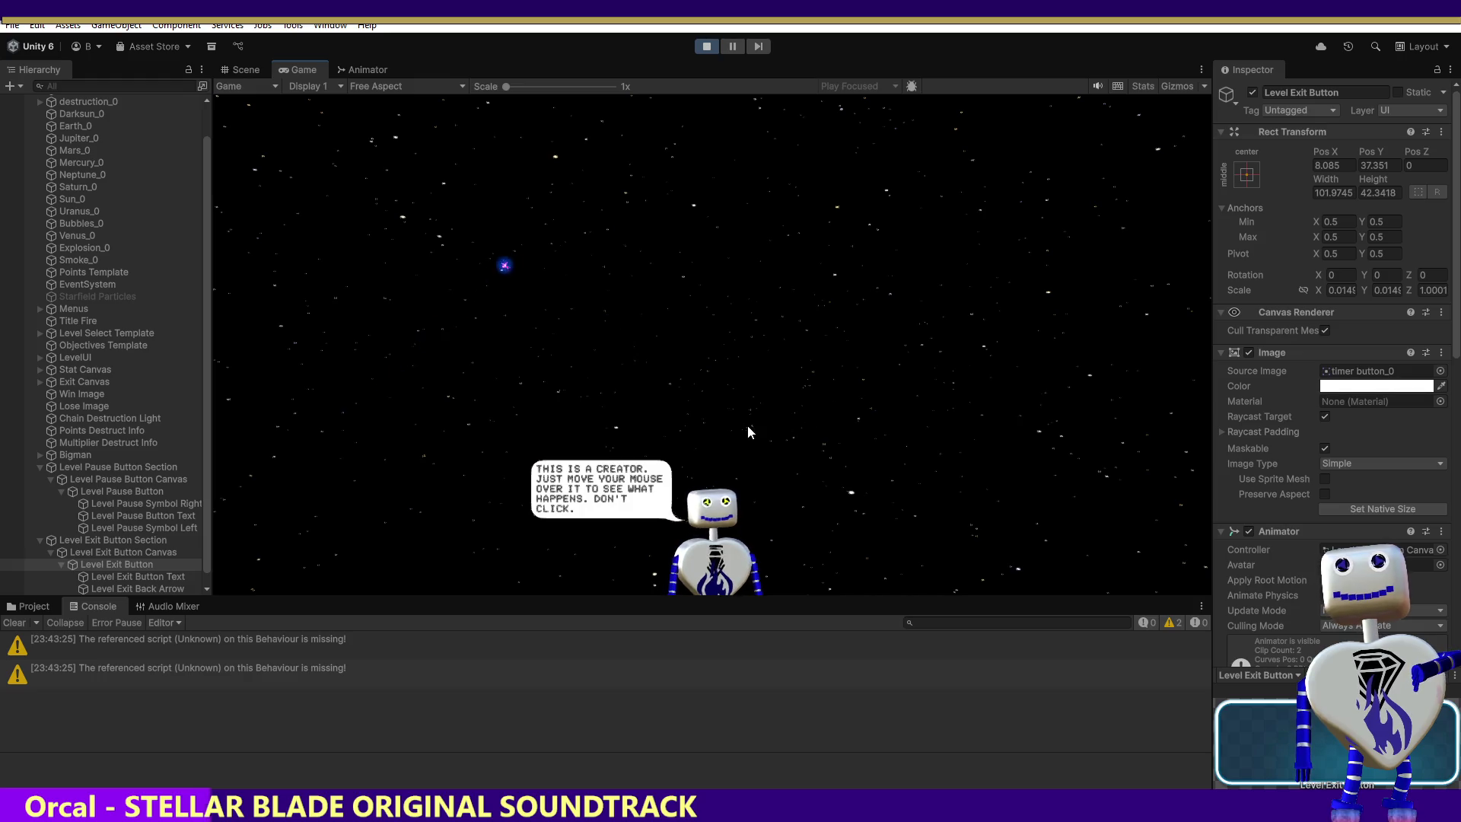
{"action": "mouse_move", "coordinate": [628, 403]}
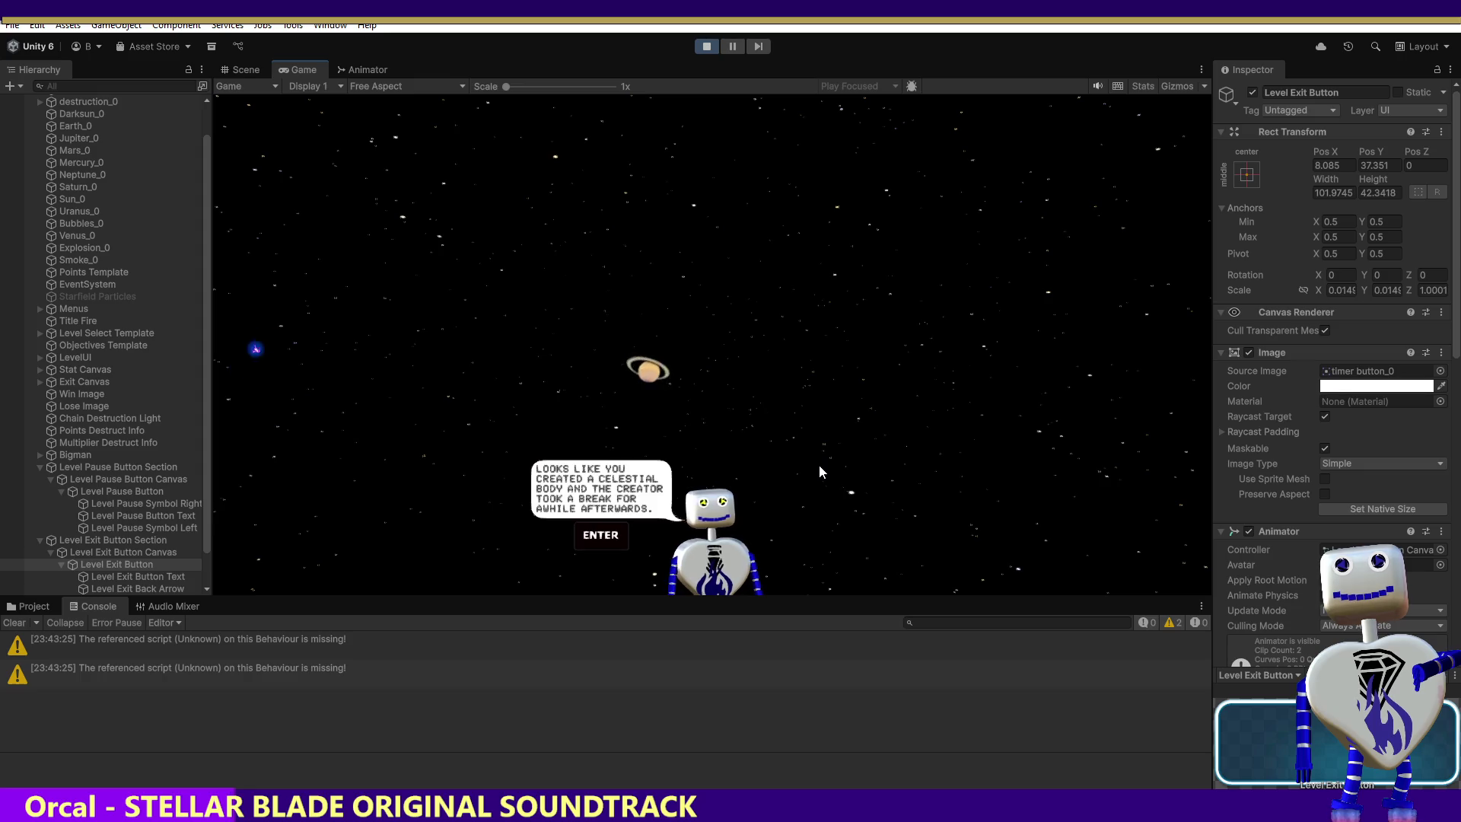
{"action": "key", "text": "Return"}
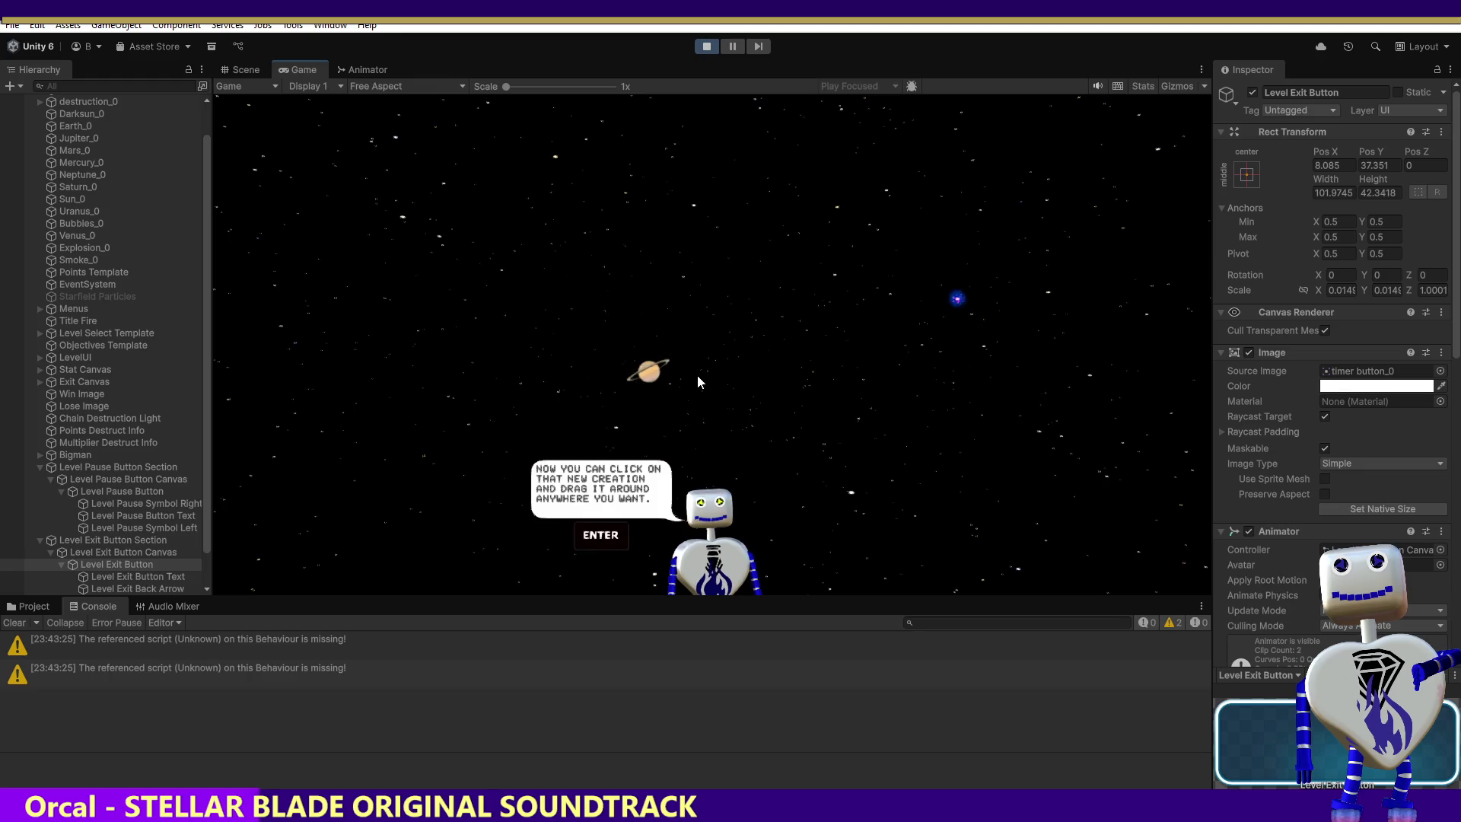
{"action": "mouse_move", "coordinate": [652, 380]}
{"action": "left_mouse_down"}
{"action": "mouse_move", "coordinate": [718, 352]}
{"action": "mouse_move", "coordinate": [903, 405]}
{"action": "left_mouse_up"}
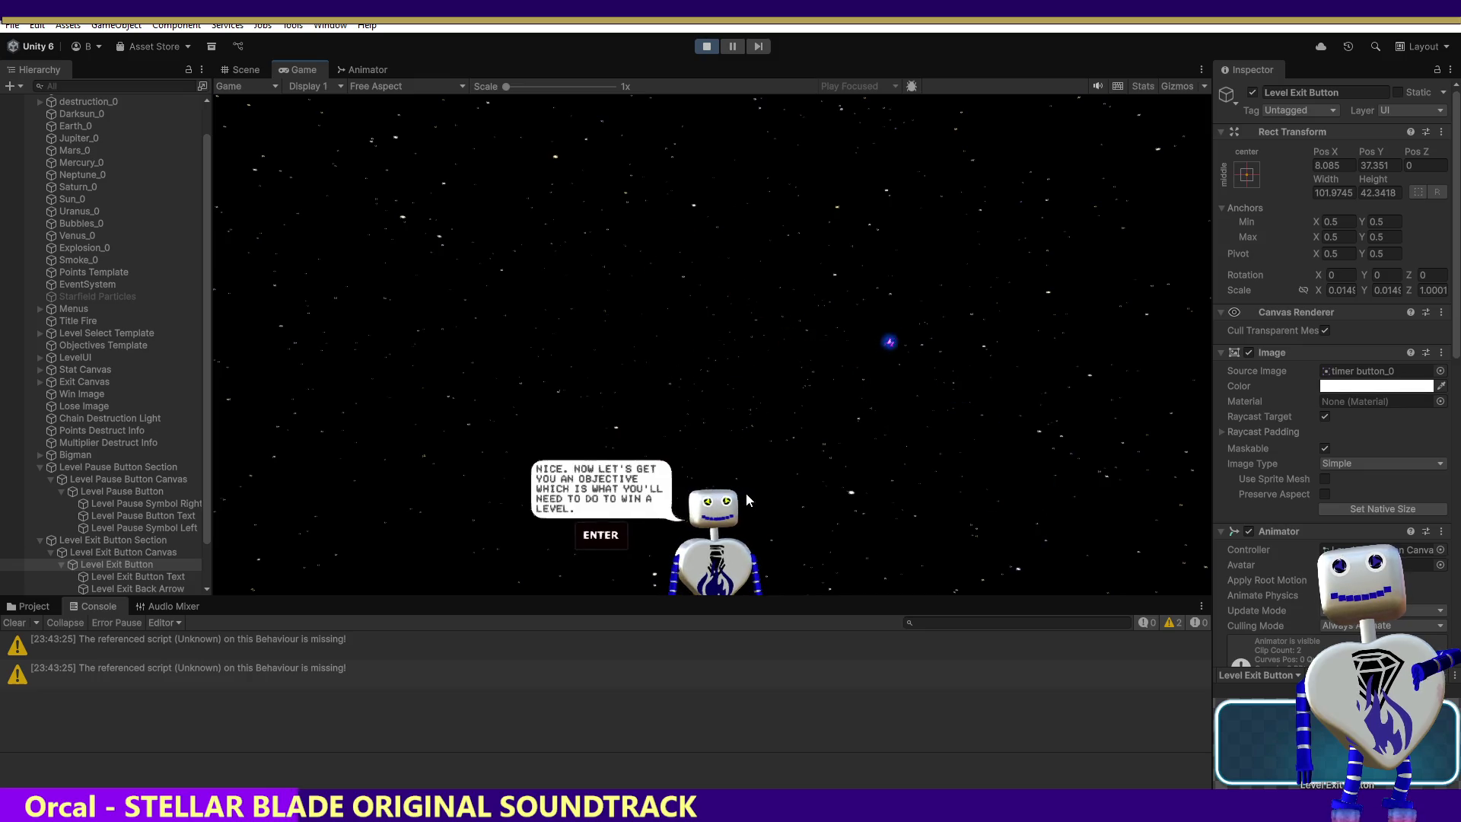
{"action": "key", "text": "Return"}
Exit the tutorial to level select, then reselect Tutorial and relaunch it.
{"action": "left_click", "coordinate": [1123, 168]}
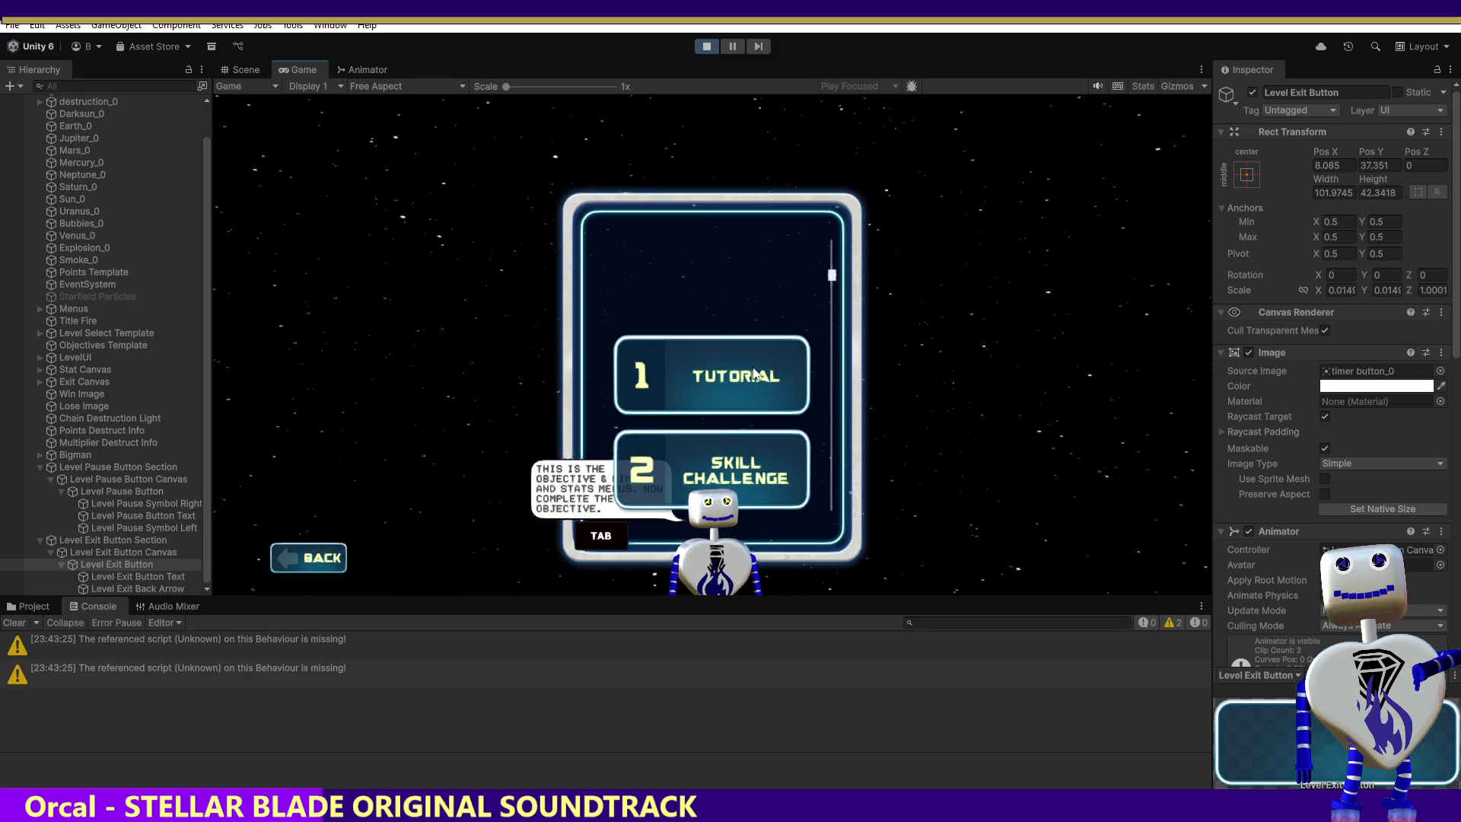
{"action": "left_click", "coordinate": [747, 375]}
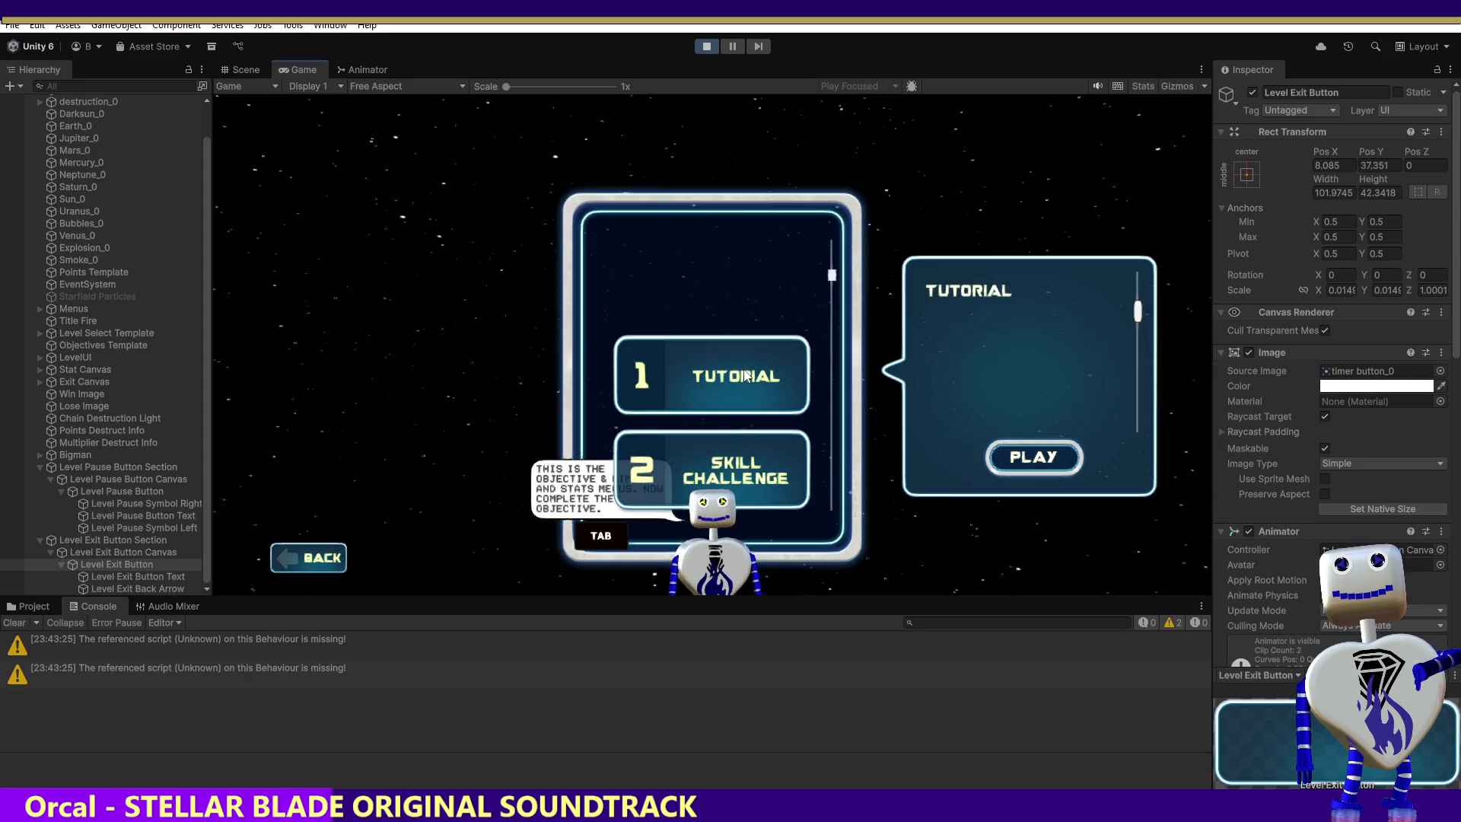
{"action": "left_click", "coordinate": [1004, 558]}
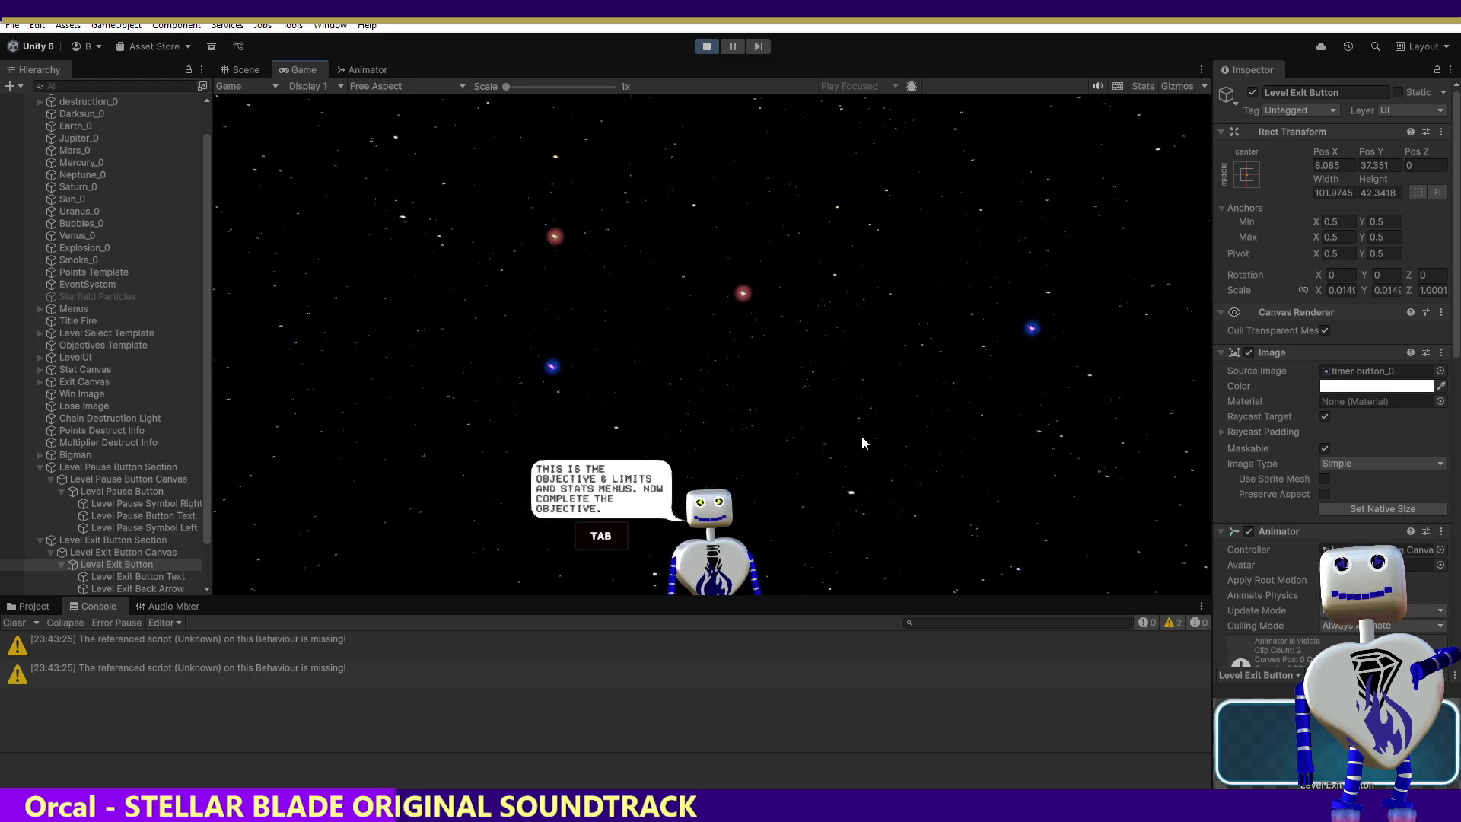
Restart the play test and open the Tutorial level's details from level select.
{"action": "left_click", "coordinate": [714, 48]}
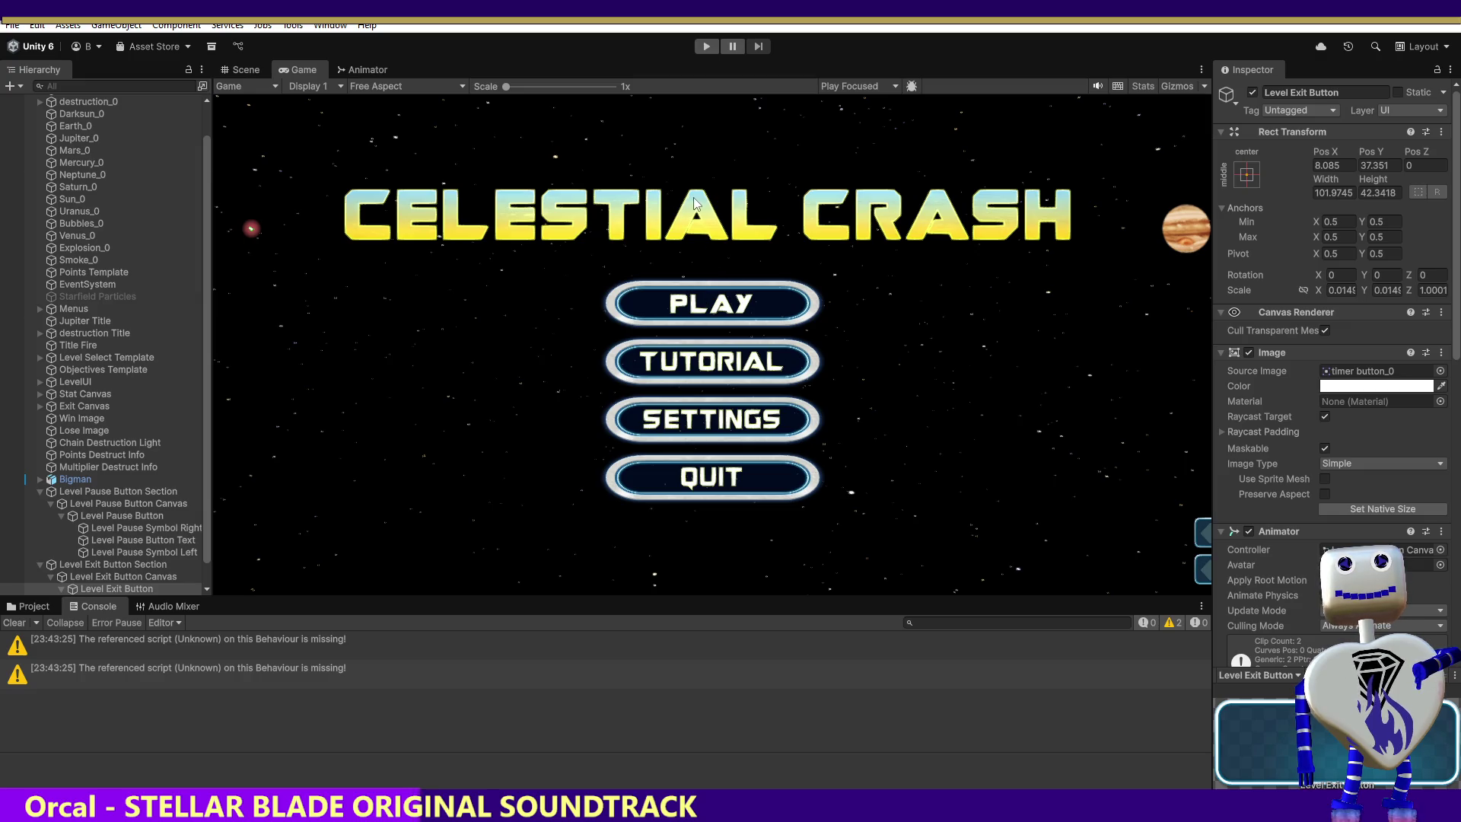
{"action": "left_click", "coordinate": [702, 46]}
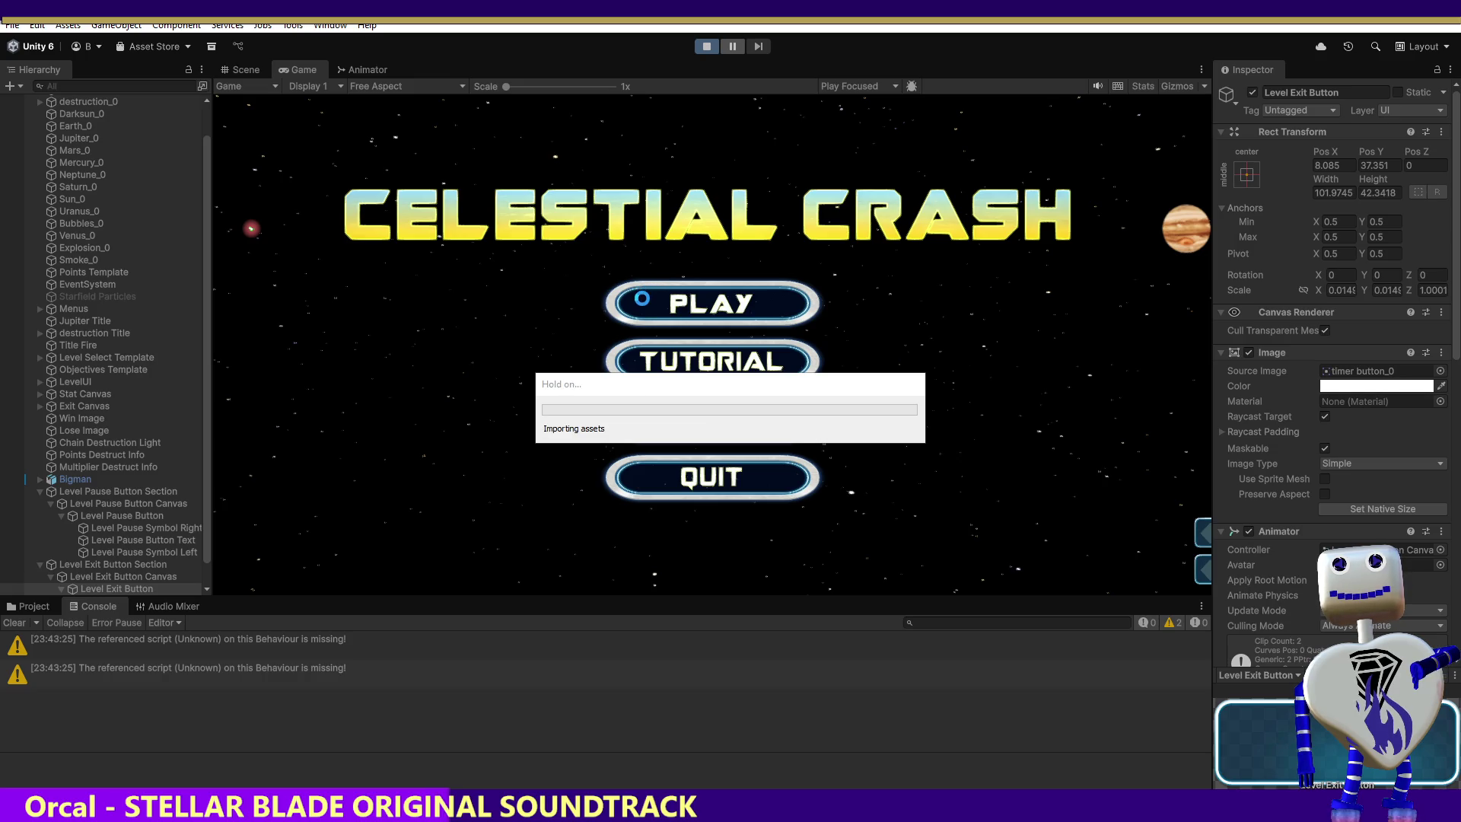
{"action": "left_click", "coordinate": [642, 298]}
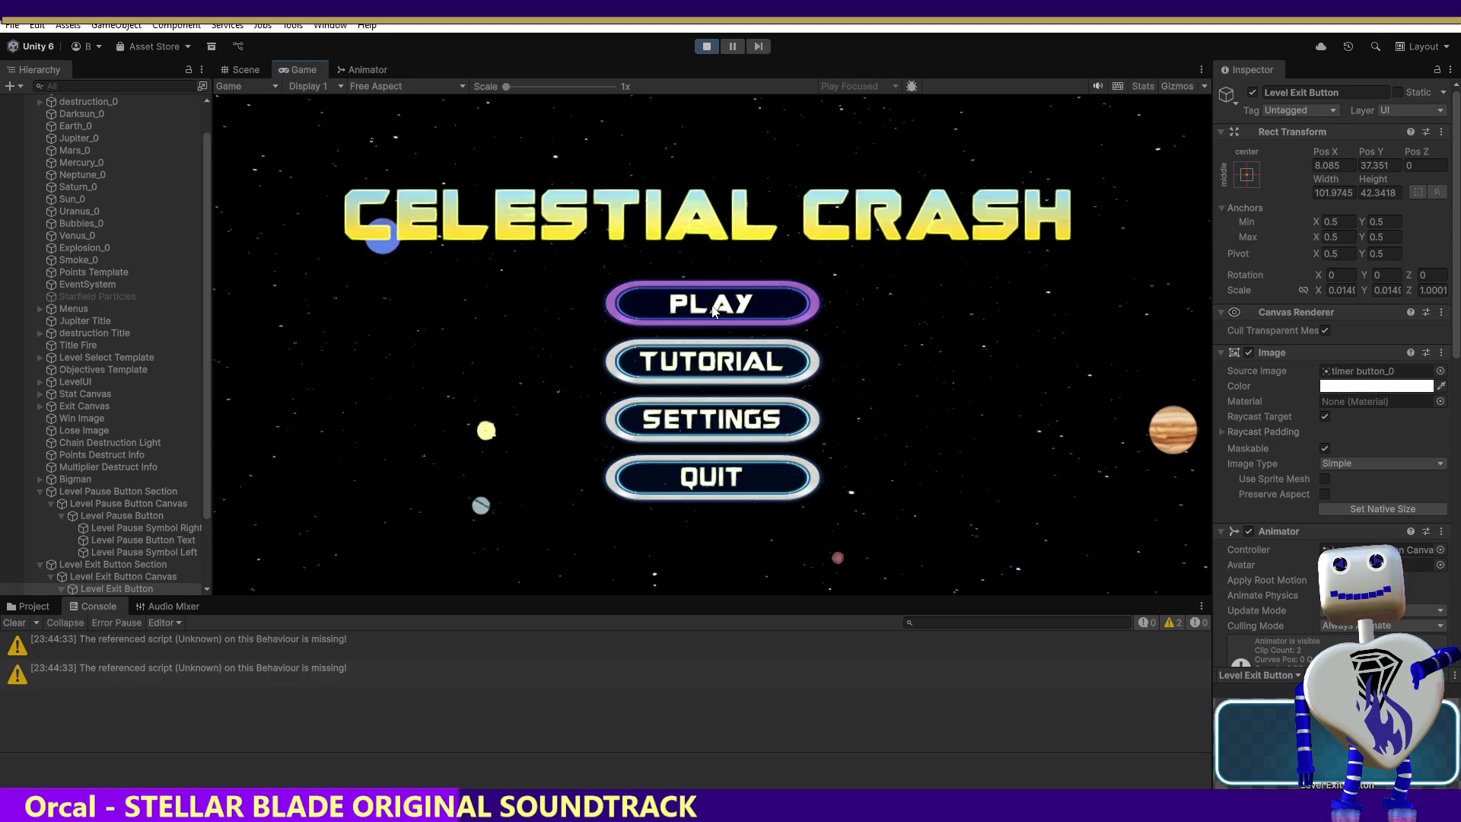
{"action": "left_click", "coordinate": [711, 303]}
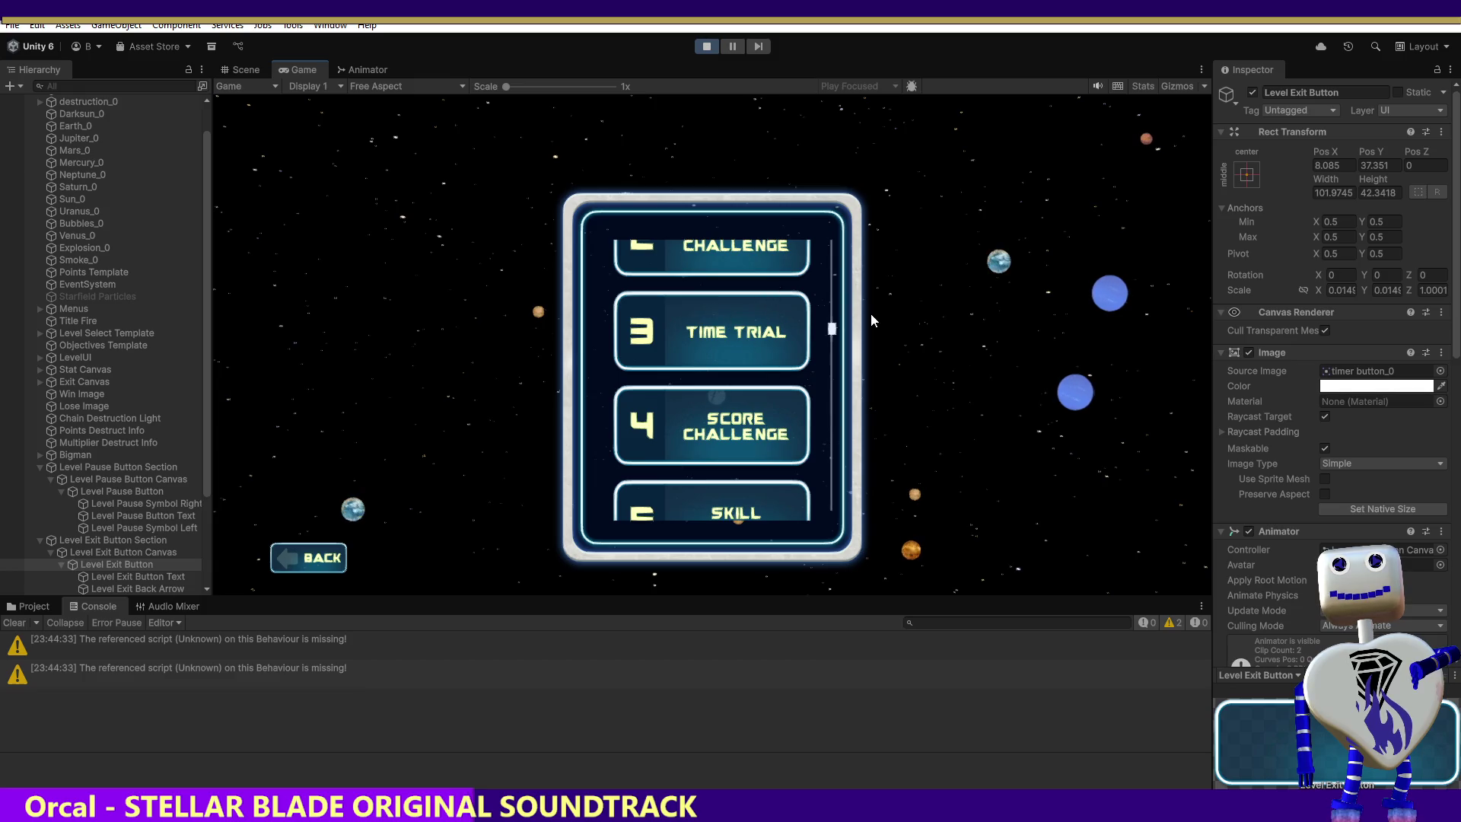
{"action": "left_click_drag", "start_coordinate": [829, 325], "coordinate": [845, 226]}
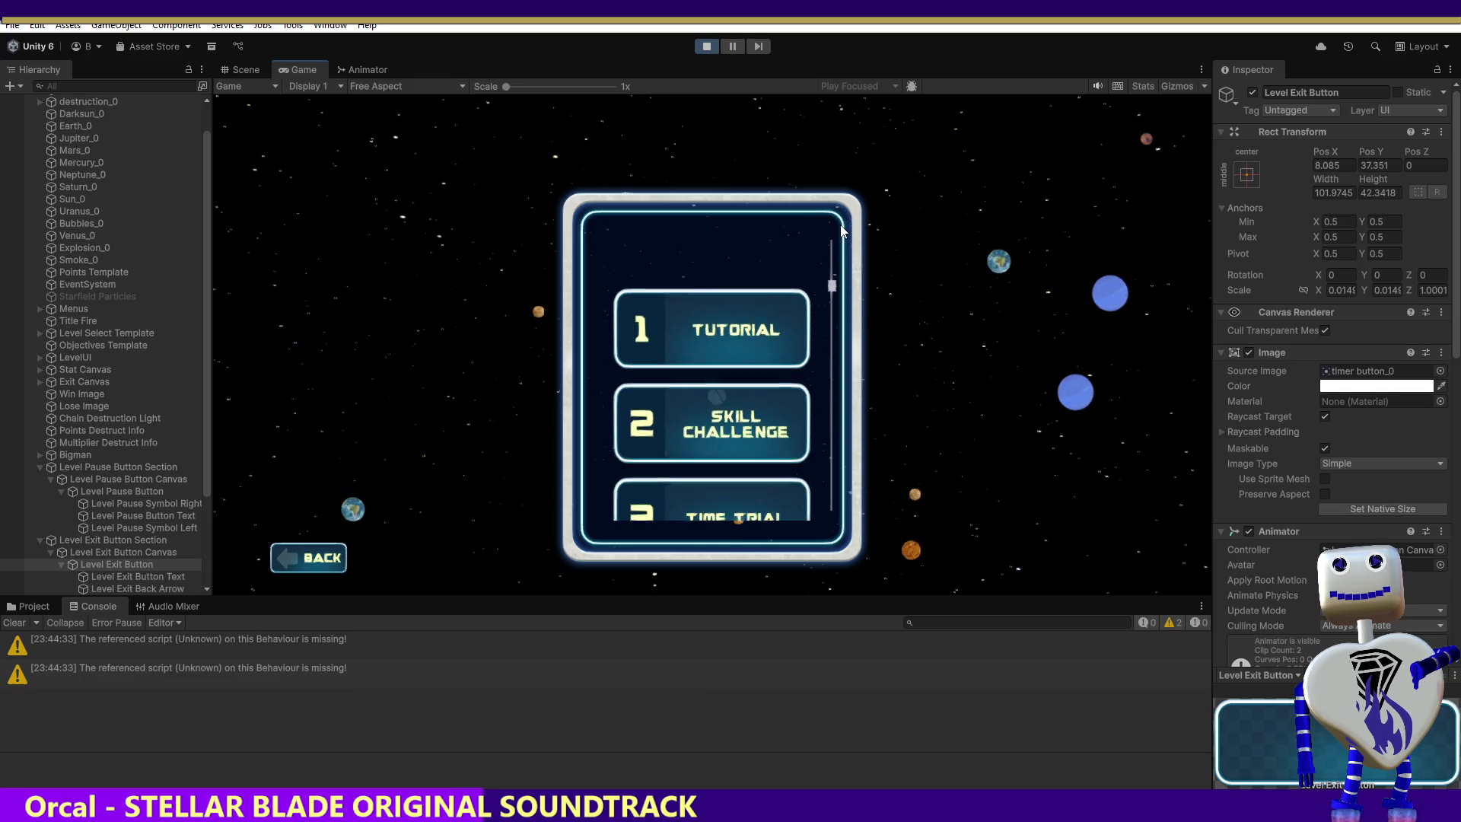
{"action": "left_click", "coordinate": [737, 334]}
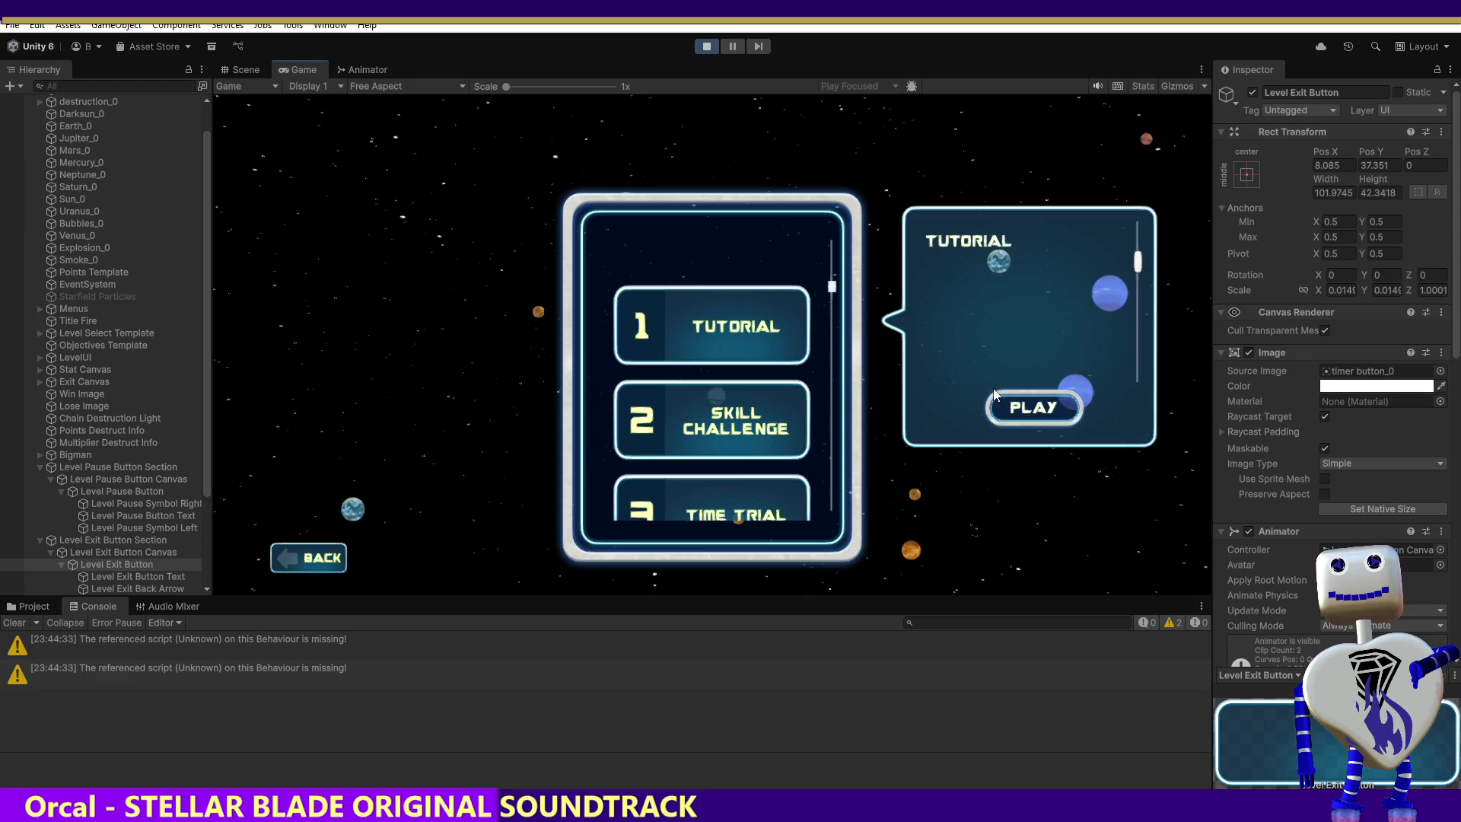
Start the Tutorial and advance the robot's dialogue until the Create 5 Celestial Bodies objective shows.
{"action": "left_click", "coordinate": [1019, 409]}
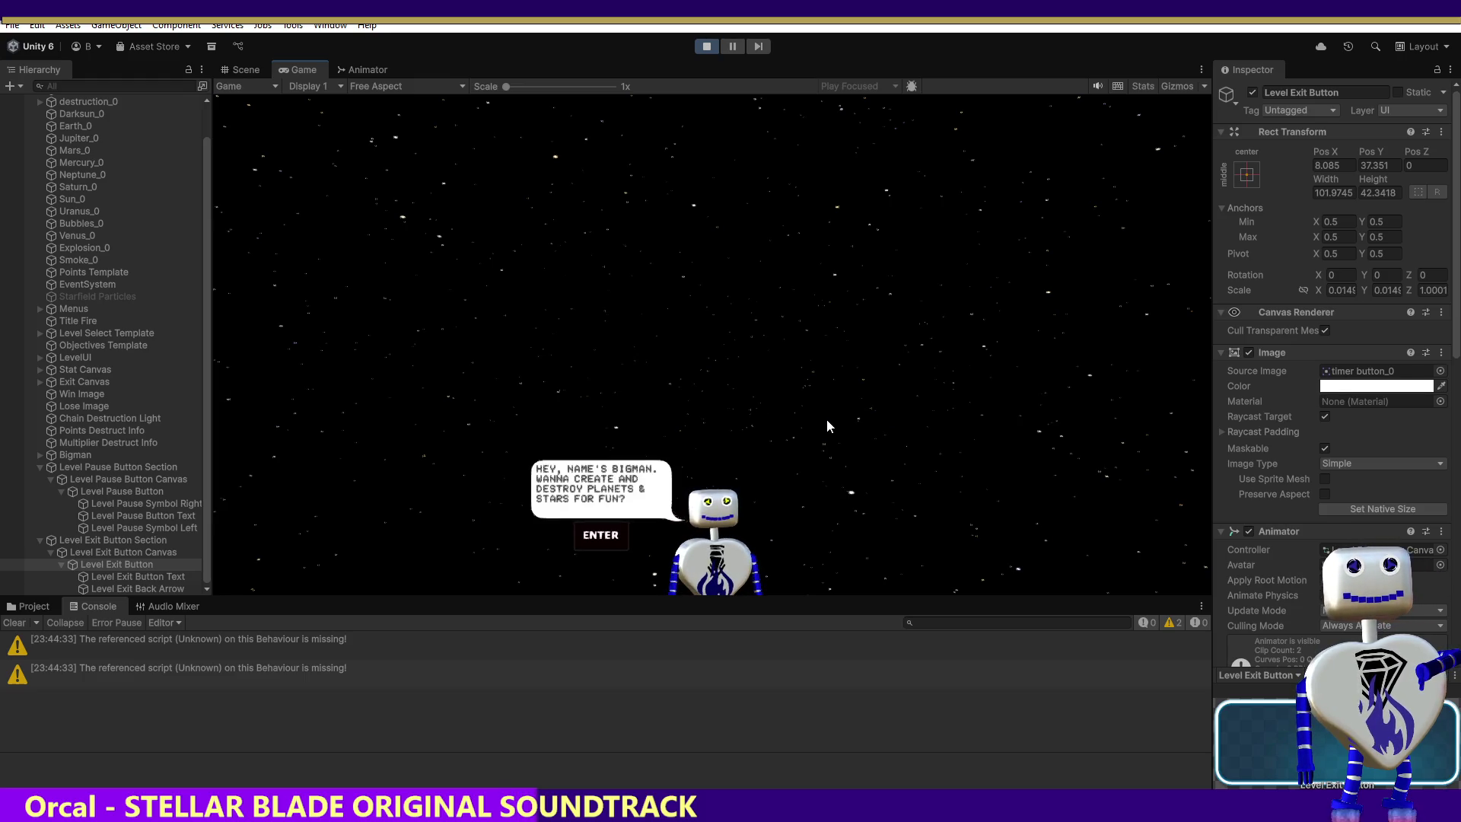
{"action": "key", "text": "Return"}
{"action": "mouse_move", "coordinate": [770, 293]}
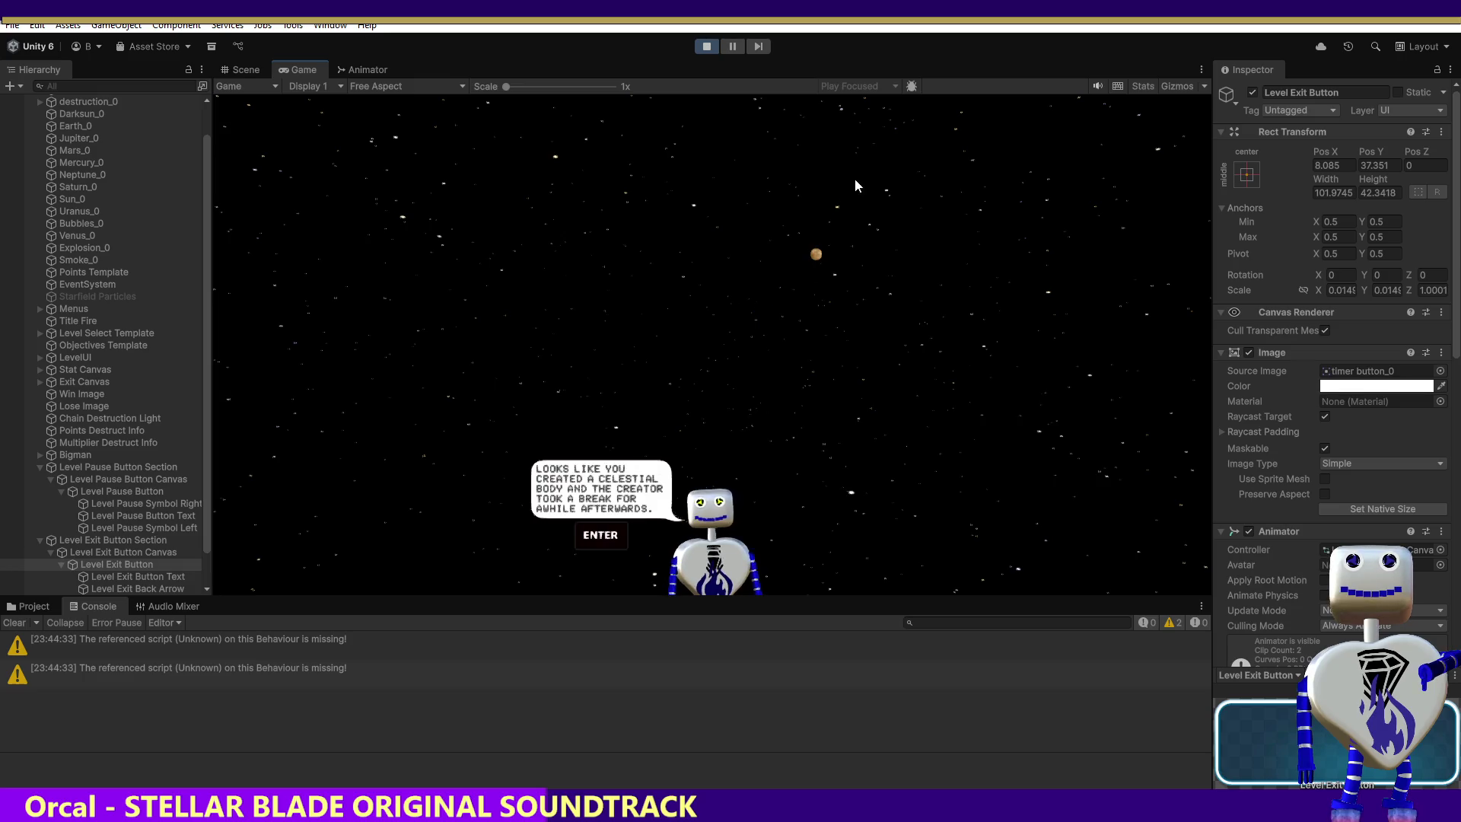
{"action": "key", "text": "Return"}
{"action": "key", "text": "Return"}
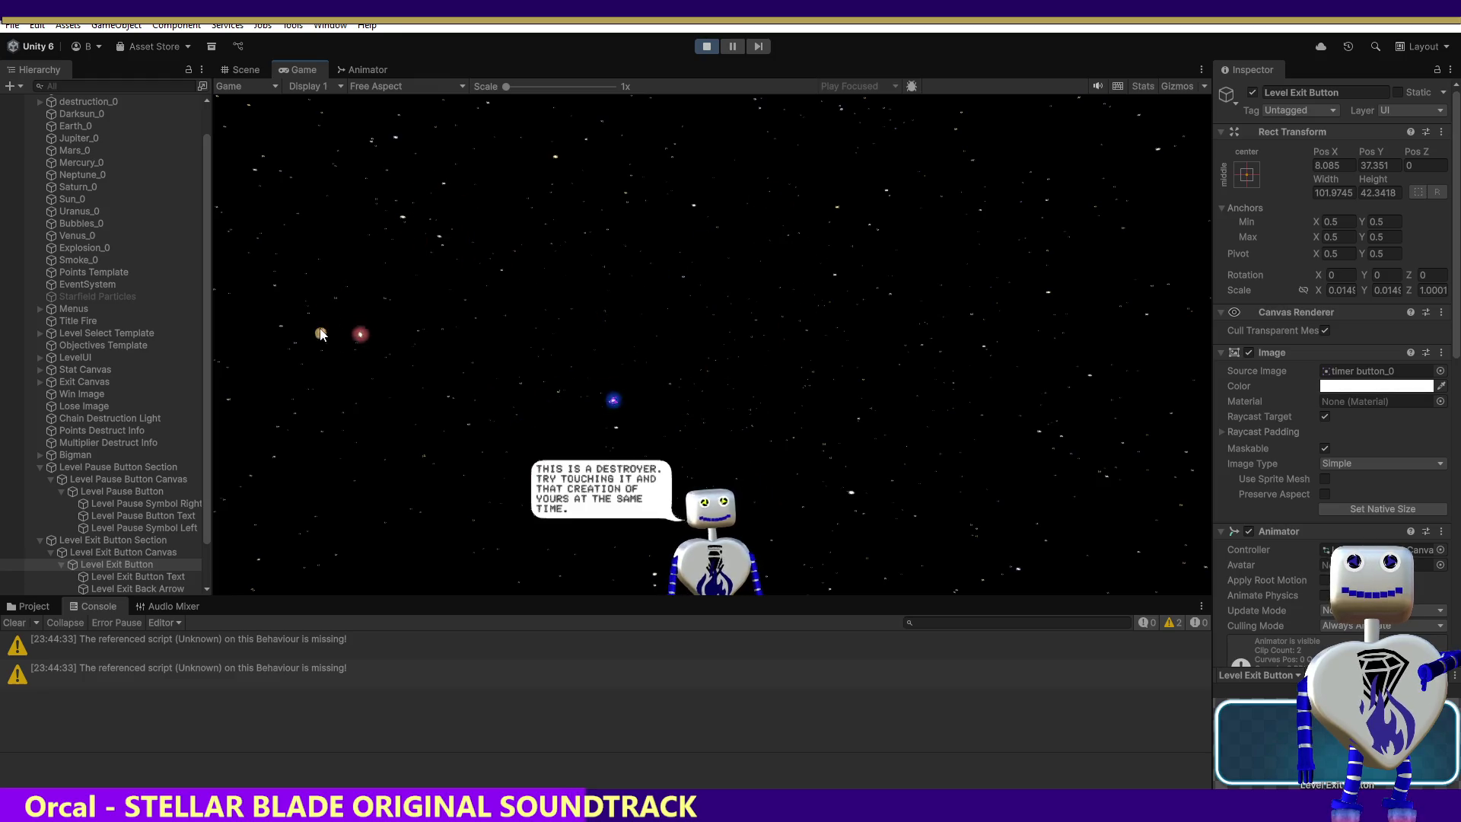
{"action": "mouse_move", "coordinate": [672, 332]}
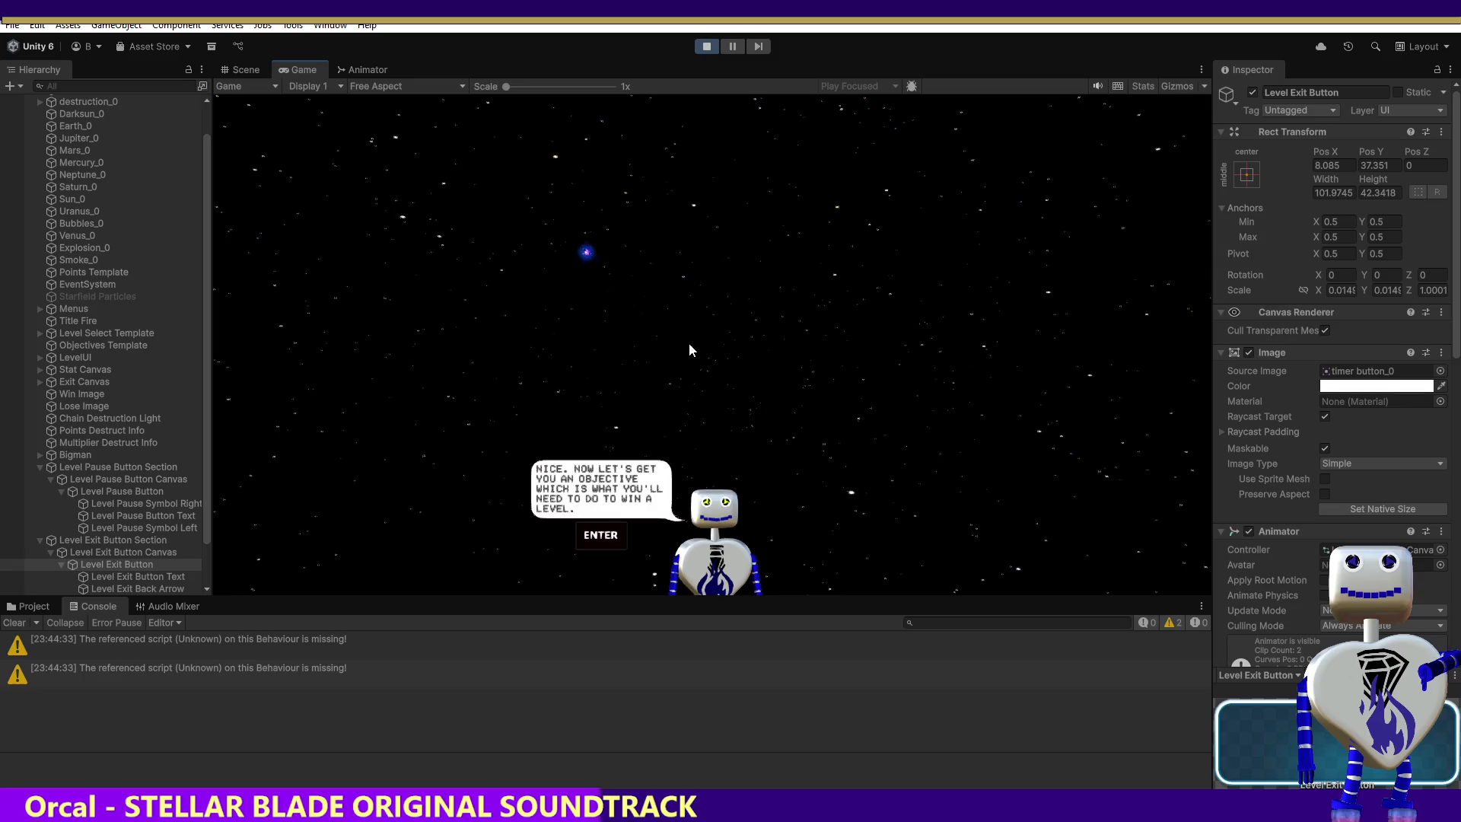
{"action": "key", "text": "Return"}
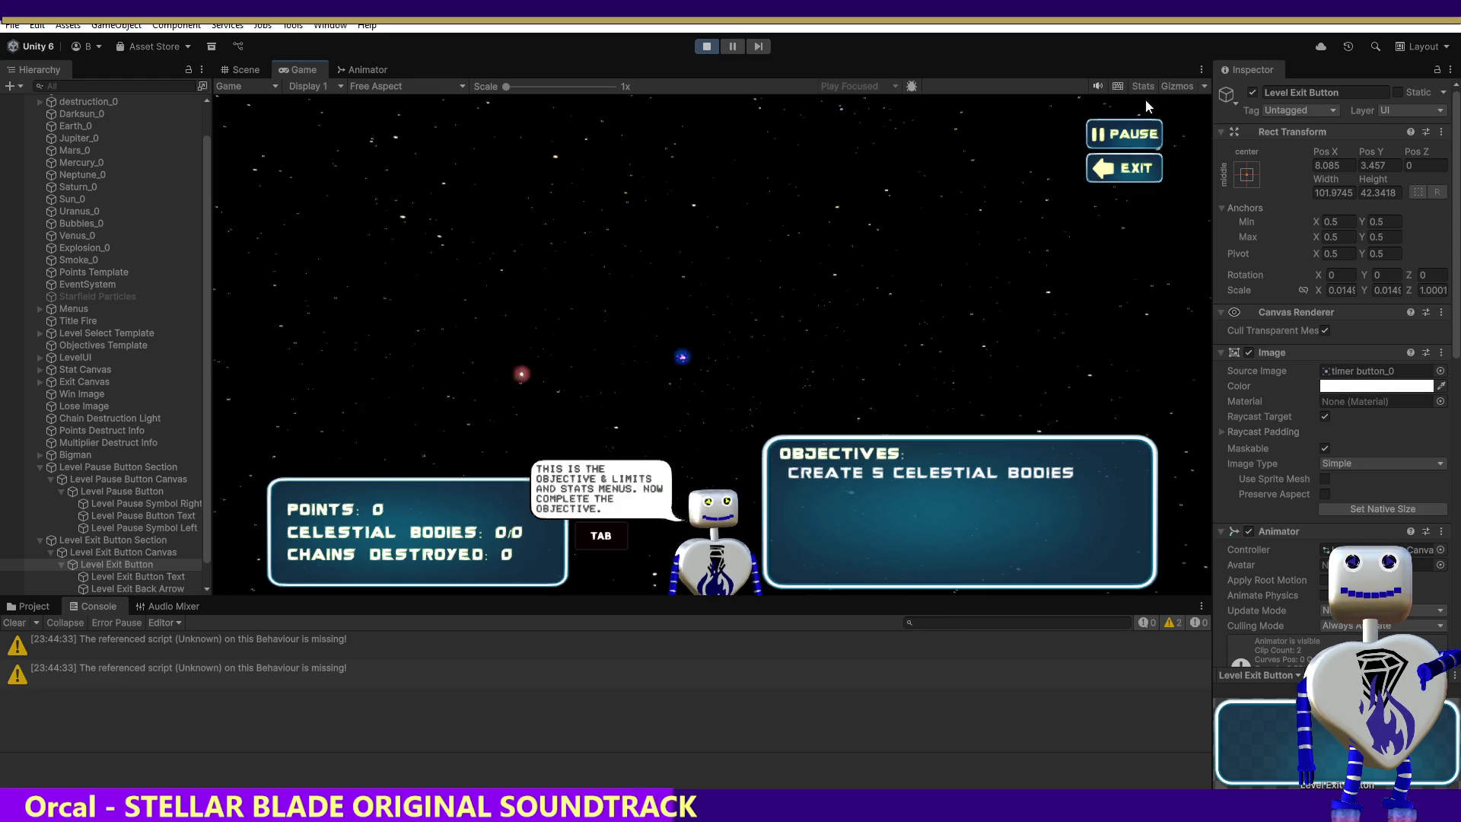
Pause the tutorial with Tab to bring up the PAUSED menu, then switch to the Scene view.
{"action": "key", "text": "Tab"}
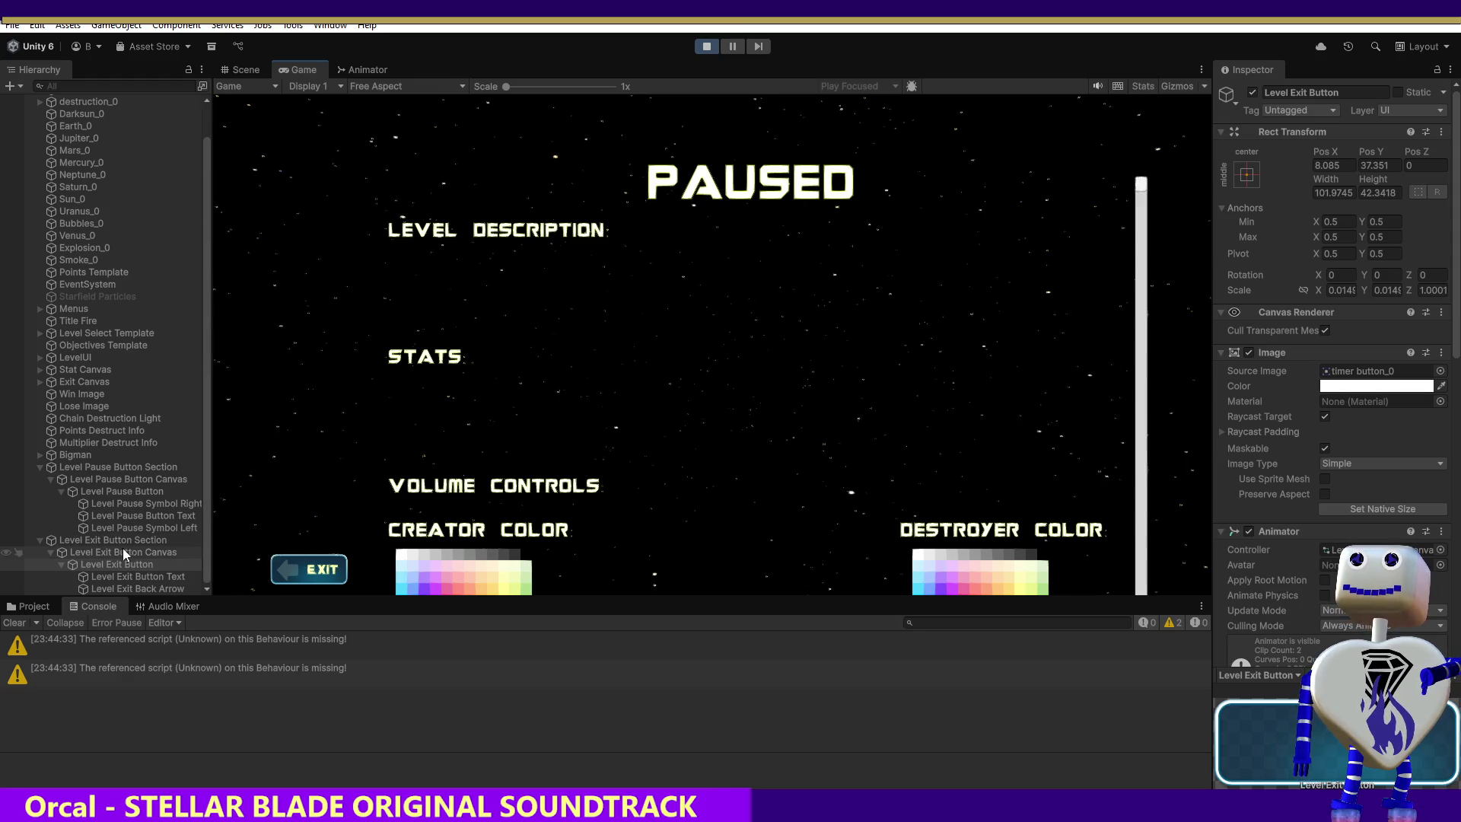
{"action": "left_click", "coordinate": [245, 69]}
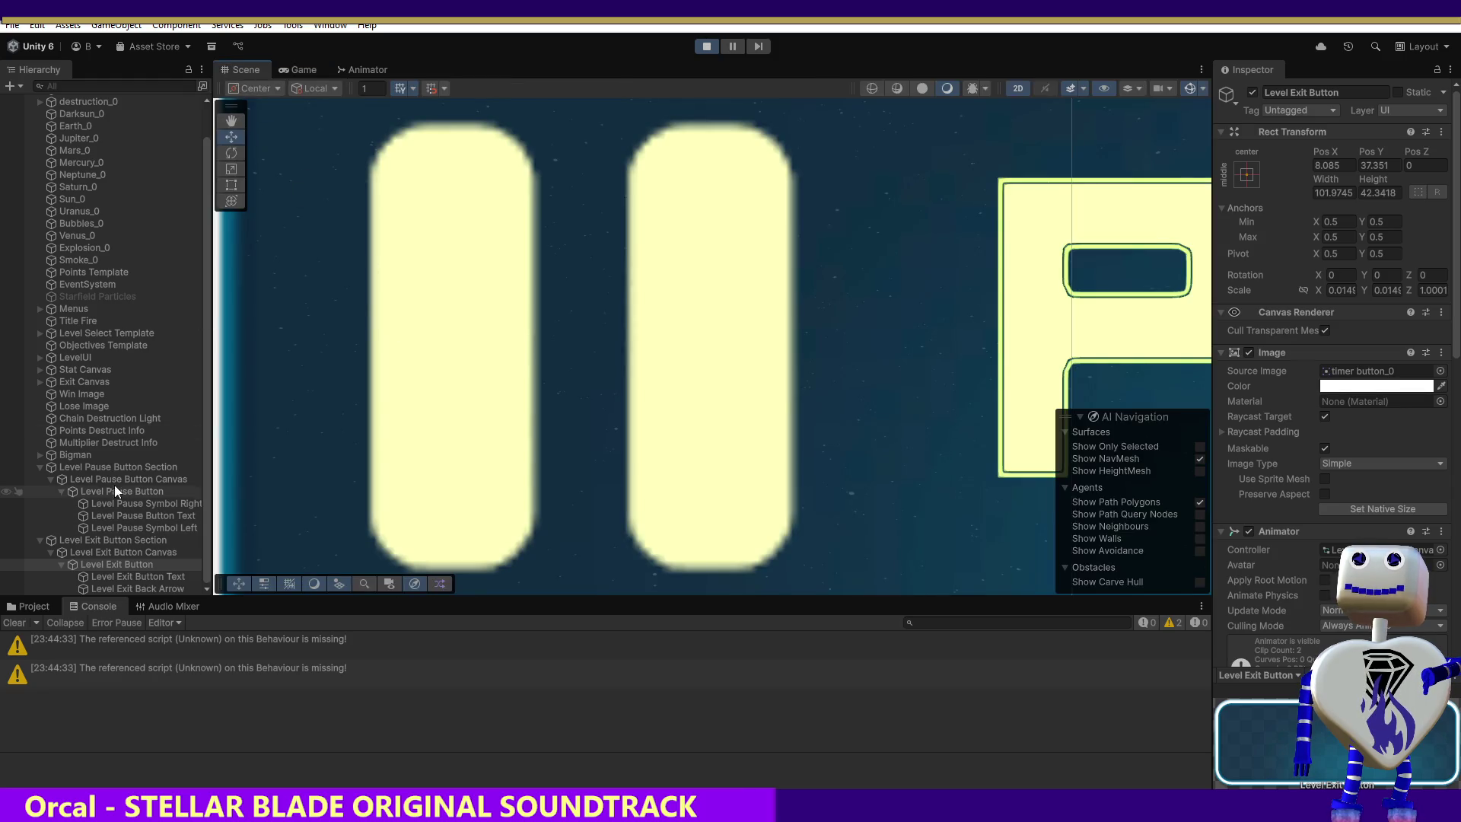
Select Level Exit Button in the Hierarchy and expand then collapse the Menus object.
{"action": "left_click", "coordinate": [203, 347]}
{"action": "scroll", "coordinate": [204, 335], "scroll_direction": "up", "scroll_amount": 3}
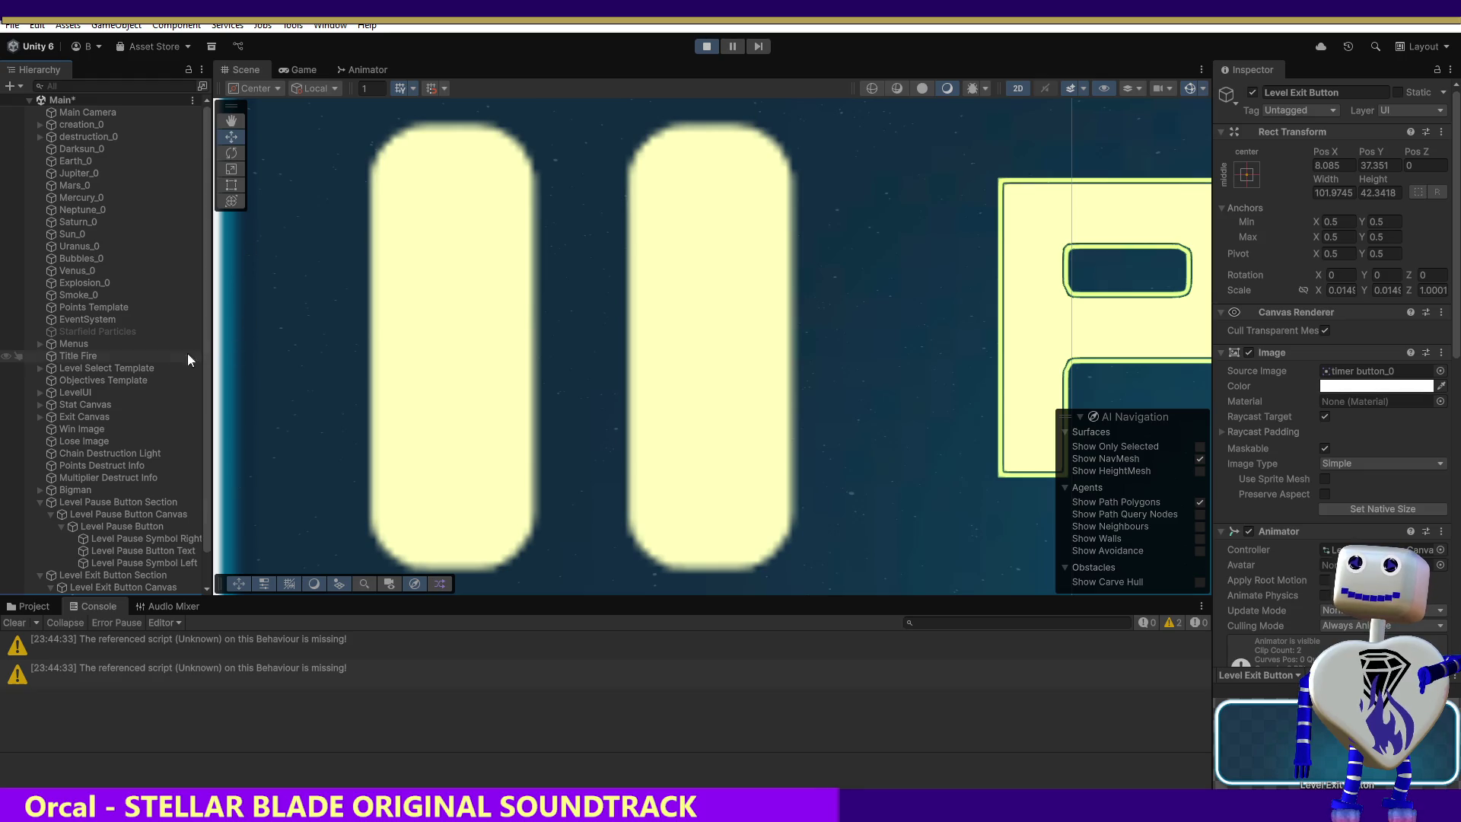
{"action": "left_click", "coordinate": [39, 343]}
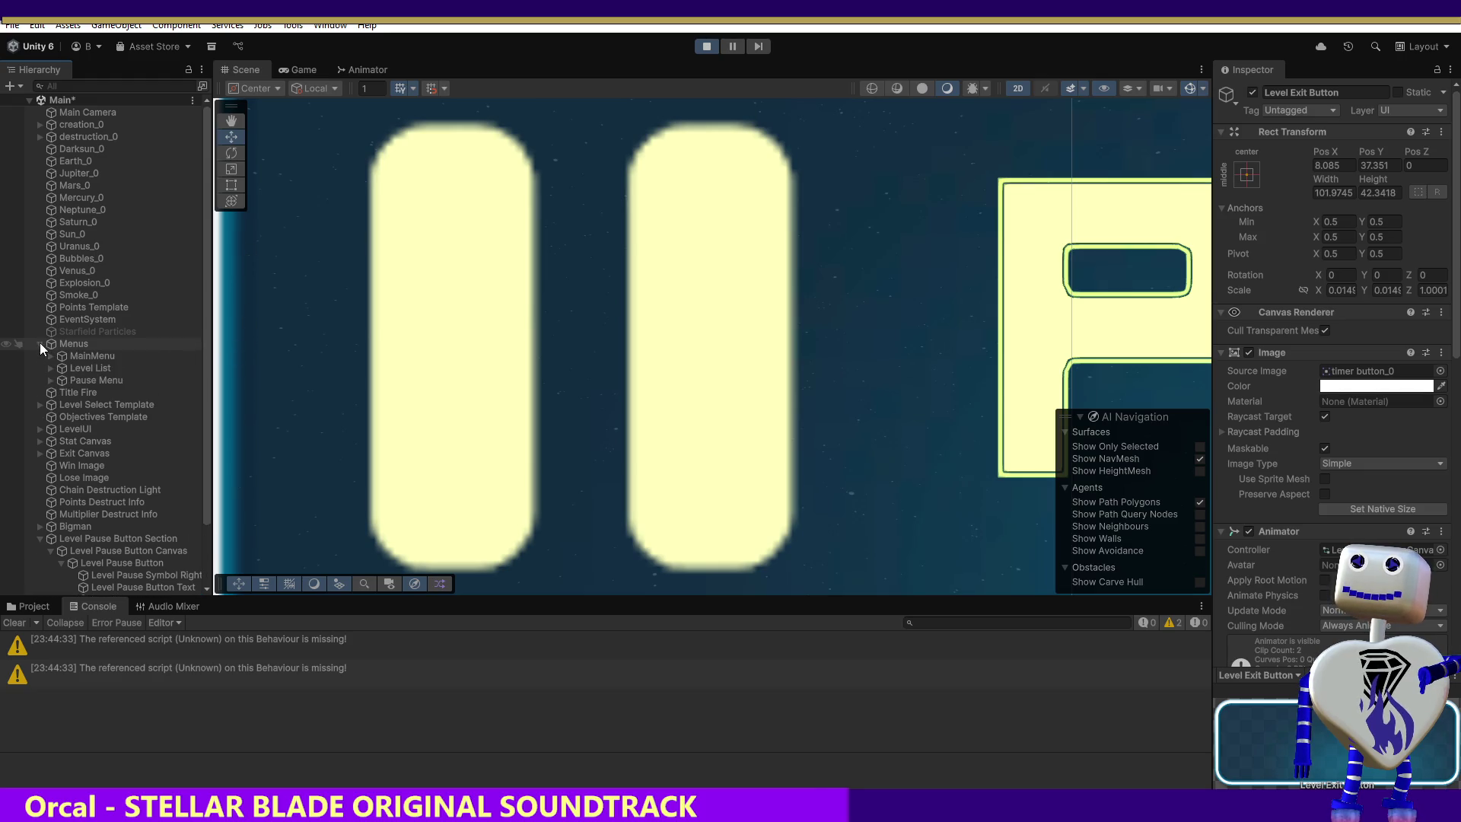
{"action": "left_click", "coordinate": [40, 343]}
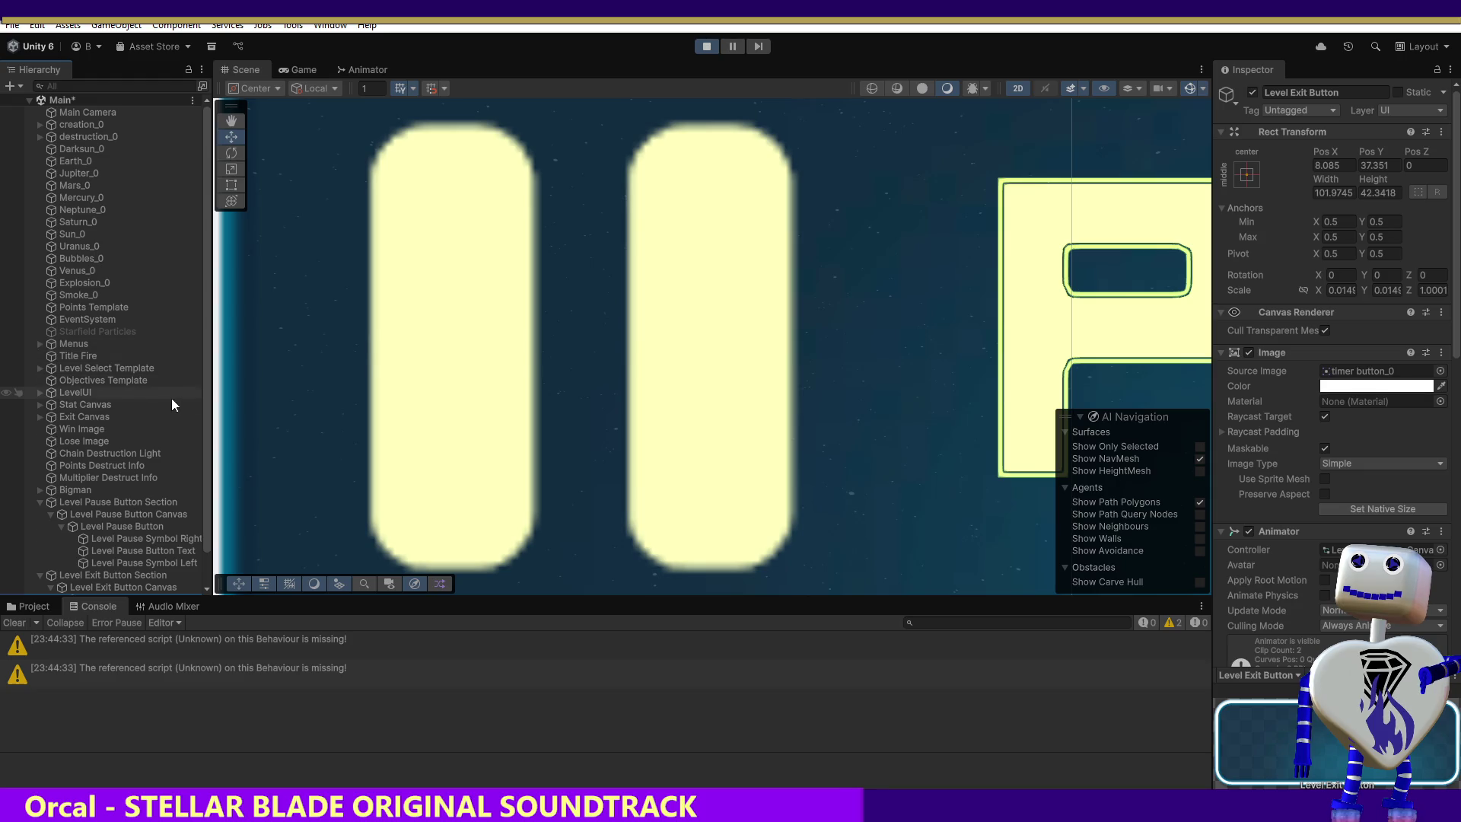
{"action": "scroll", "coordinate": [204, 434], "scroll_direction": "down", "scroll_amount": 2}
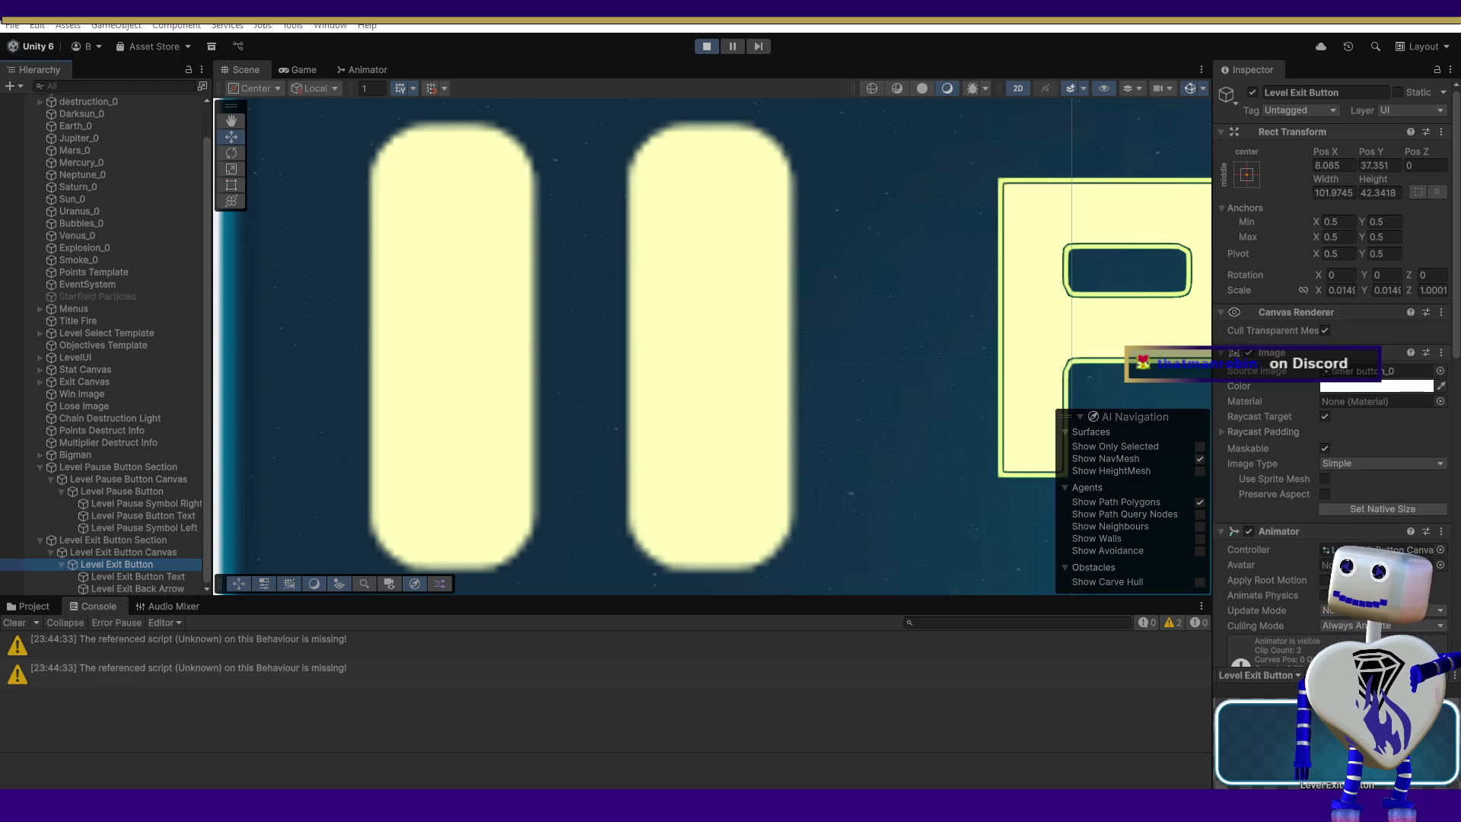
Switch from Unity to the Chrome window loading the Twitch clip.
{"action": "key", "text": "alt+Tab"}
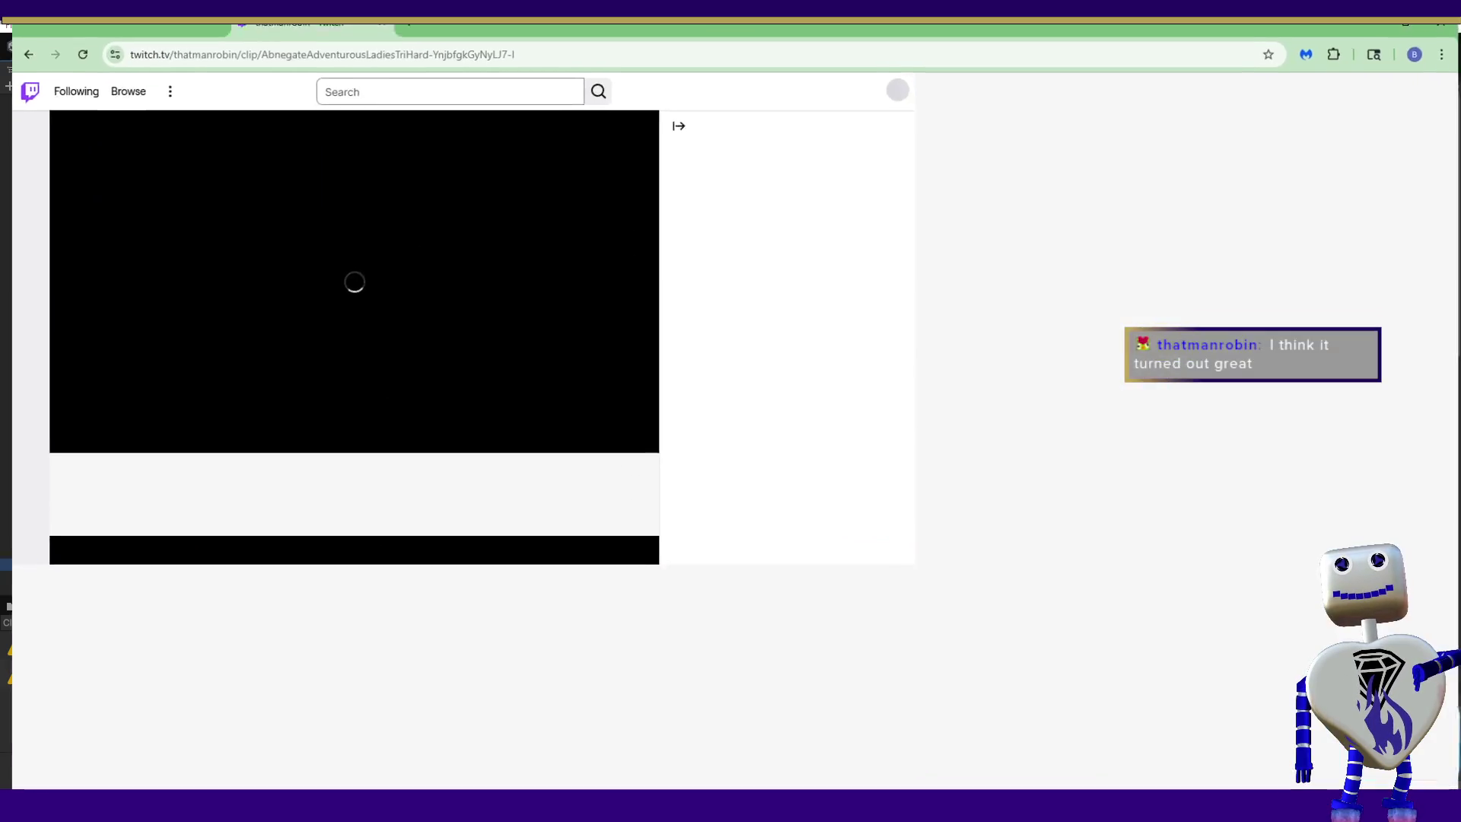
Watch the SPIDERS! clip fullscreen to its end, then exit fullscreen.
{"action": "key", "text": "f"}
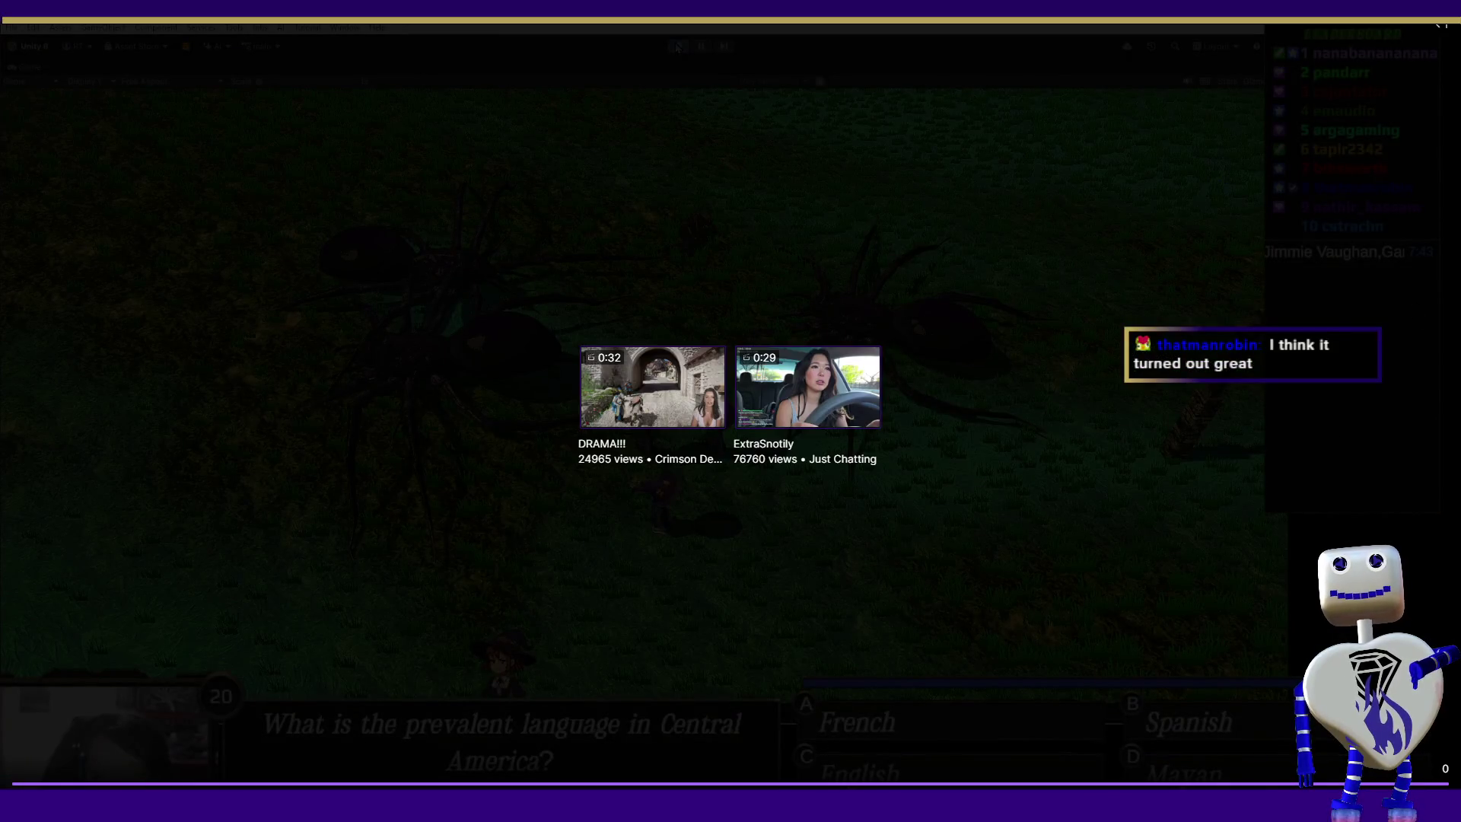
{"action": "key", "text": "Escape"}
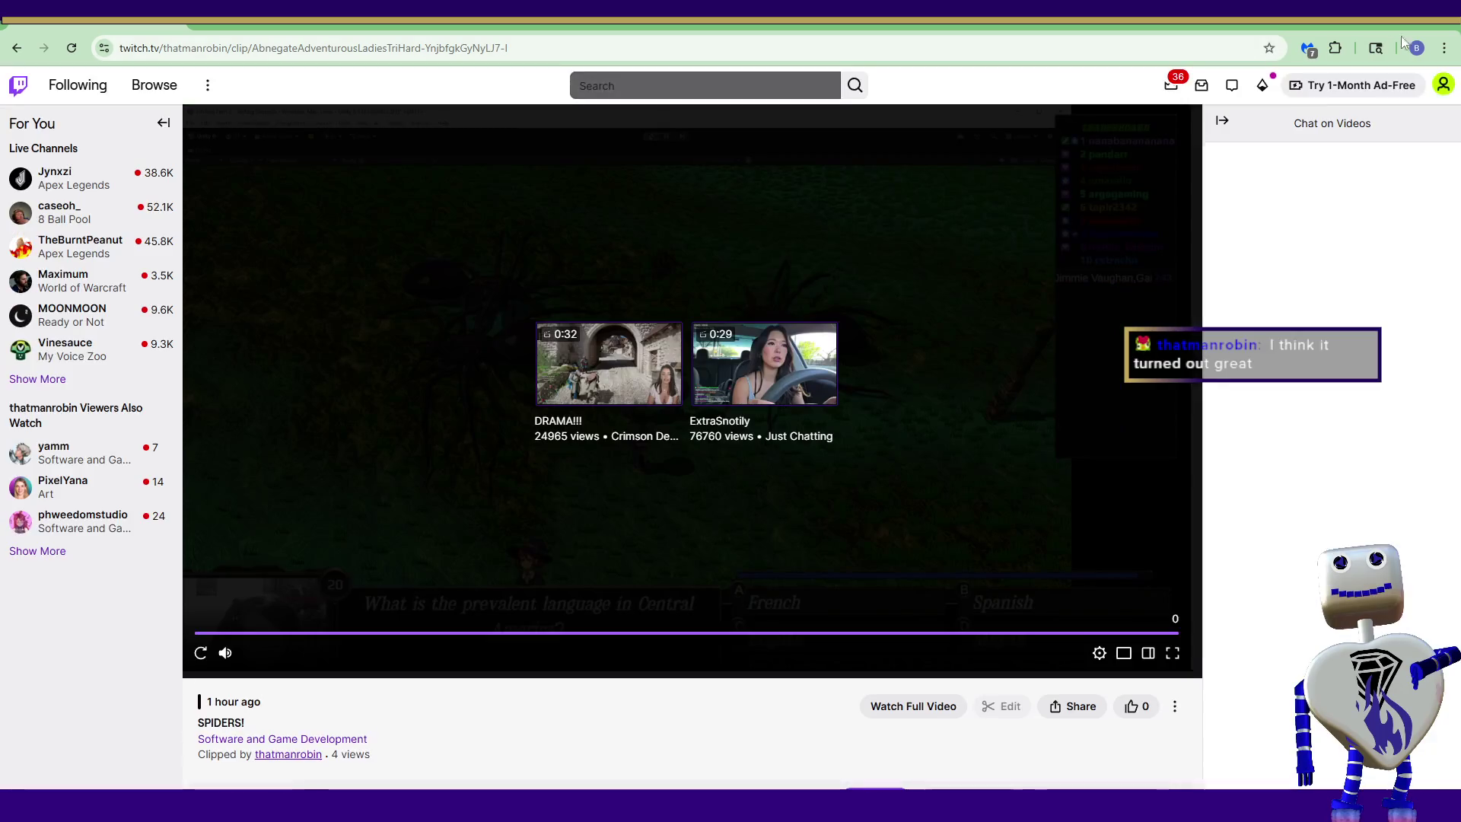
Switch from Chrome back to the Unity editor.
{"action": "key", "text": "alt+Tab"}
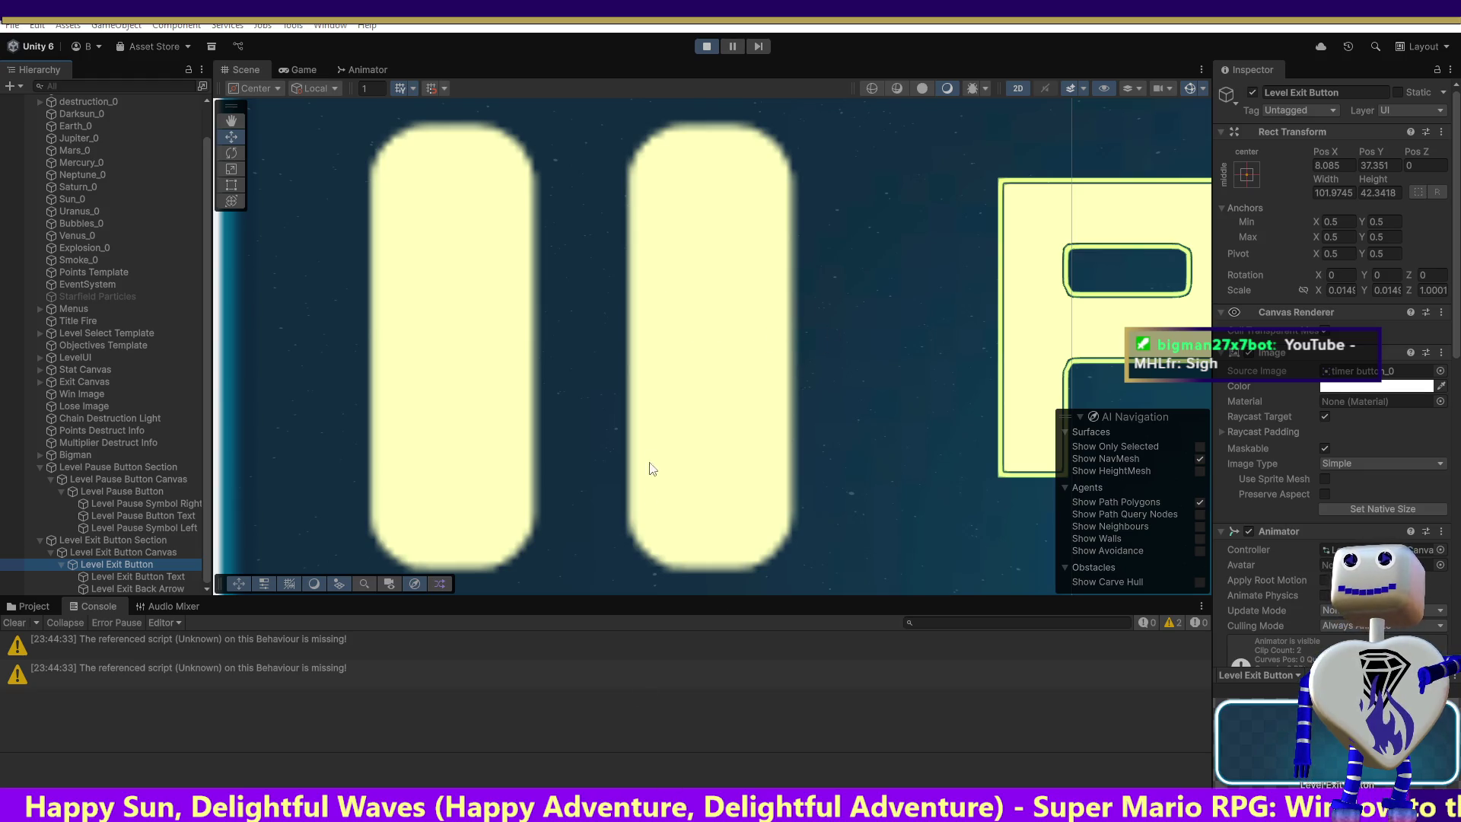
Restart Play mode so the Game view shows the Play, Tutorial, Settings and Quit title menu.
{"action": "left_click", "coordinate": [705, 47]}
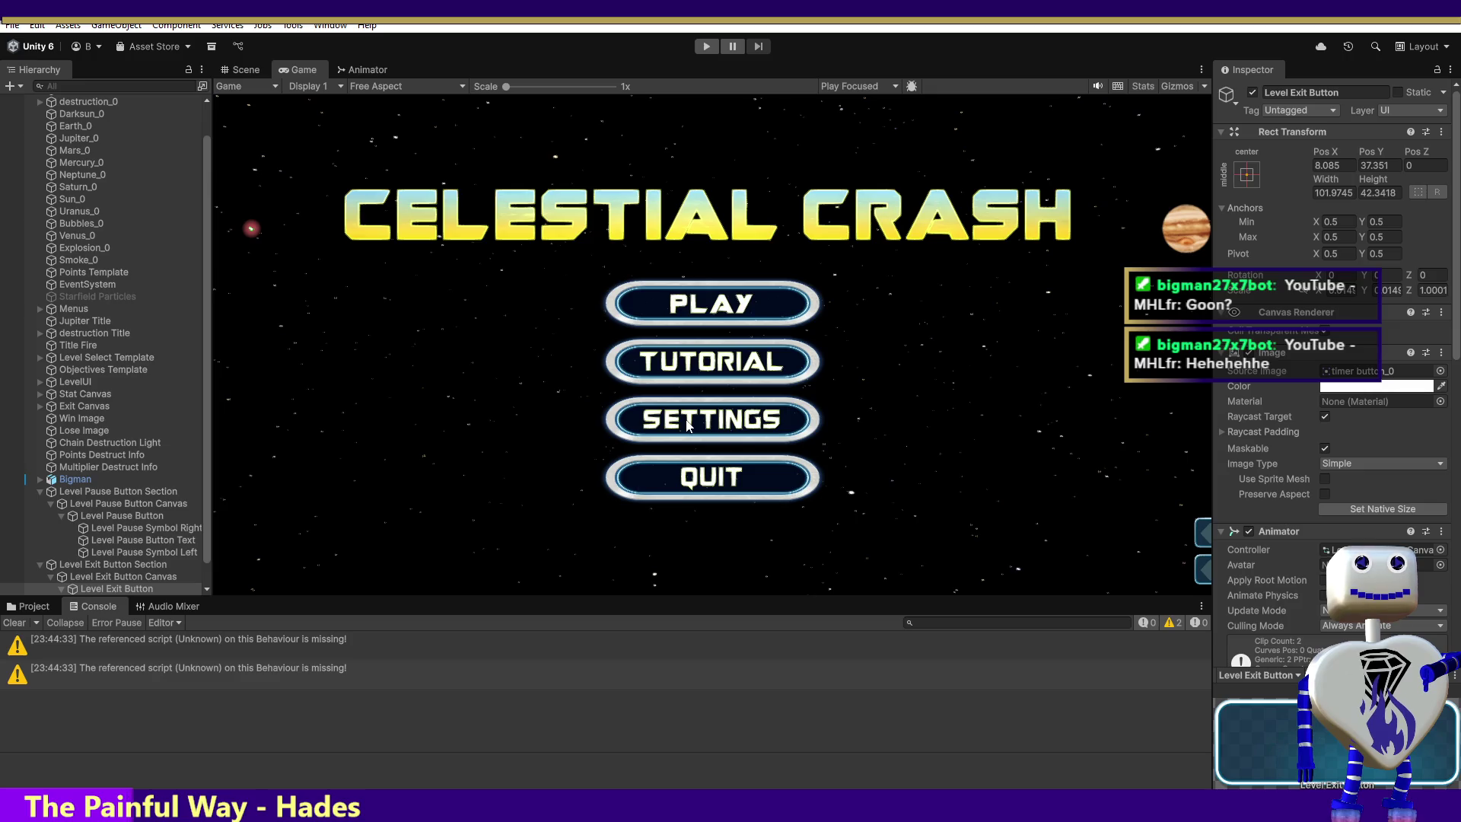
{"action": "left_click", "coordinate": [706, 47]}
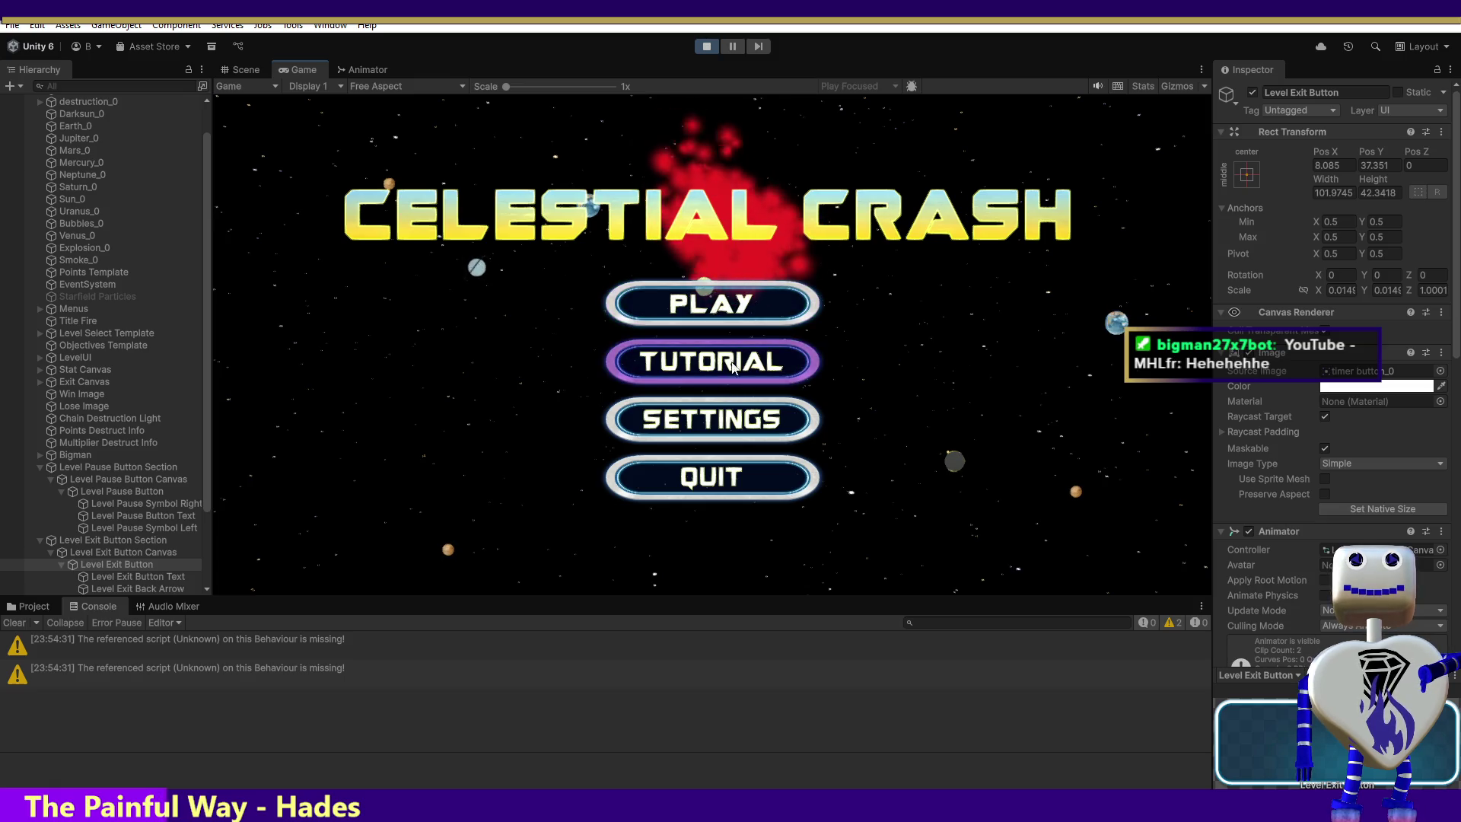
Go to level select, open Skill Challenge's details and start that level.
{"action": "left_click", "coordinate": [698, 299]}
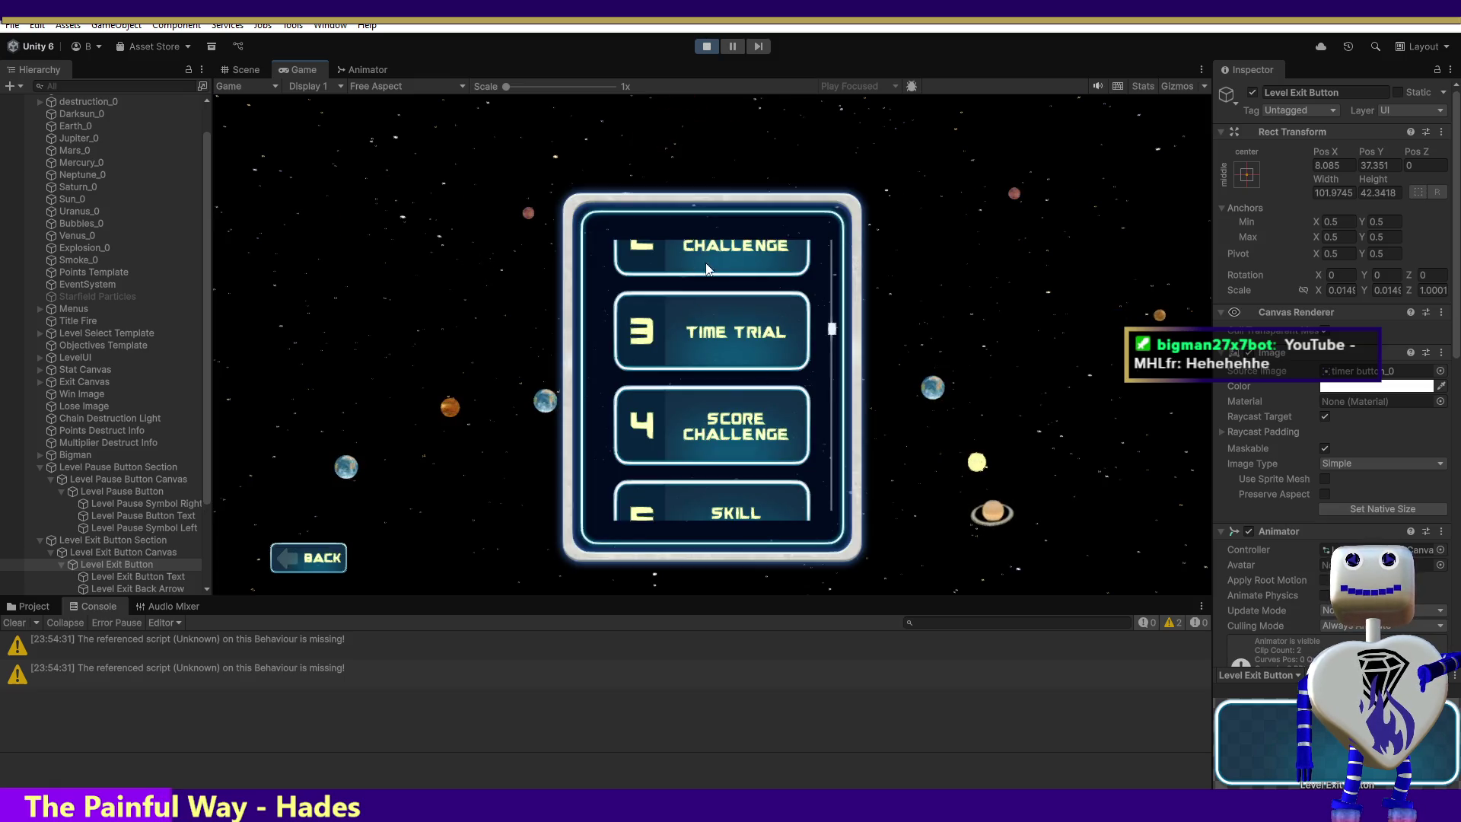
{"action": "scroll", "coordinate": [835, 312], "scroll_direction": "down", "scroll_amount": 2}
{"action": "scroll", "coordinate": [837, 274], "scroll_direction": "up", "scroll_amount": 3}
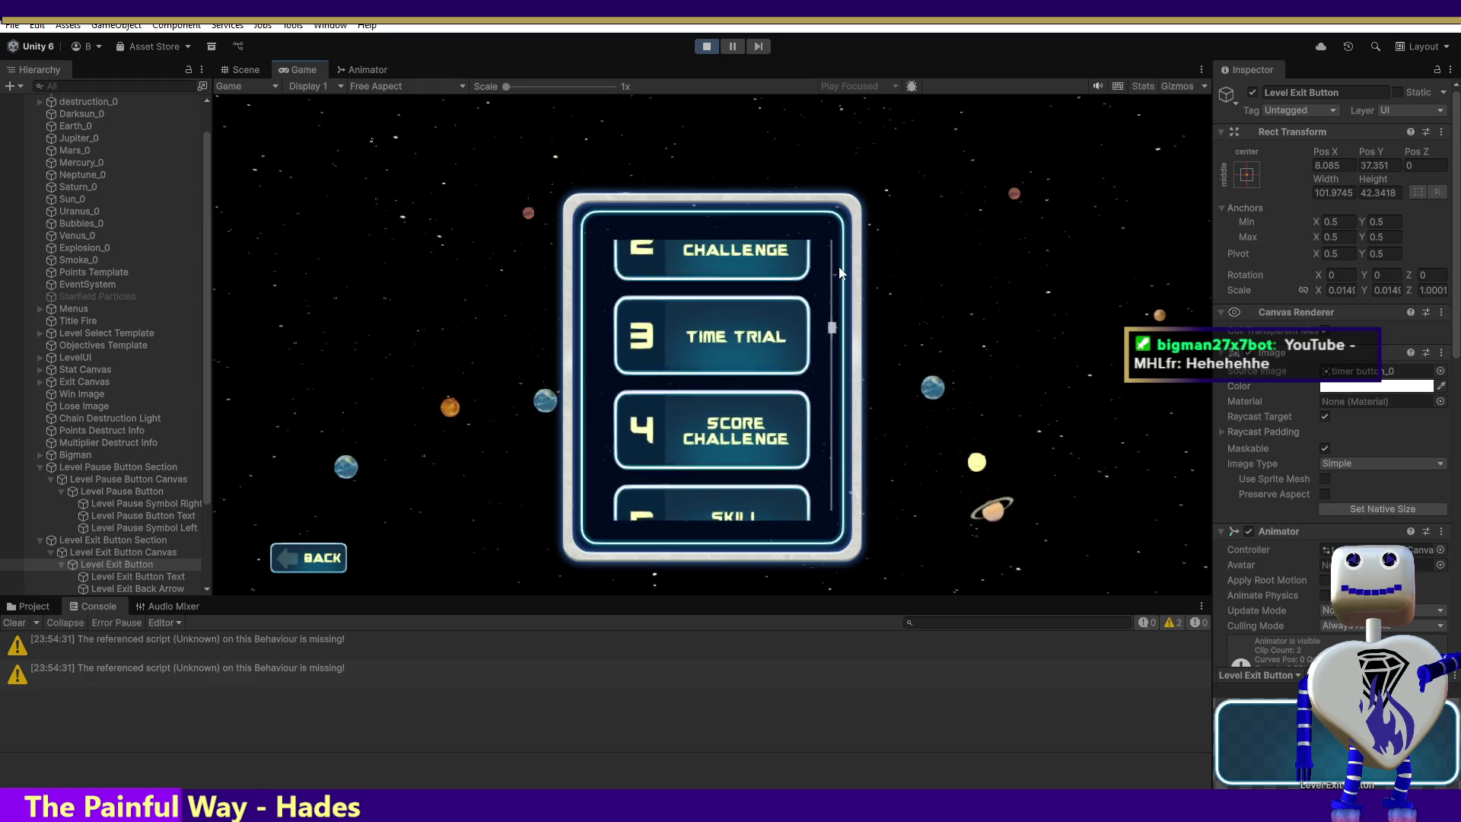
{"action": "scroll", "coordinate": [753, 267], "scroll_direction": "down", "scroll_amount": 2}
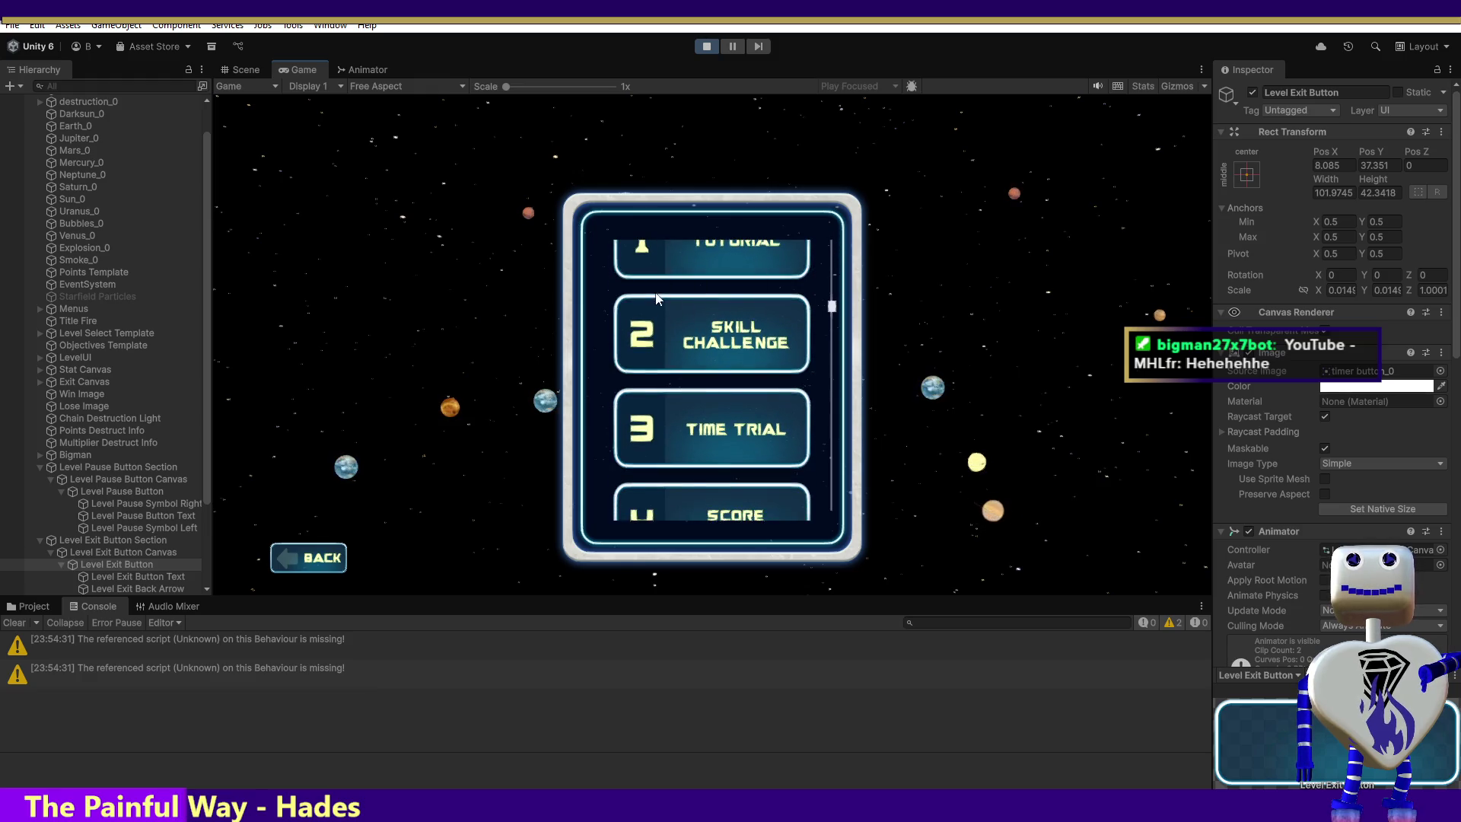
{"action": "left_click", "coordinate": [723, 332]}
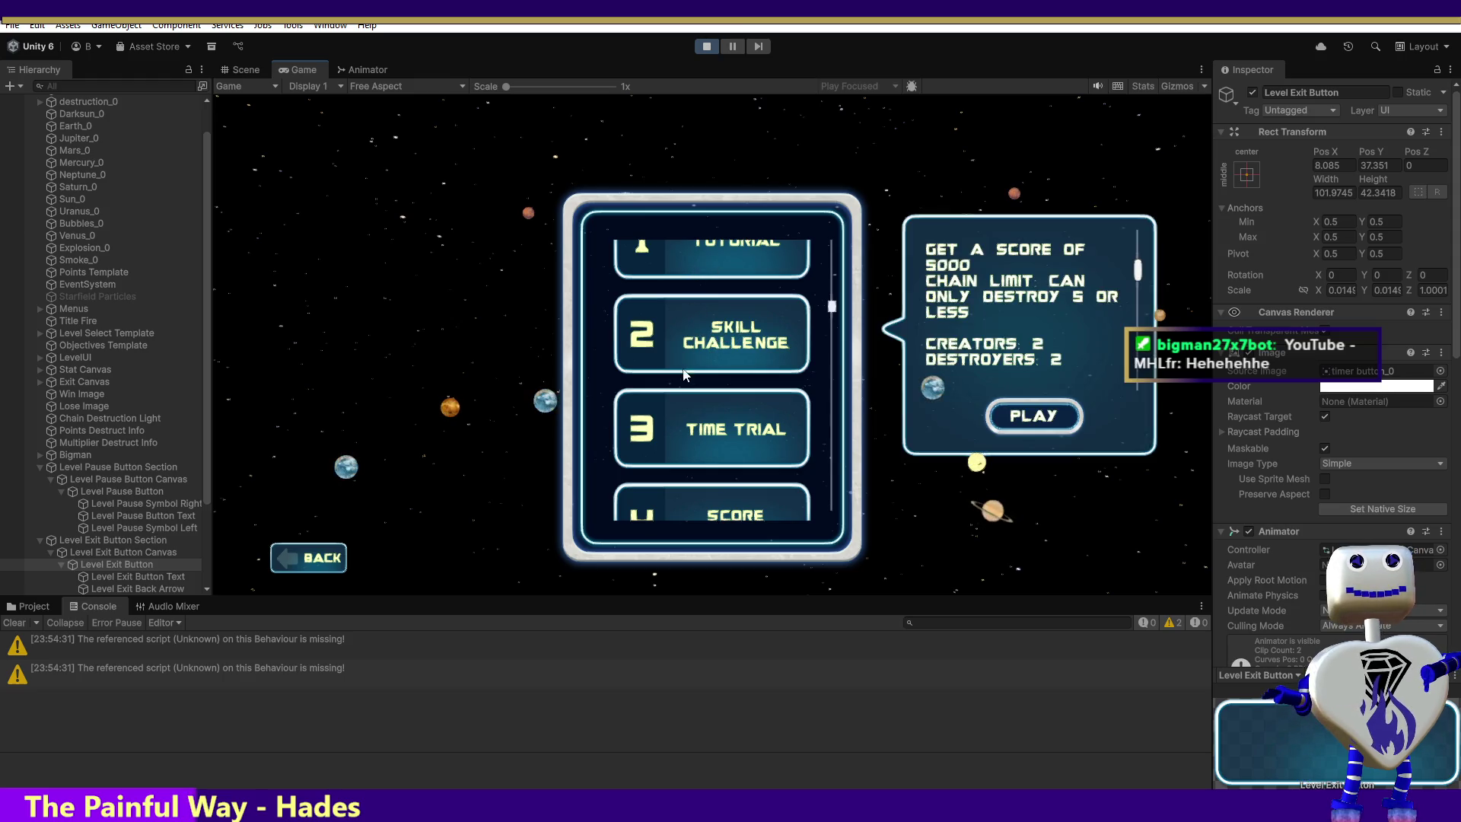
{"action": "left_click", "coordinate": [1034, 417]}
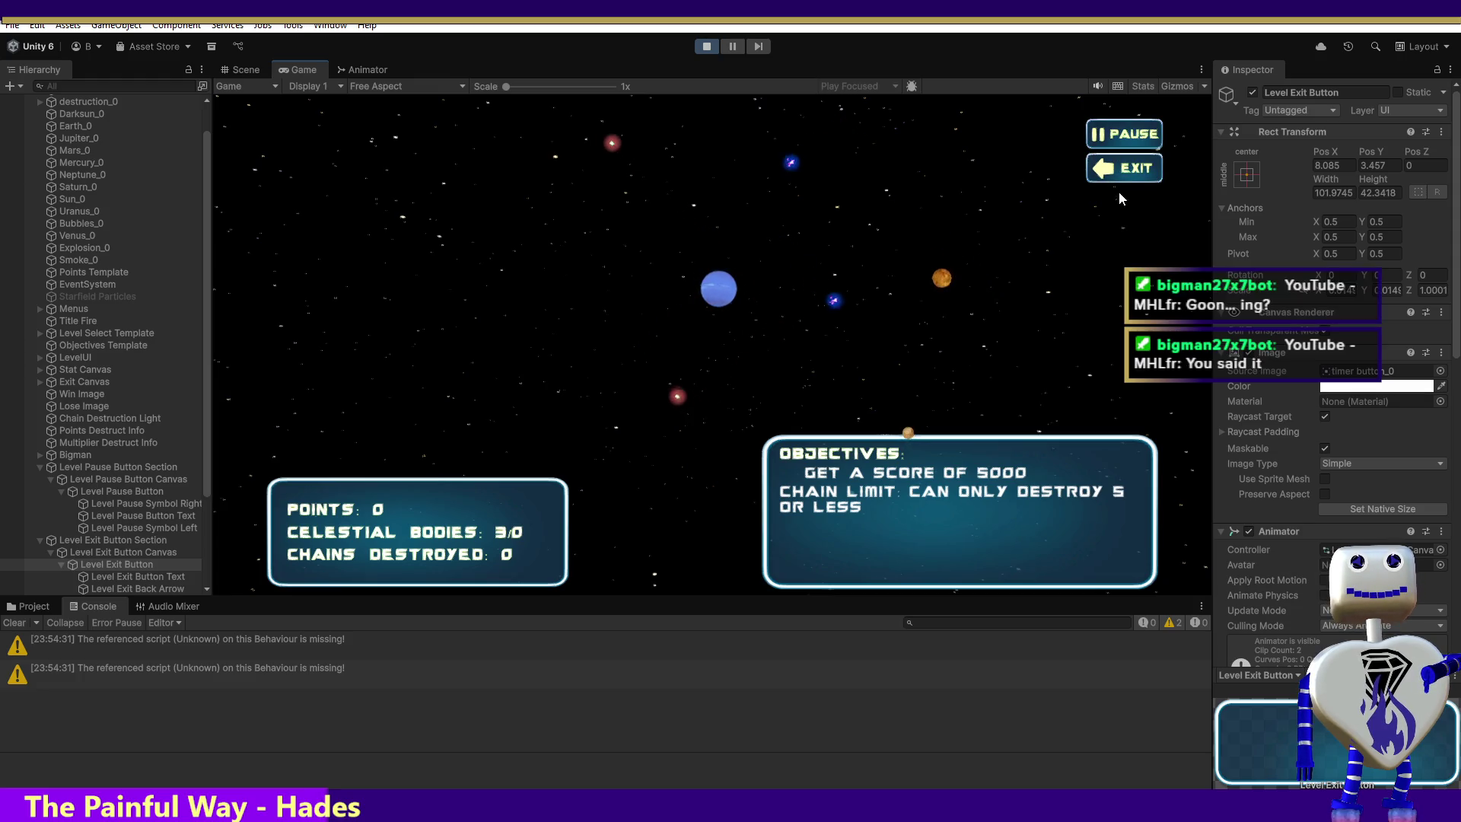
Pause Skill Challenge, exit to level select, and go back to the title menu.
{"action": "left_click", "coordinate": [1116, 135]}
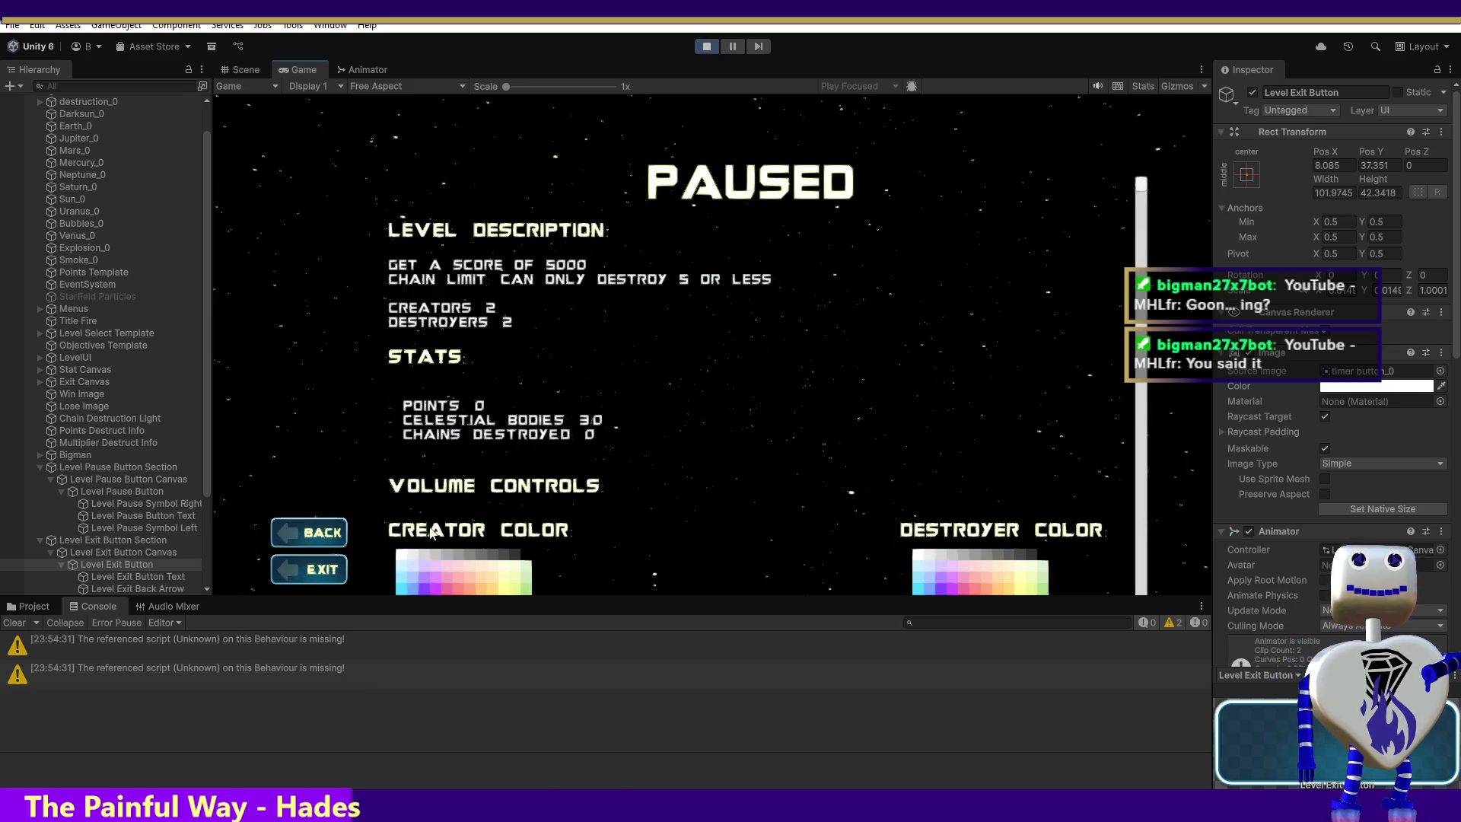
{"action": "left_click", "coordinate": [320, 567]}
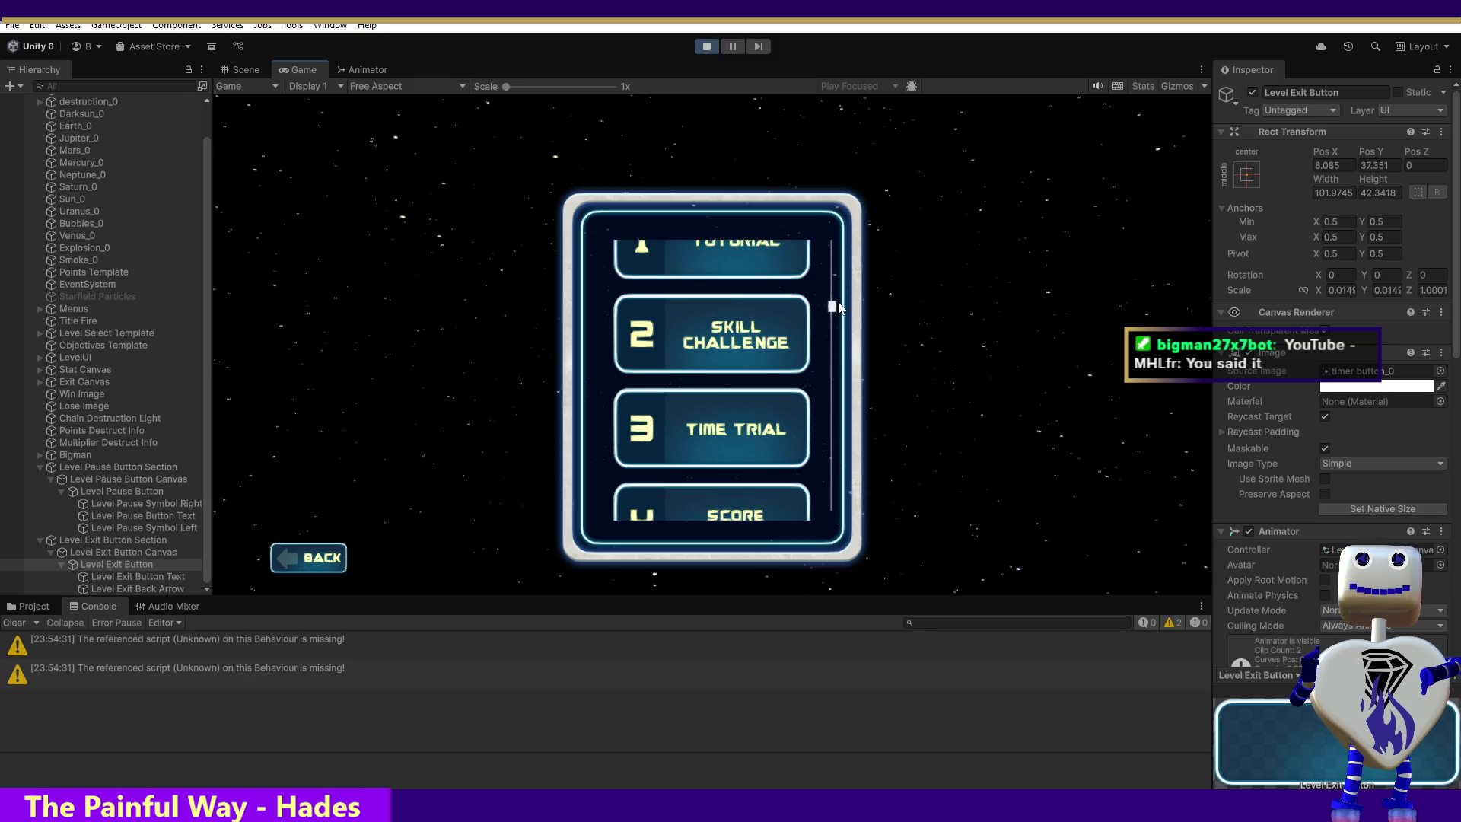
{"action": "left_click", "coordinate": [310, 562]}
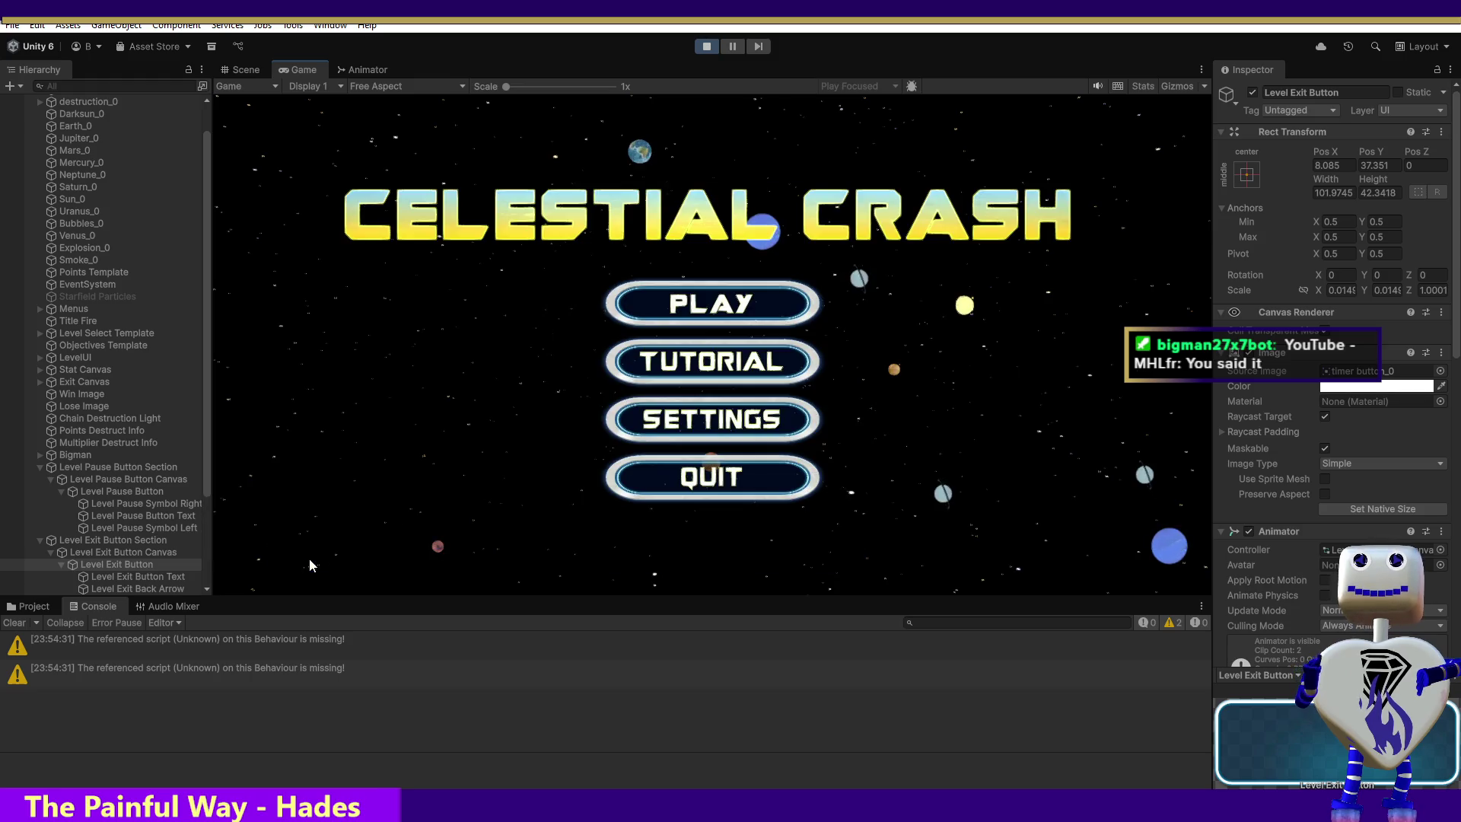
Start the tutorial, advance the robot's dialogue, and drag Saturn into the blue planet.
{"action": "left_click", "coordinate": [747, 369]}
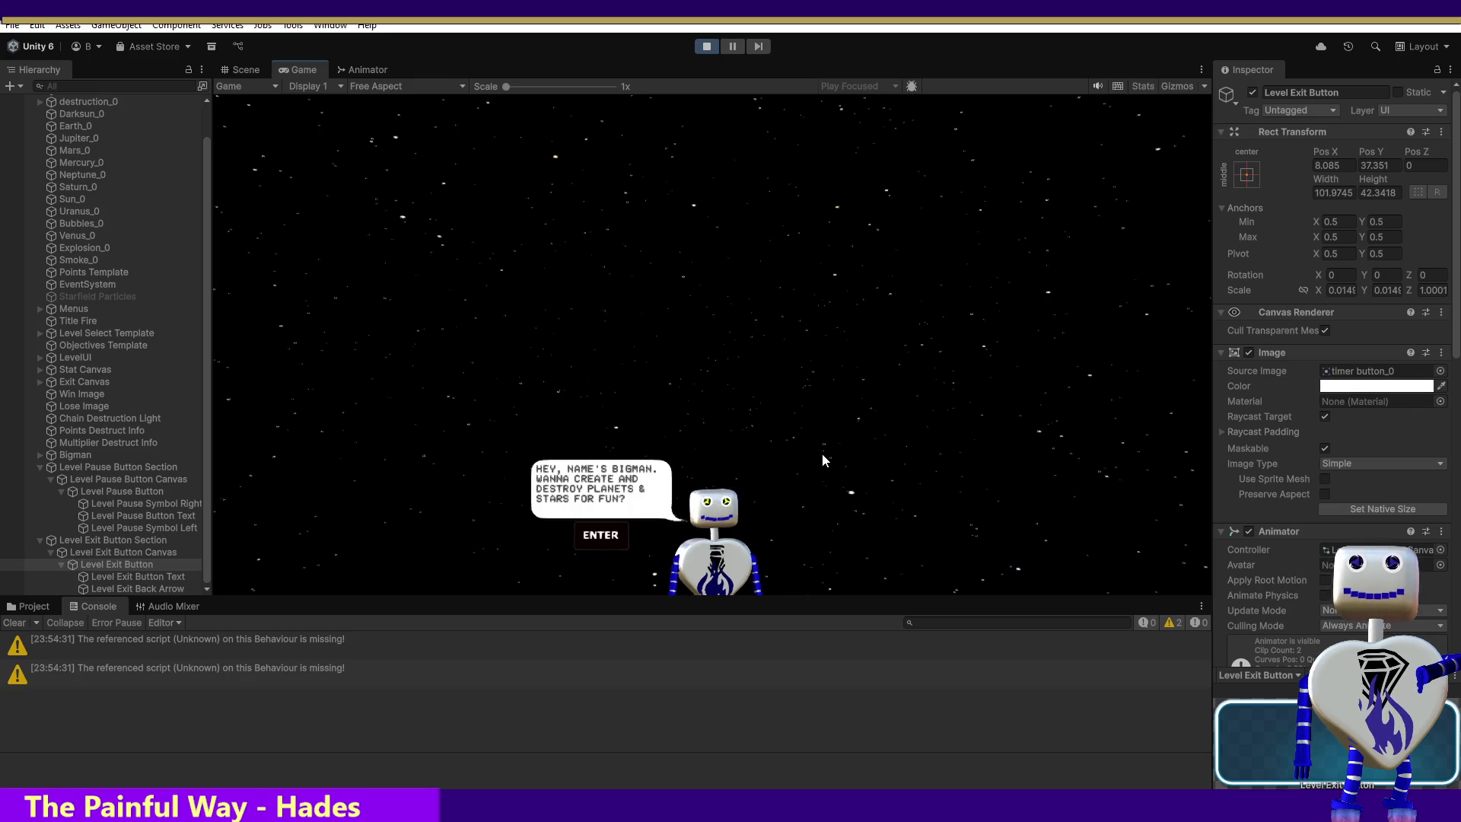
{"action": "key", "text": "Return"}
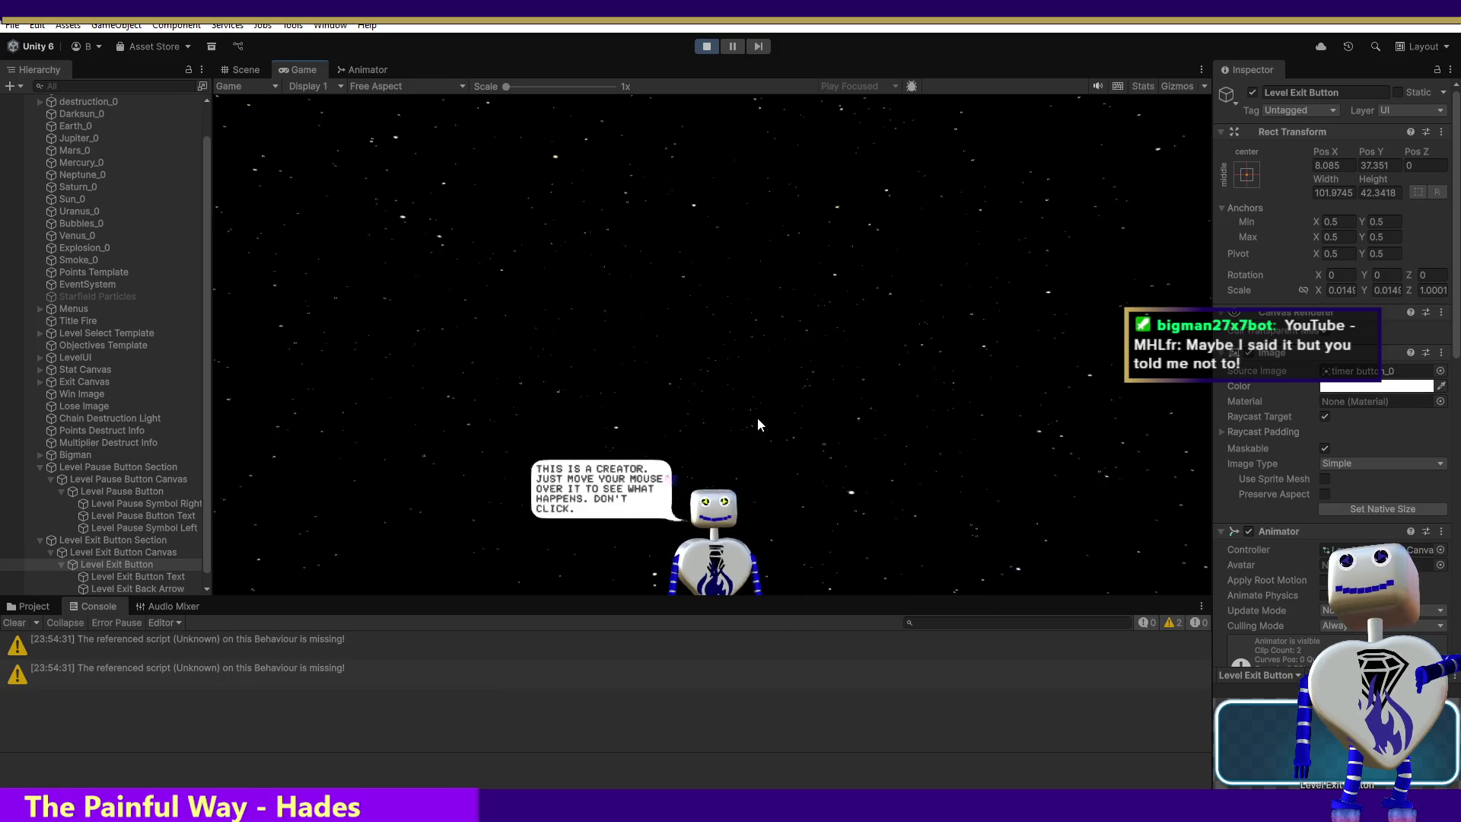
{"action": "mouse_move", "coordinate": [799, 245]}
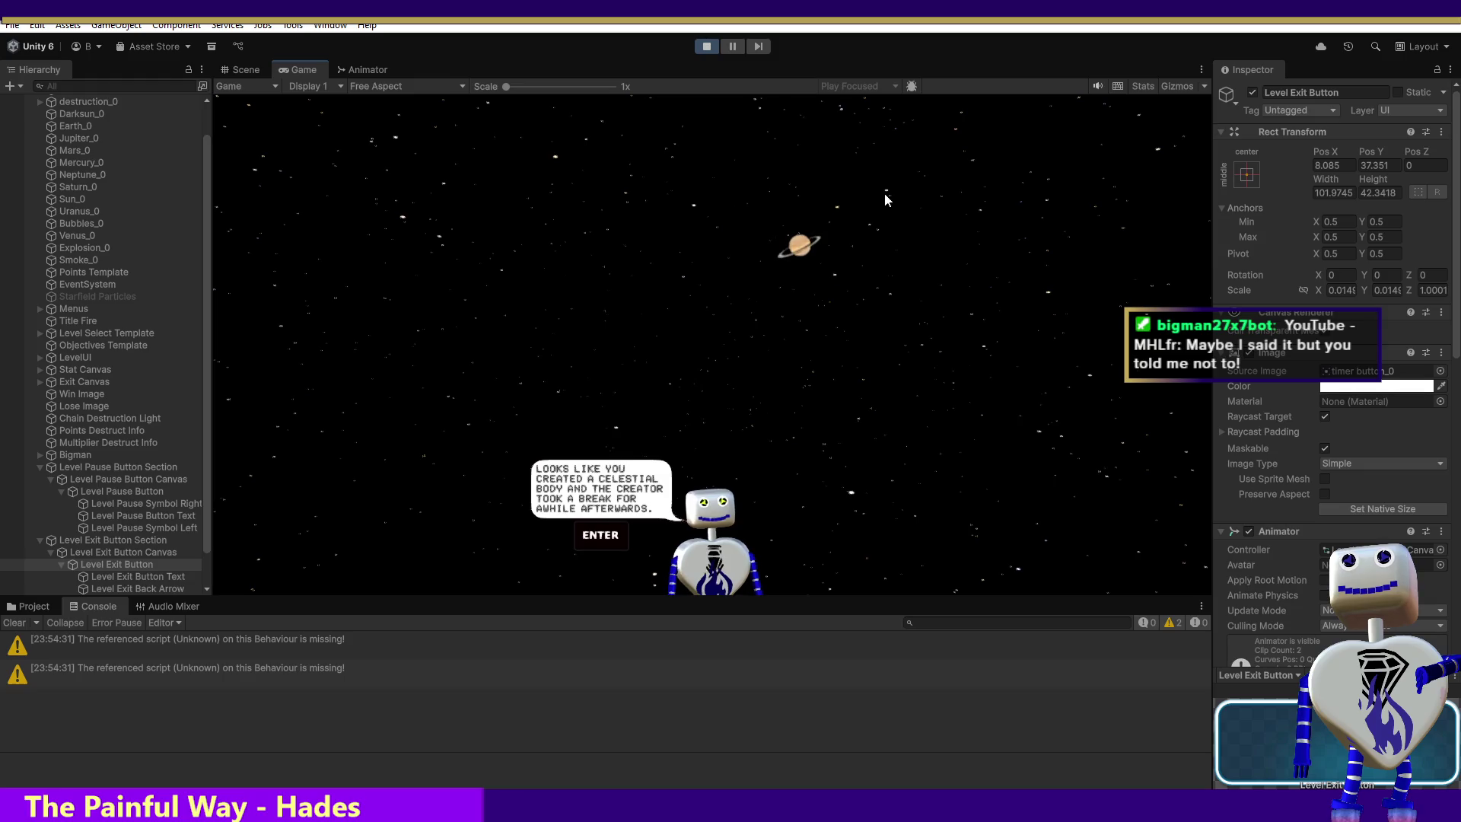
{"action": "mouse_move", "coordinate": [799, 245]}
{"action": "left_mouse_down"}
{"action": "mouse_move", "coordinate": [842, 275]}
{"action": "mouse_move", "coordinate": [843, 335]}
{"action": "mouse_move", "coordinate": [800, 537]}
{"action": "left_mouse_up"}
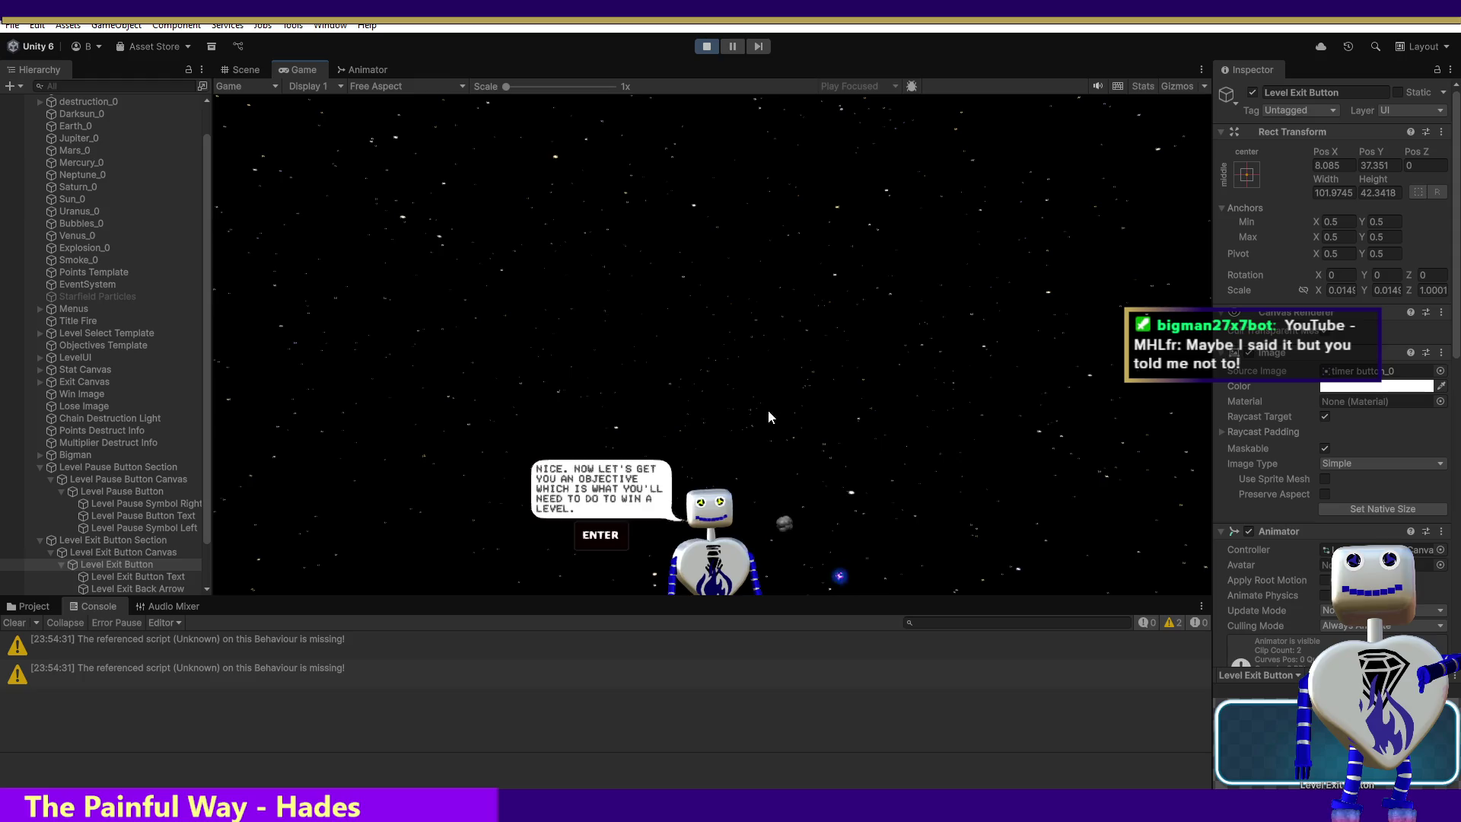
Advance to the objective step and hide the stats and objectives panels and the pause and exit buttons.
{"action": "key", "text": "Return"}
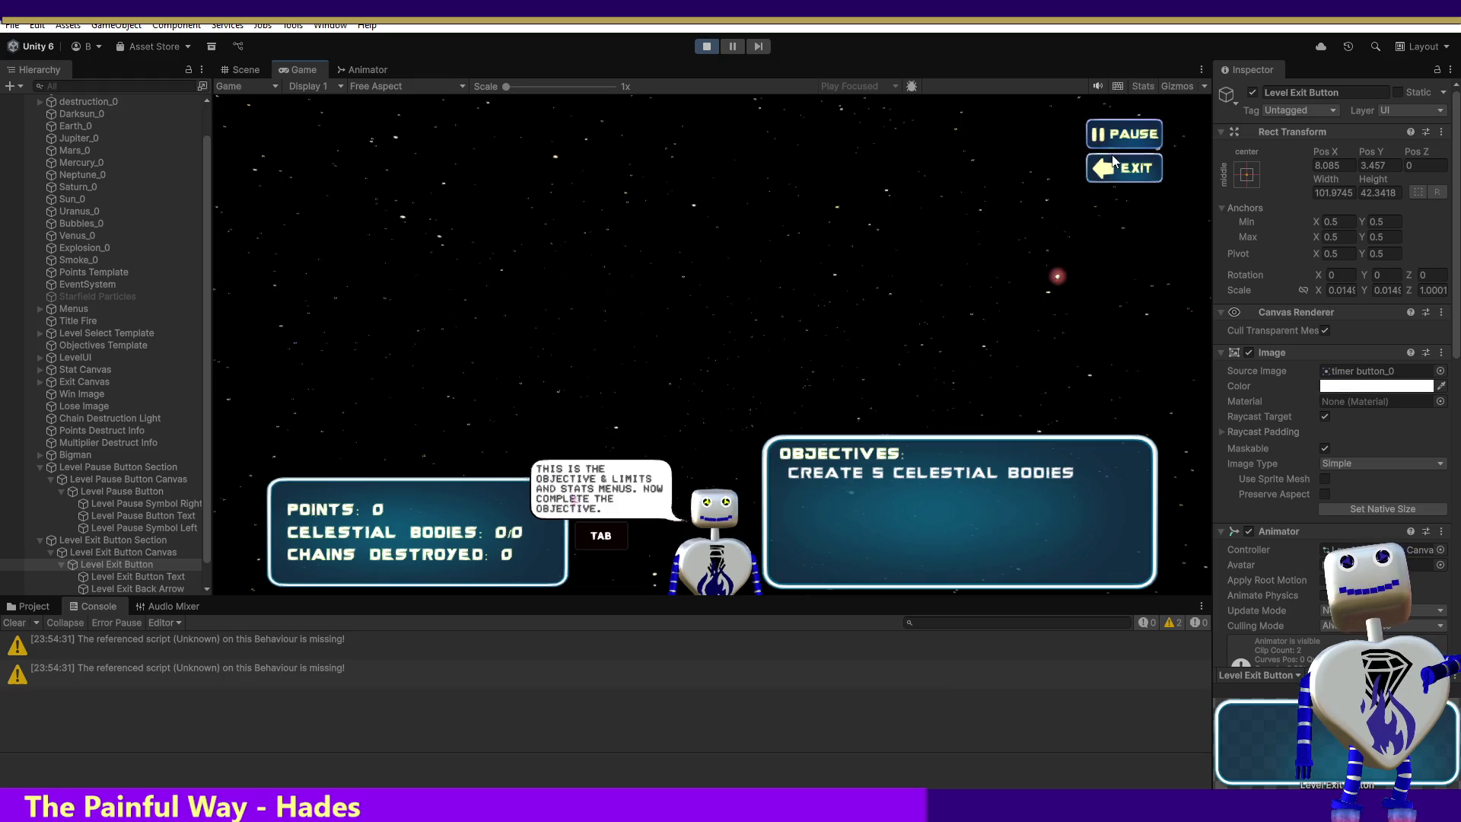
{"action": "left_click", "coordinate": [1142, 170]}
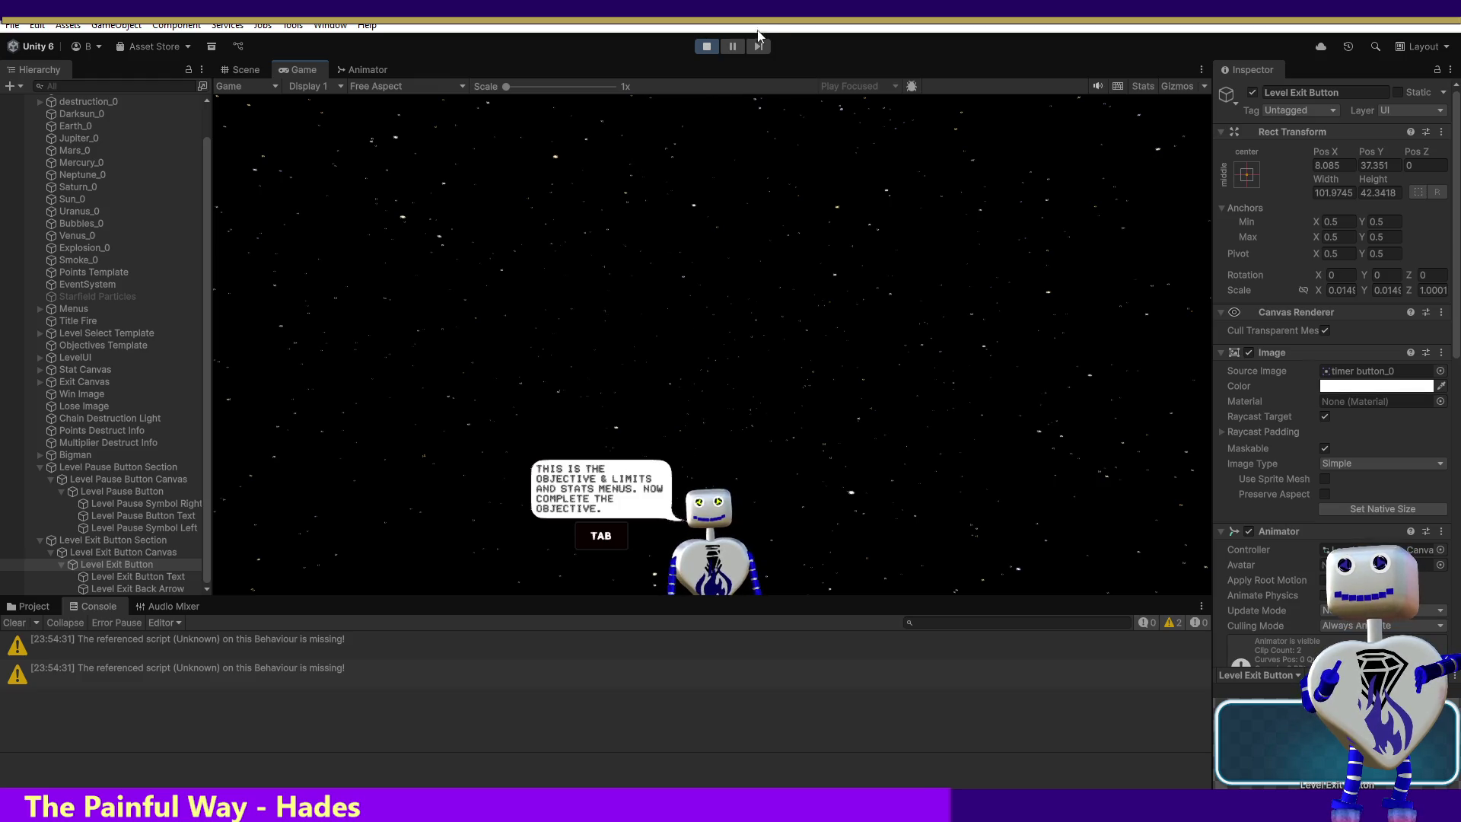
Stop the tutorial play test so the Game view returns to the title menu.
{"action": "left_click", "coordinate": [710, 49]}
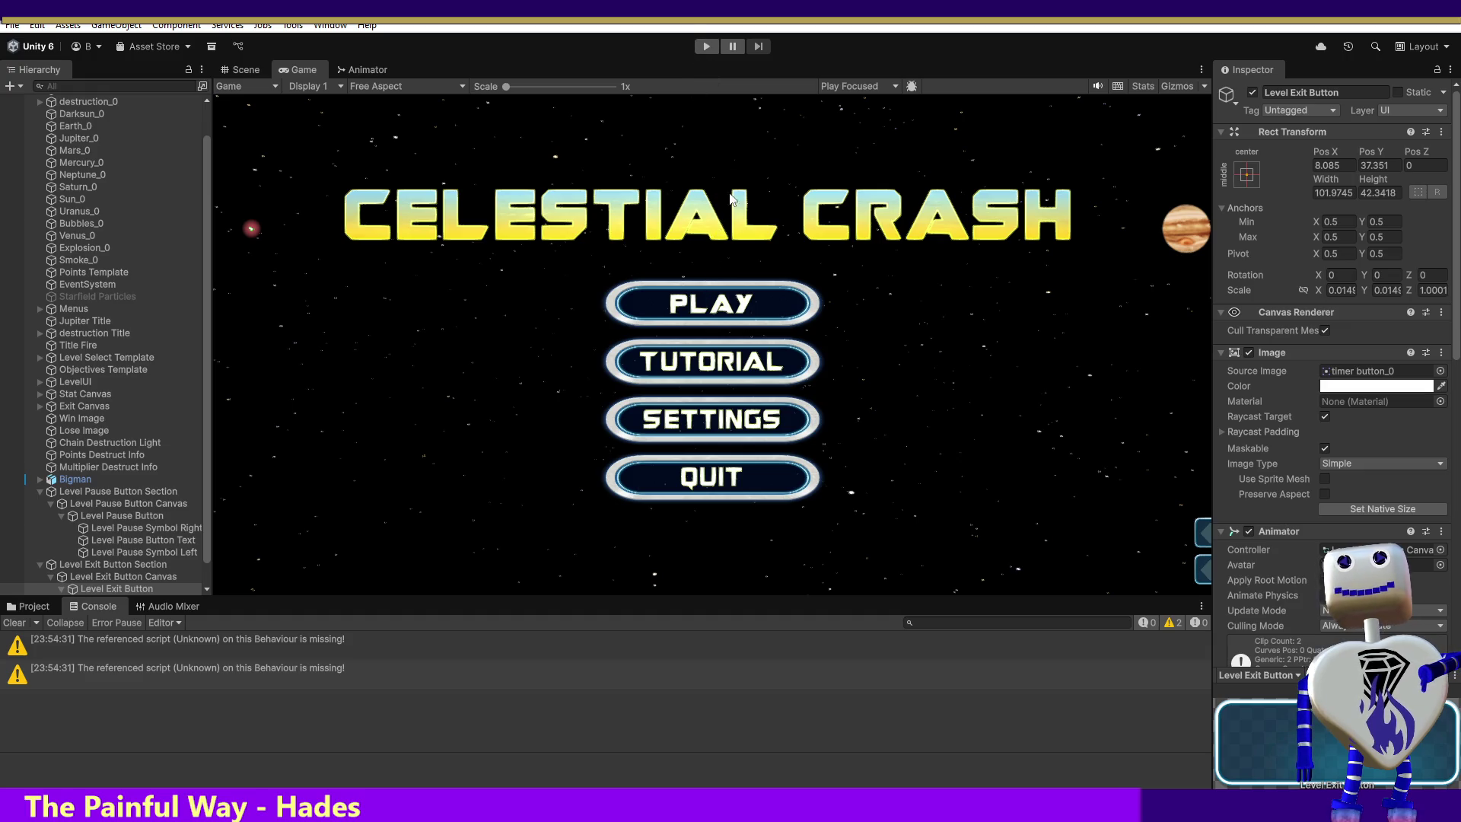
Enter Play mode and launch the Tutorial level from the level select screen.
{"action": "left_click", "coordinate": [703, 46]}
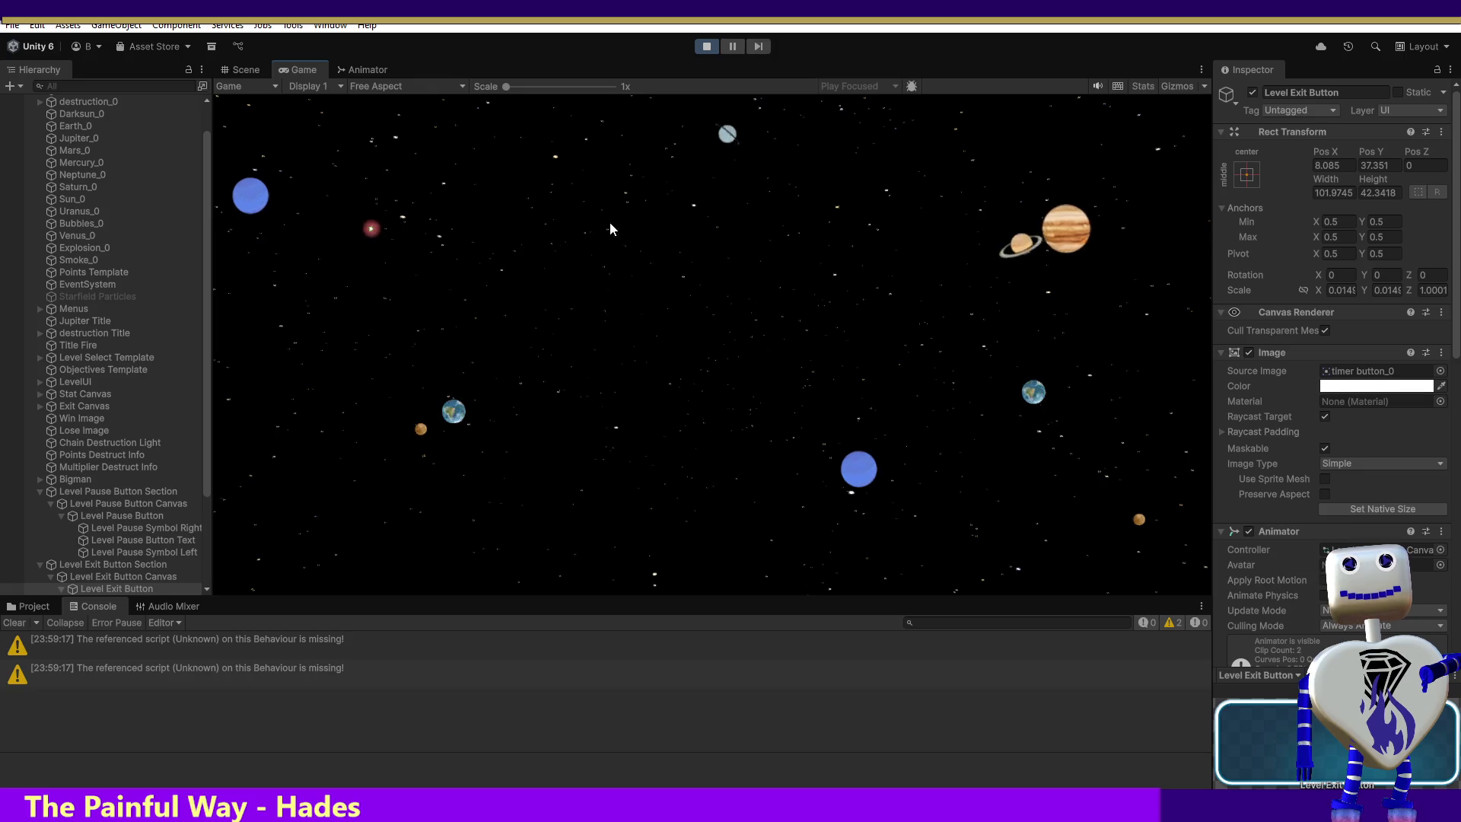
{"action": "left_click", "coordinate": [692, 308]}
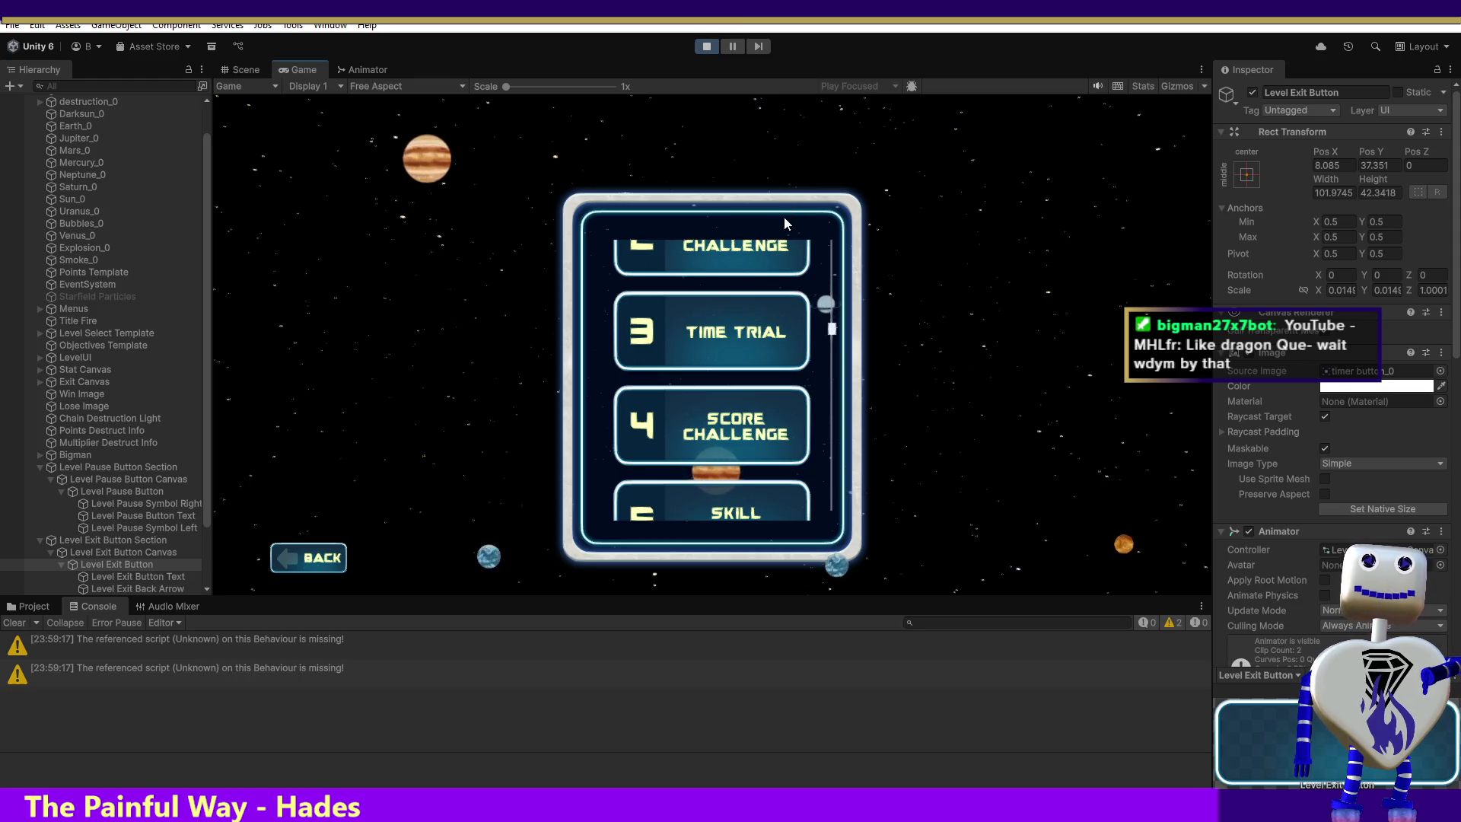
{"action": "scroll", "coordinate": [833, 282], "scroll_direction": "down", "scroll_amount": 3}
{"action": "scroll", "coordinate": [836, 272], "scroll_direction": "up", "scroll_amount": 3}
{"action": "scroll", "coordinate": [837, 274], "scroll_direction": "up", "scroll_amount": 5}
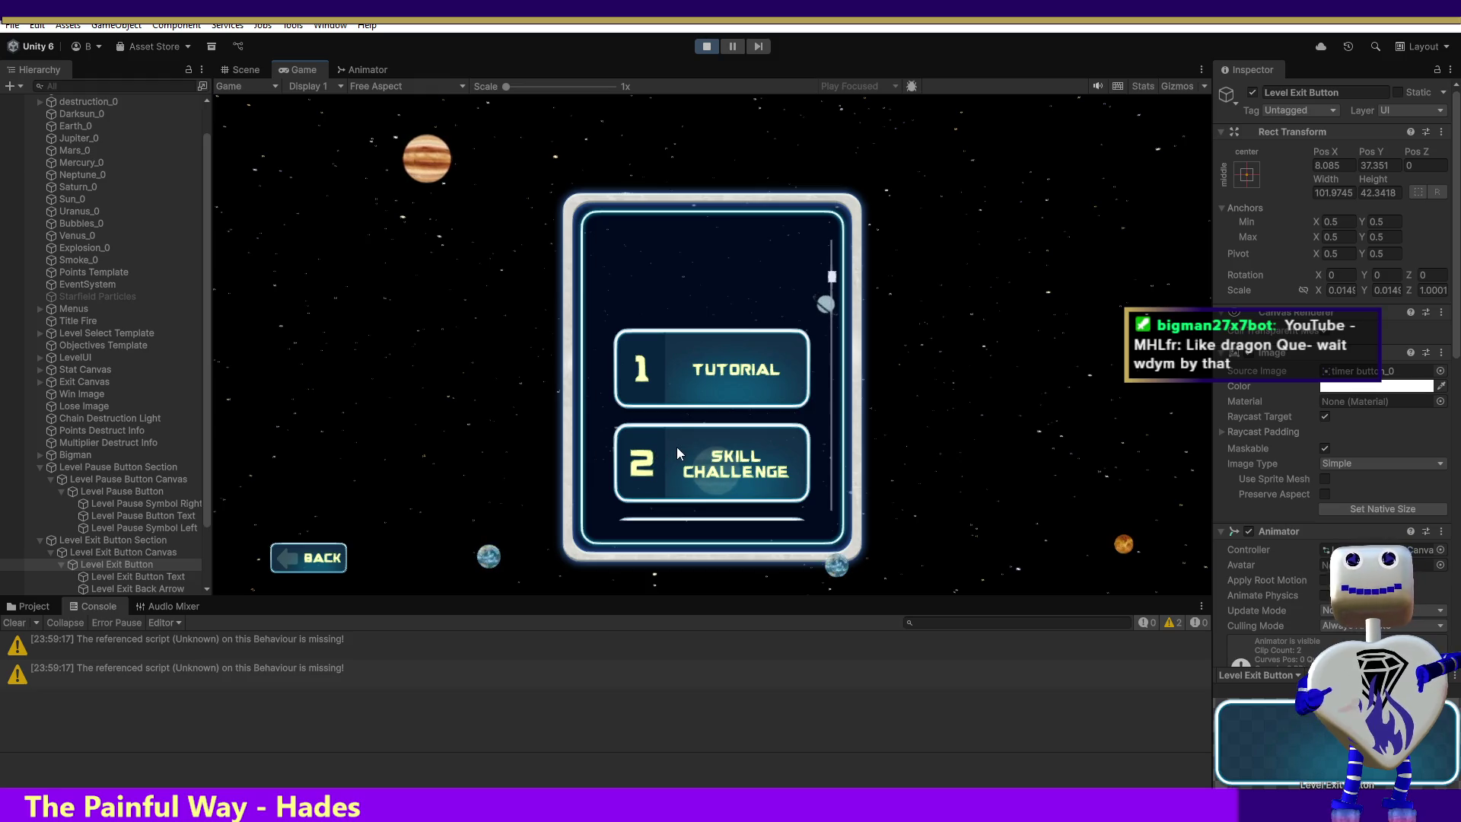
{"action": "left_click", "coordinate": [696, 458]}
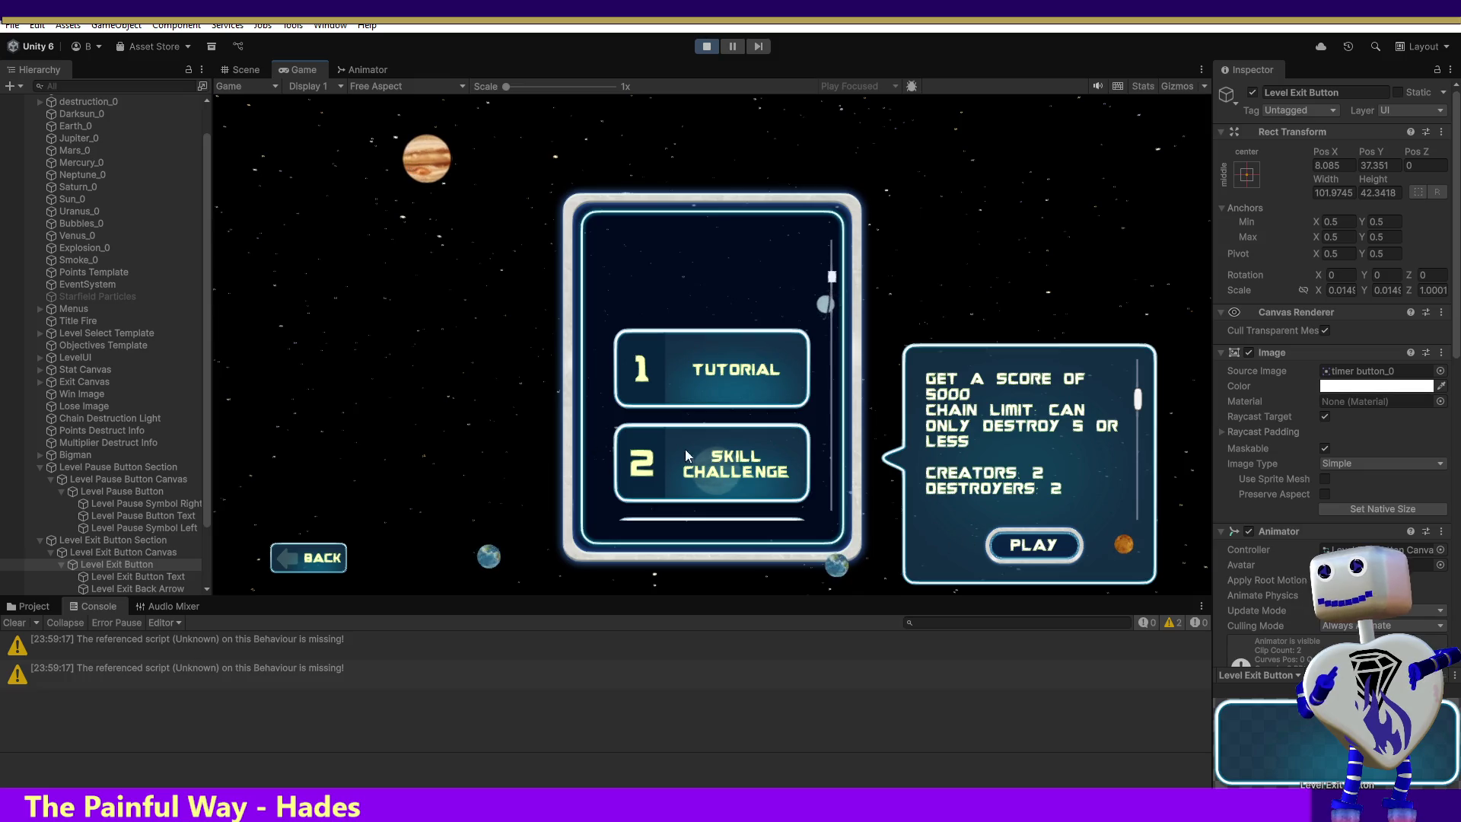
{"action": "left_click", "coordinate": [687, 363]}
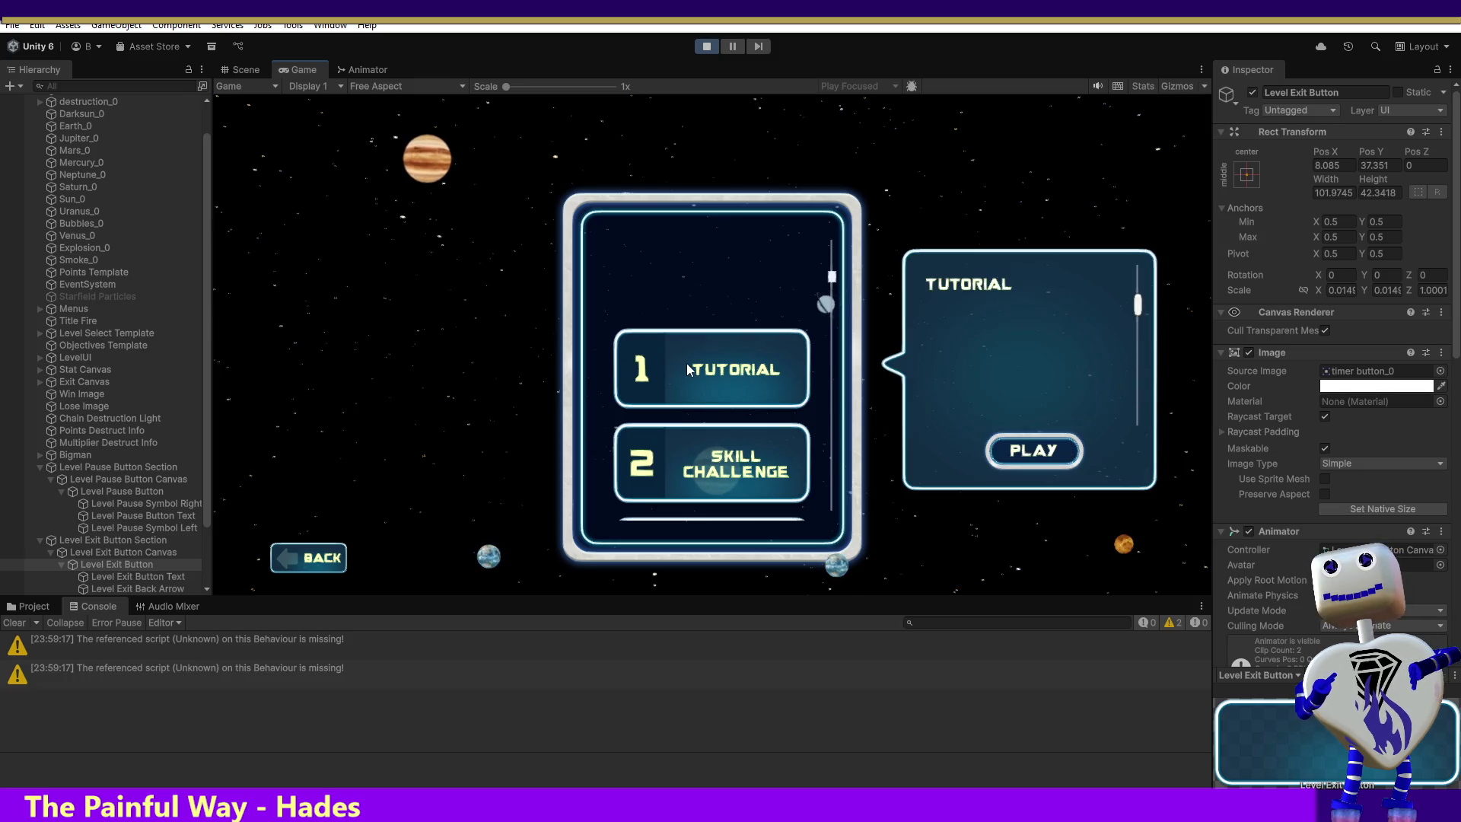
{"action": "left_click", "coordinate": [1017, 466]}
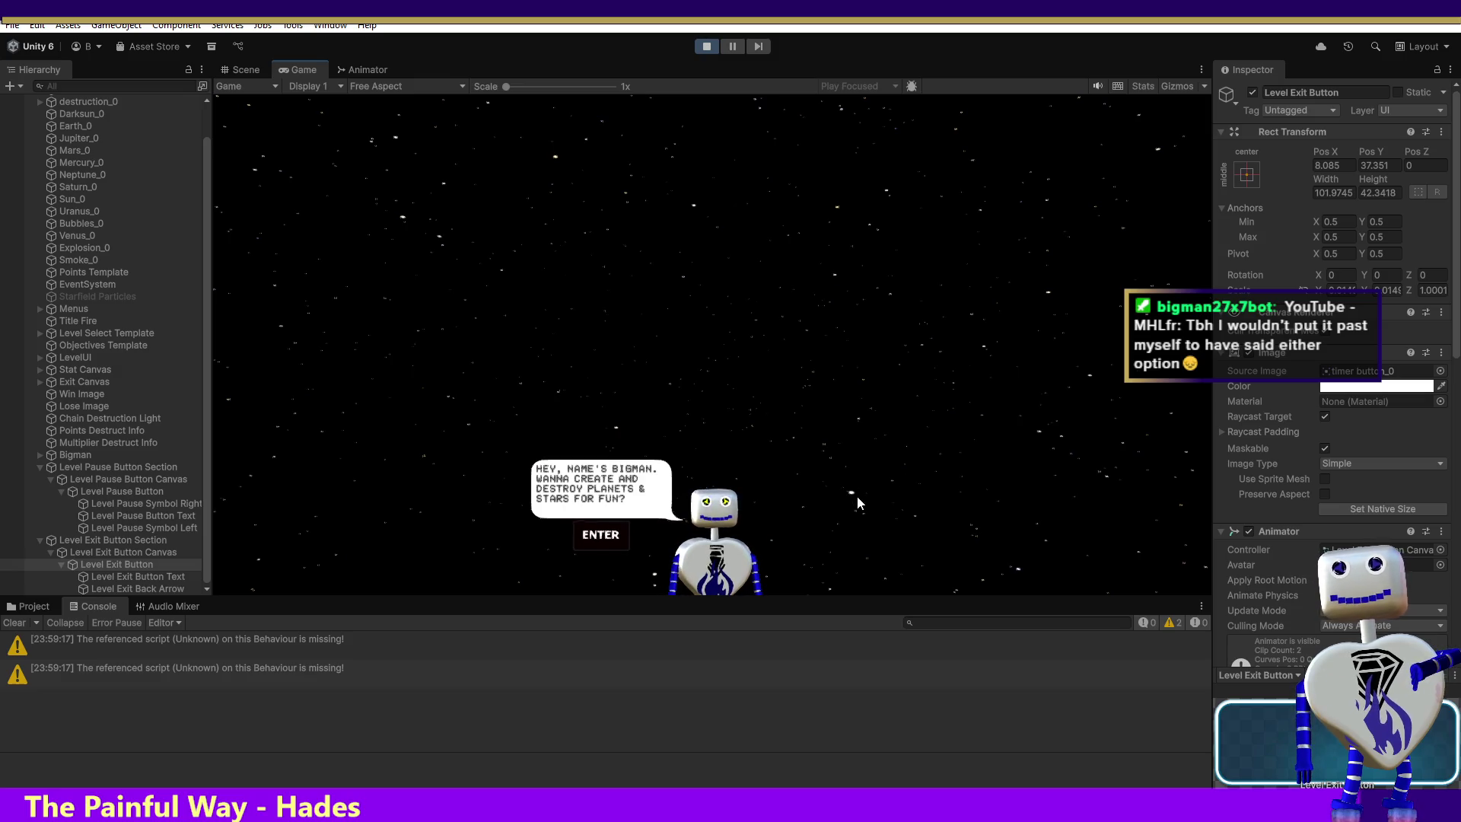
Advance the robot's dialogue to the Create 5 Celestial Bodies objective, then view the Scene.
{"action": "key", "text": "Return"}
{"action": "mouse_move", "coordinate": [929, 337]}
{"action": "key", "text": "Return"}
{"action": "key", "text": "Return"}
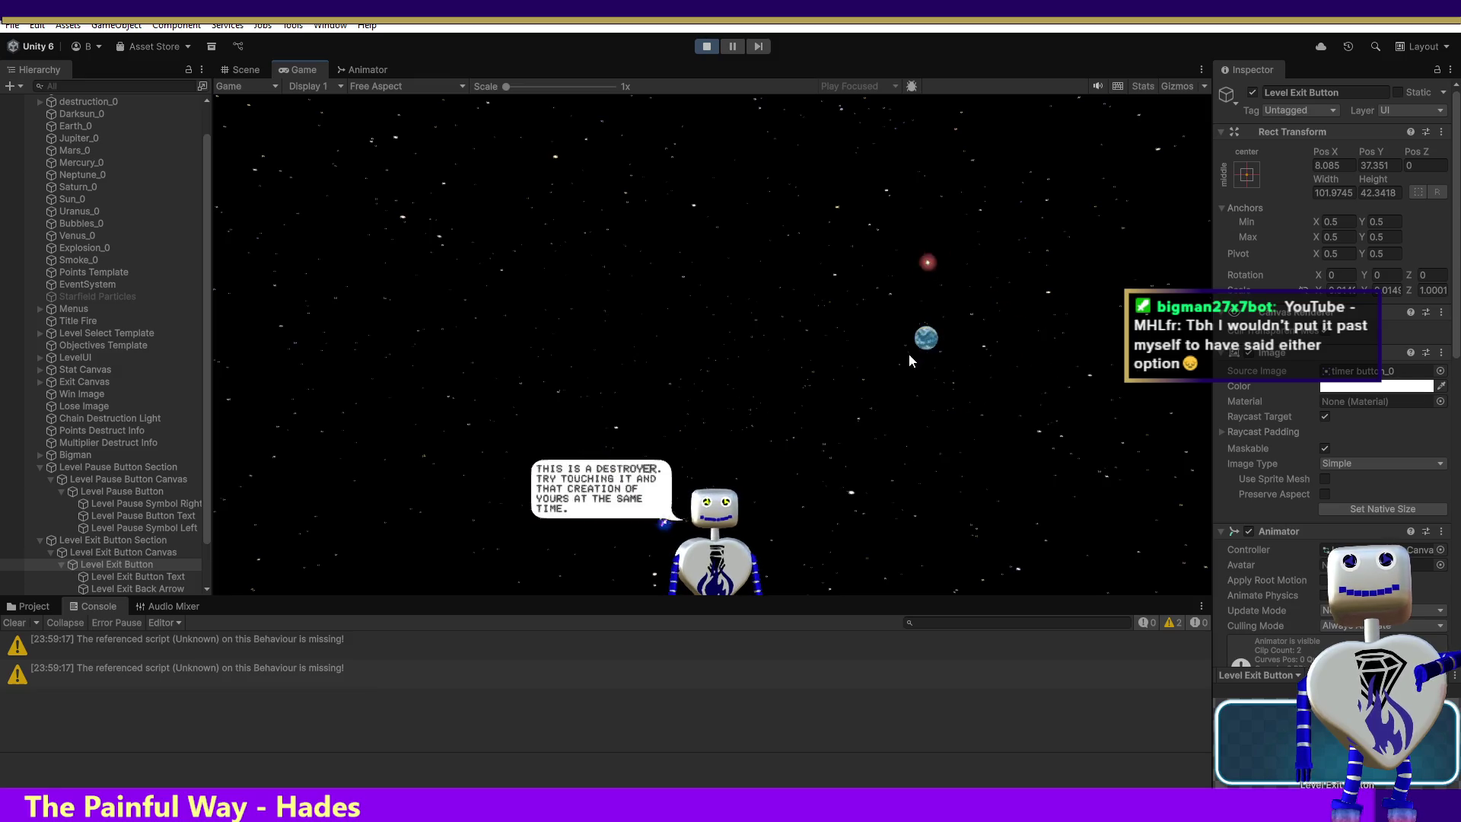
{"action": "mouse_move", "coordinate": [870, 359]}
{"action": "key", "text": "Return"}
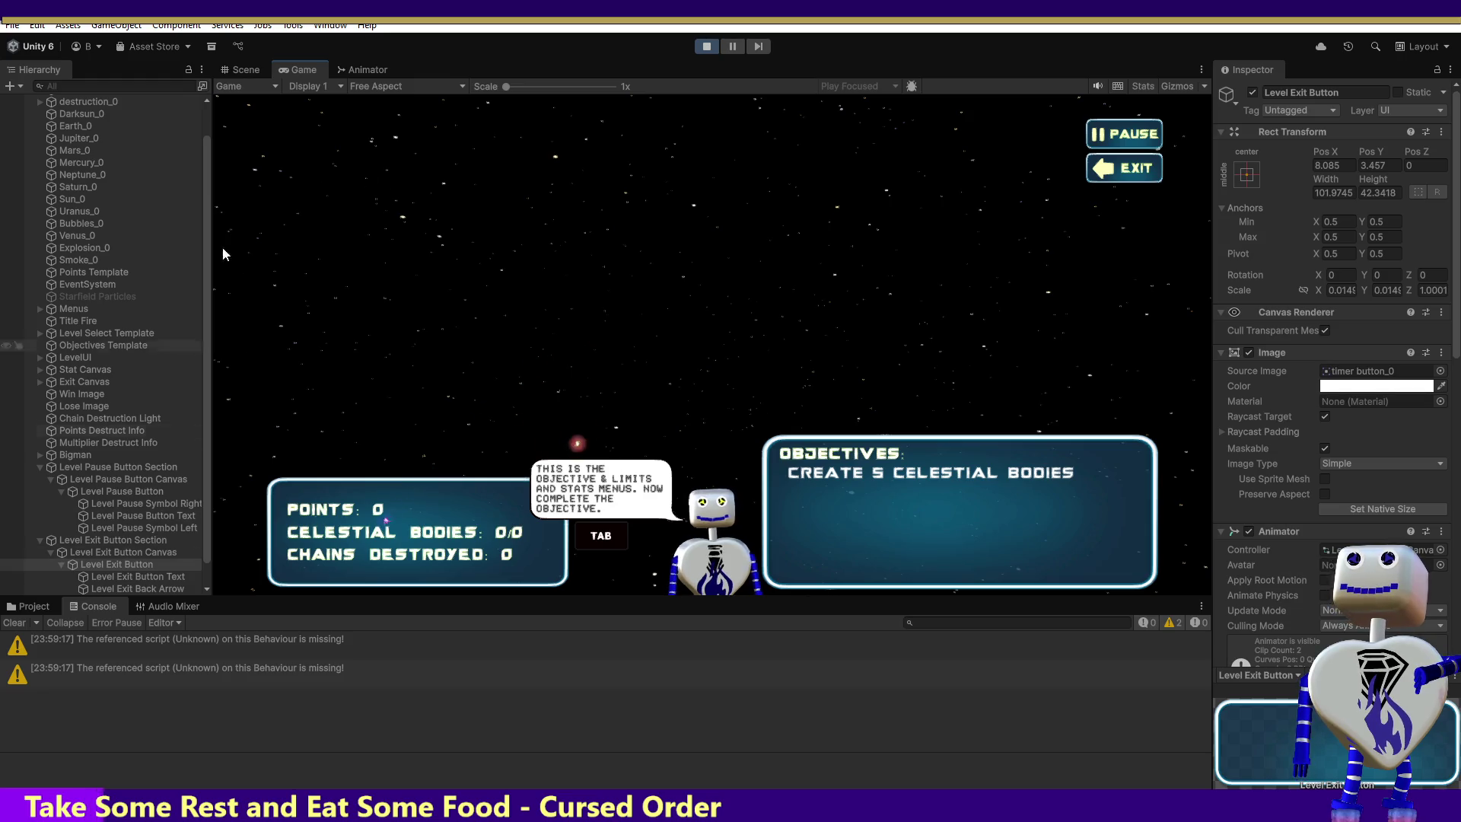
{"action": "left_click", "coordinate": [259, 67]}
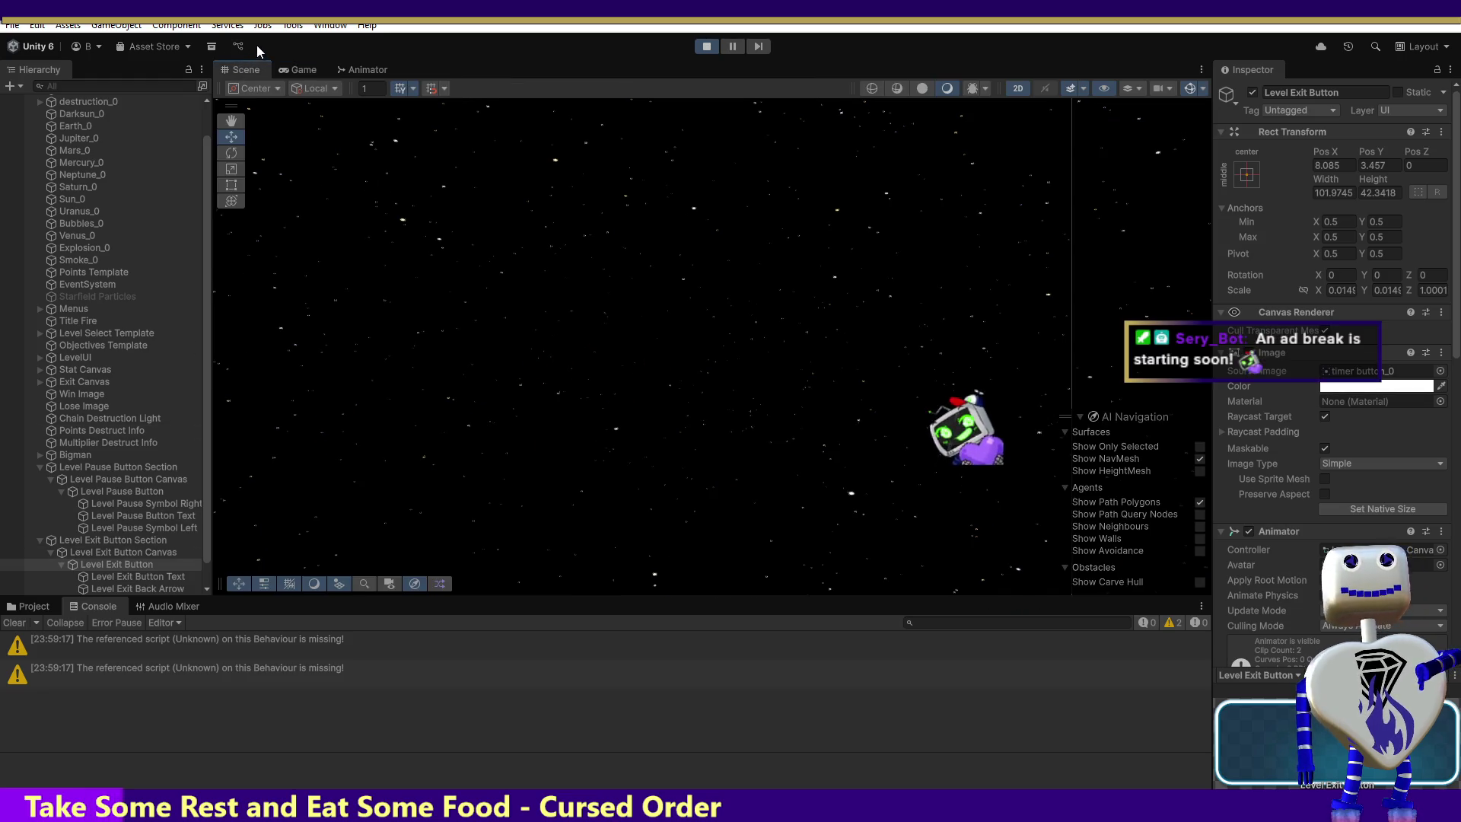
Frame the Level Pause and Level Exit buttons, placing Exit at Pos X 8.085, Pos Y 3.457.
{"action": "left_click", "coordinate": [146, 564]}
{"action": "double_click", "coordinate": [145, 564]}
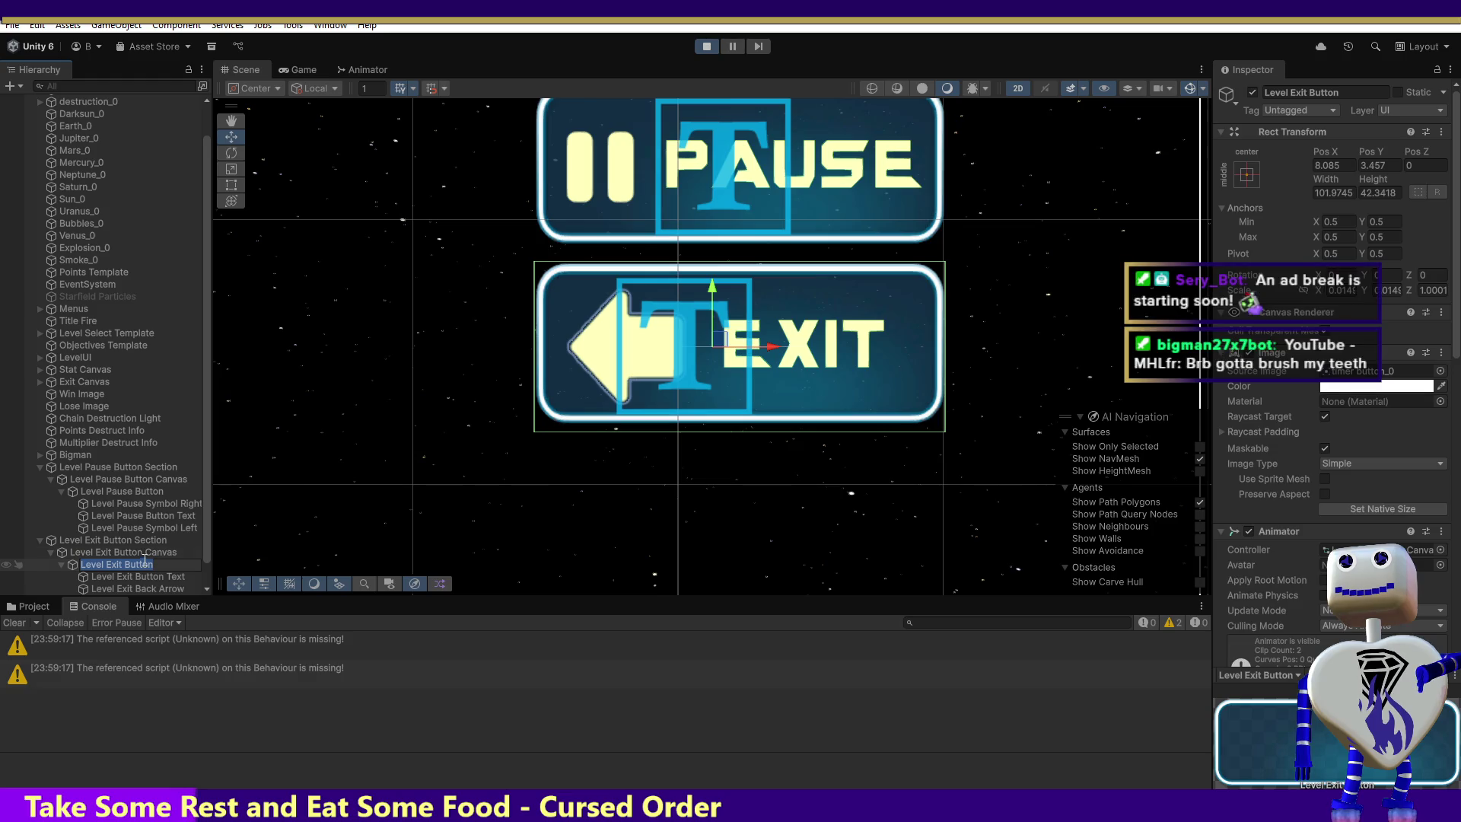
{"action": "left_click", "coordinate": [123, 553]}
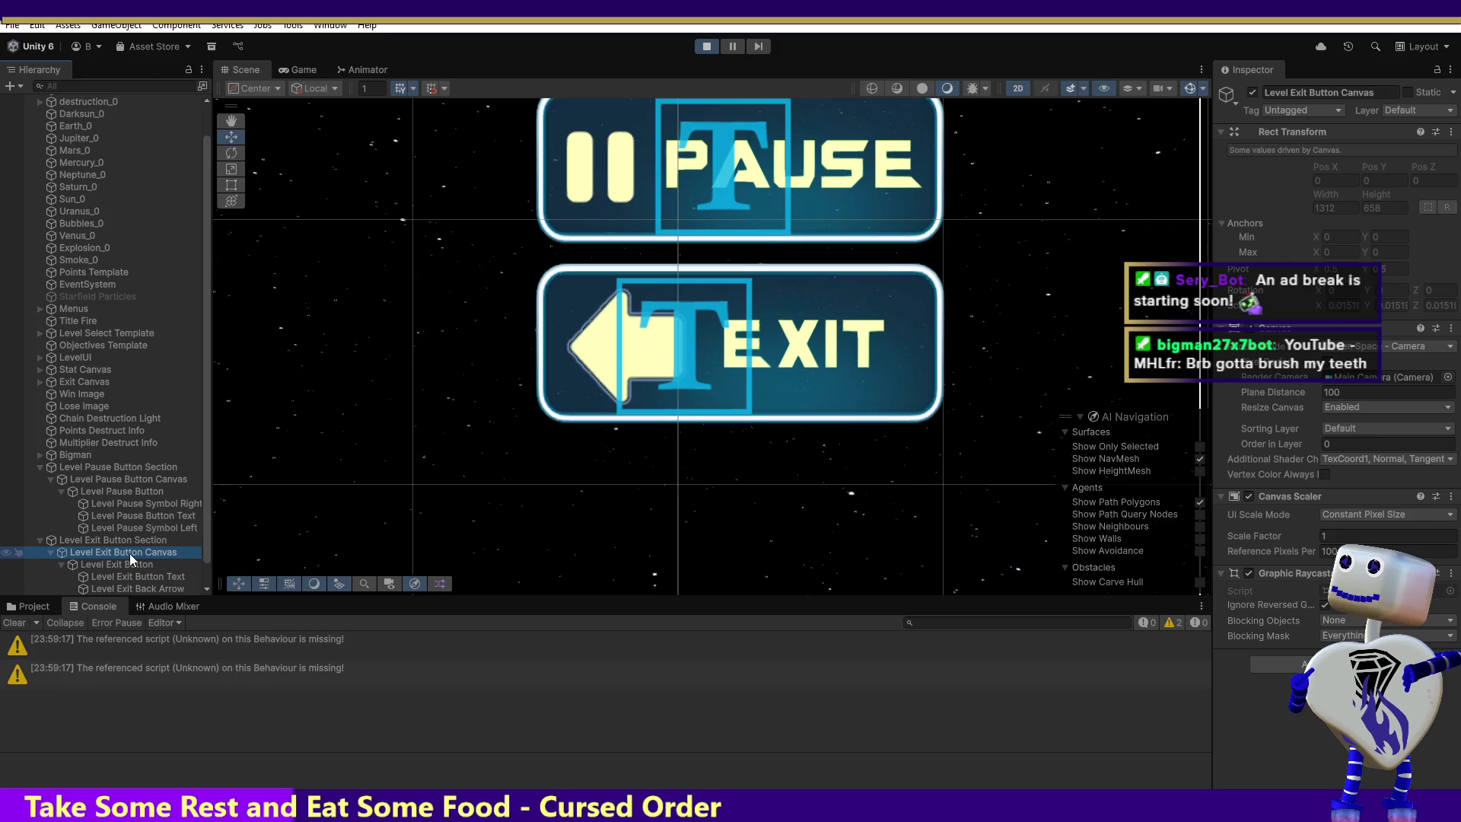
{"action": "left_click", "coordinate": [136, 493]}
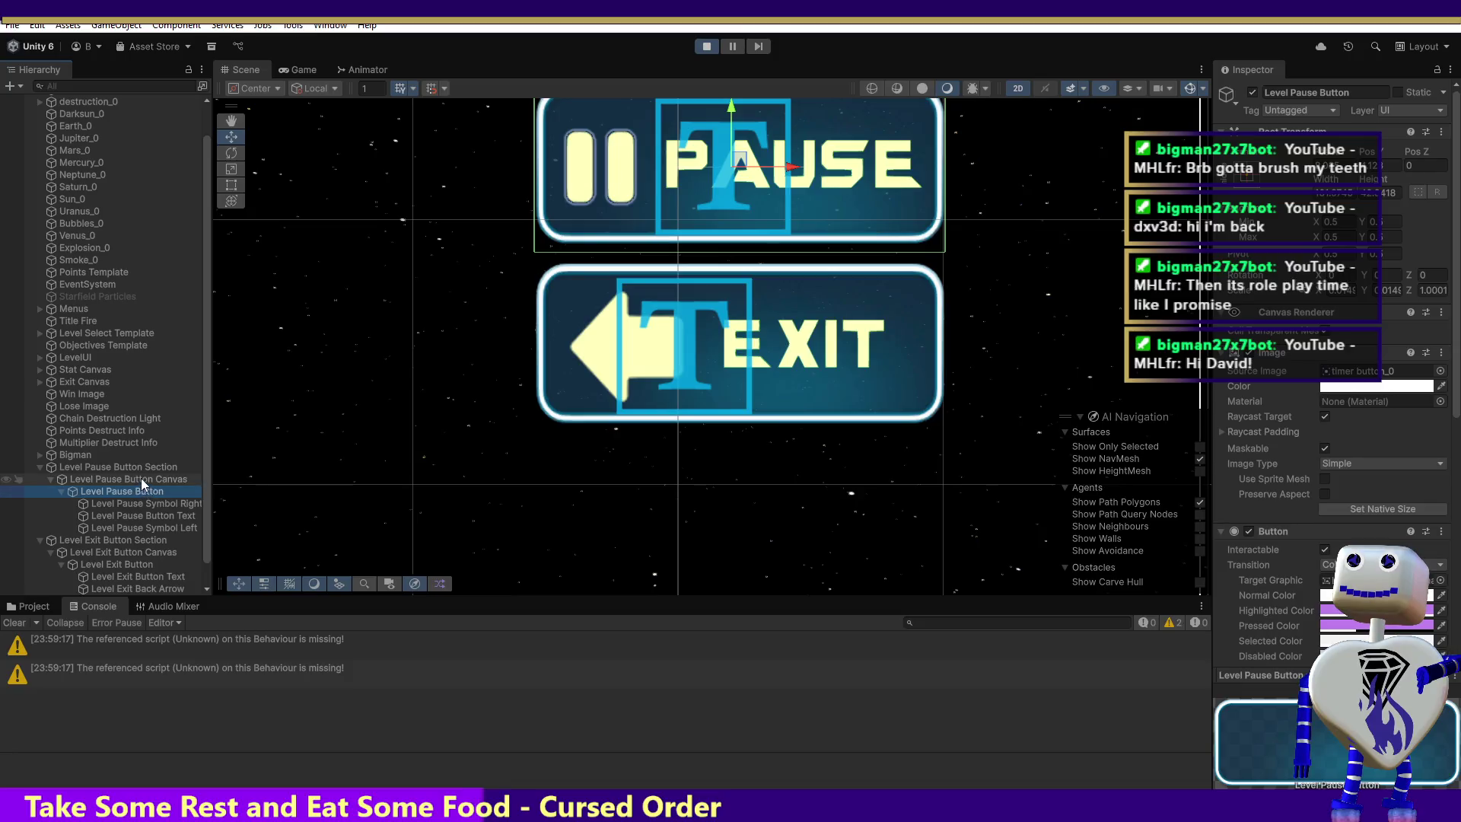
{"action": "left_click", "coordinate": [148, 552]}
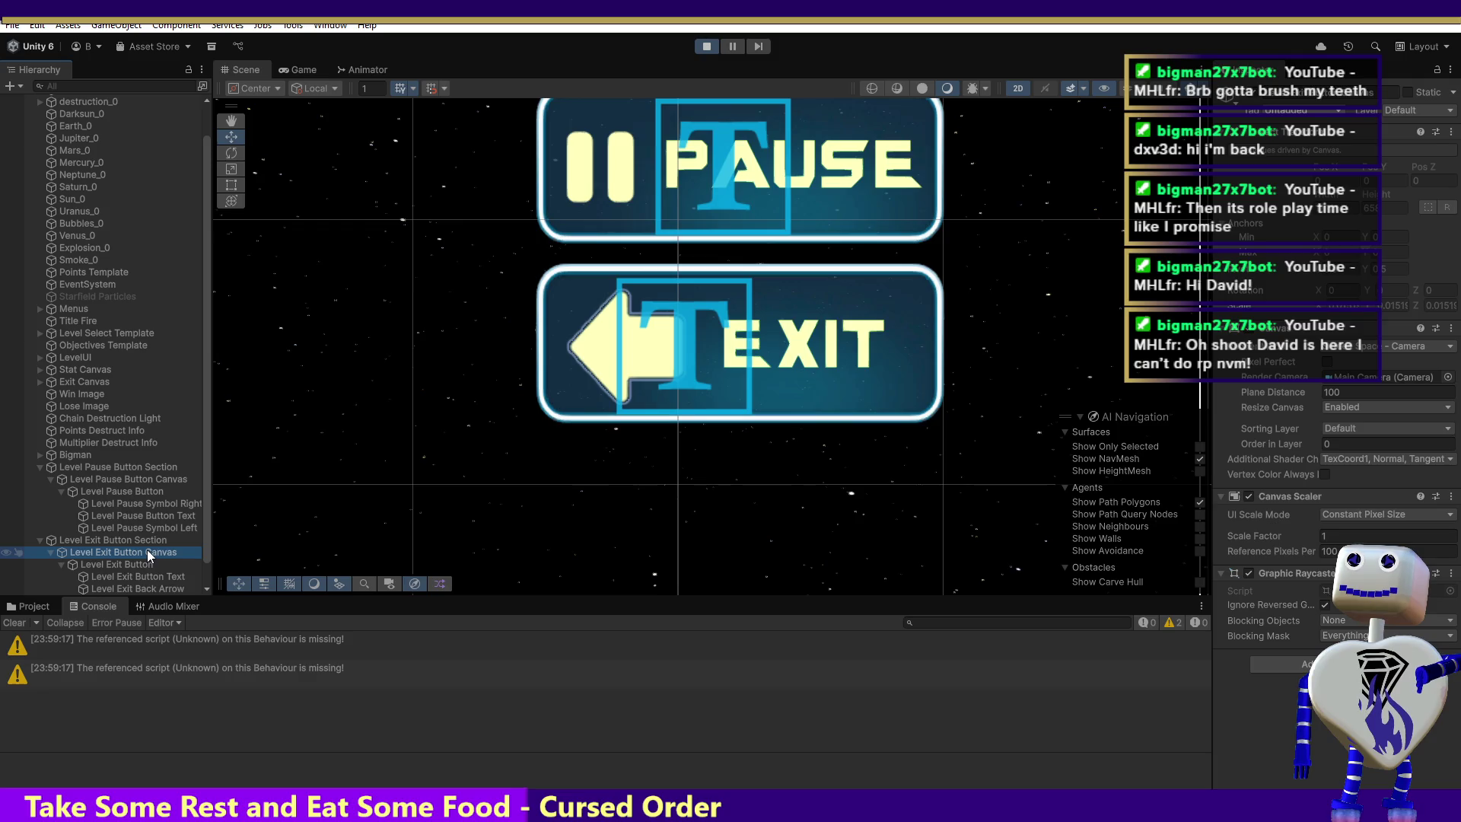
{"action": "double_click", "coordinate": [141, 493]}
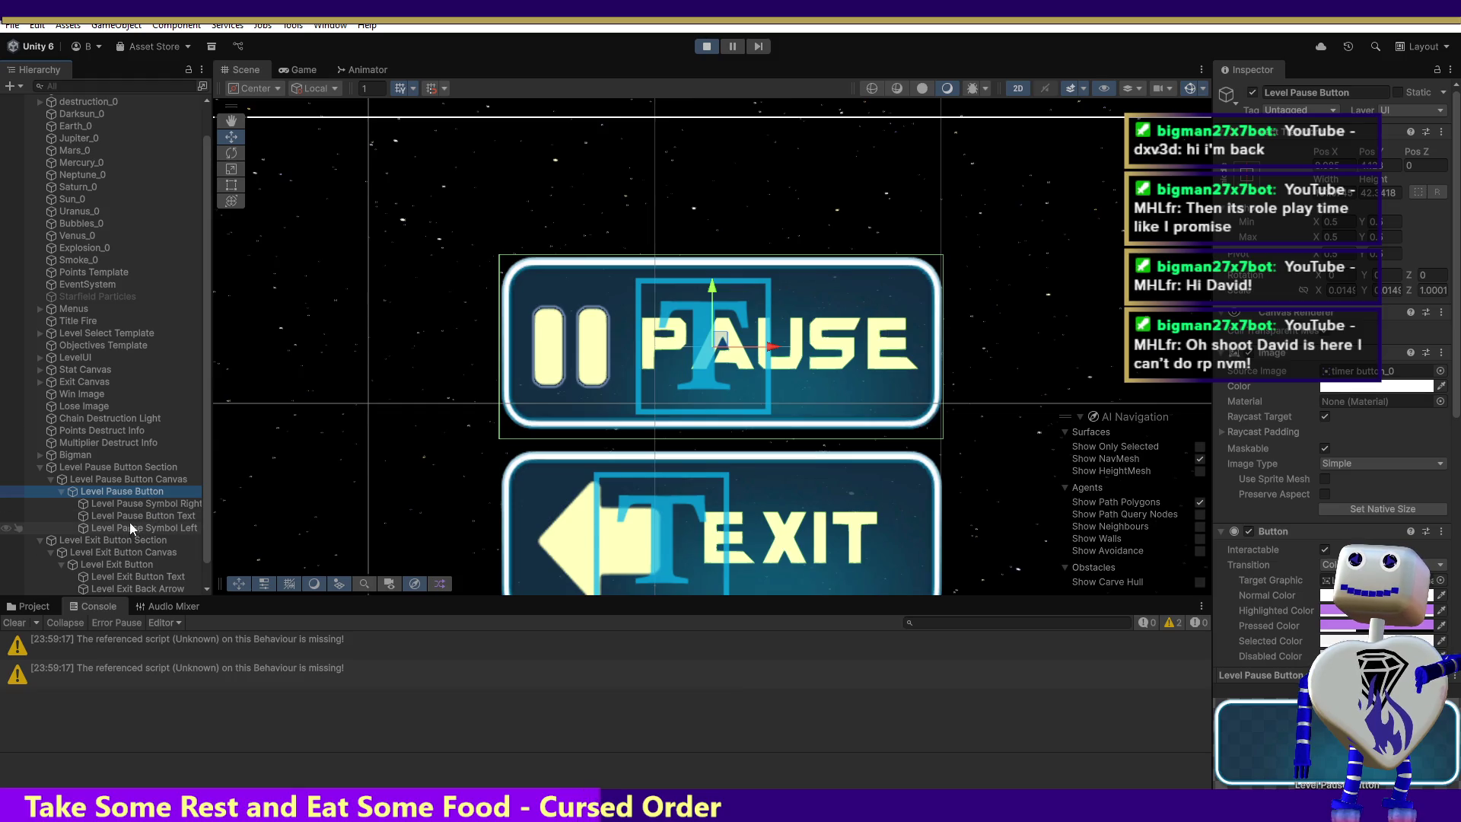
{"action": "double_click", "coordinate": [133, 565]}
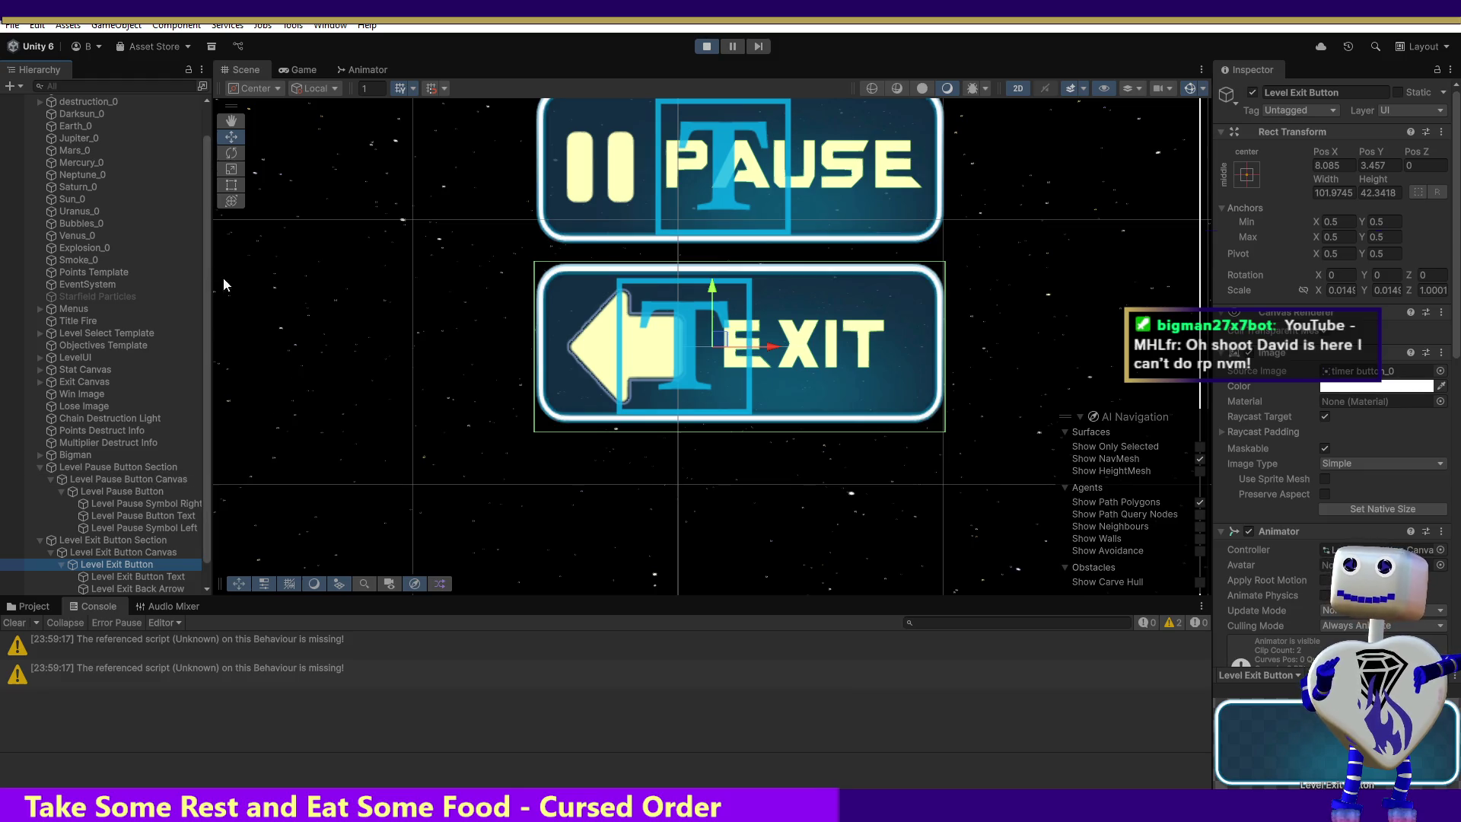
{"action": "left_click", "coordinate": [303, 70]}
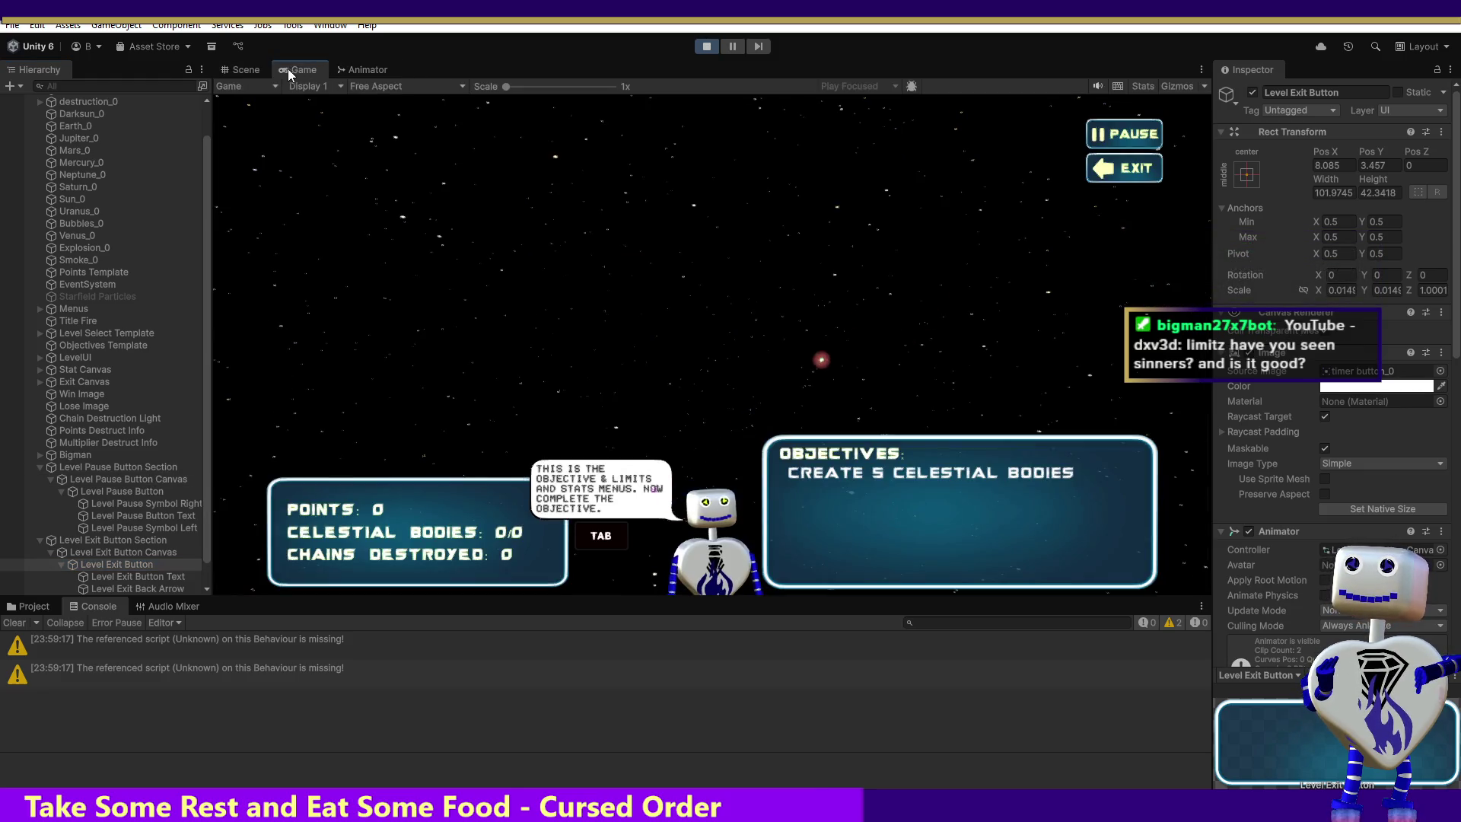
{"action": "left_click", "coordinate": [248, 70]}
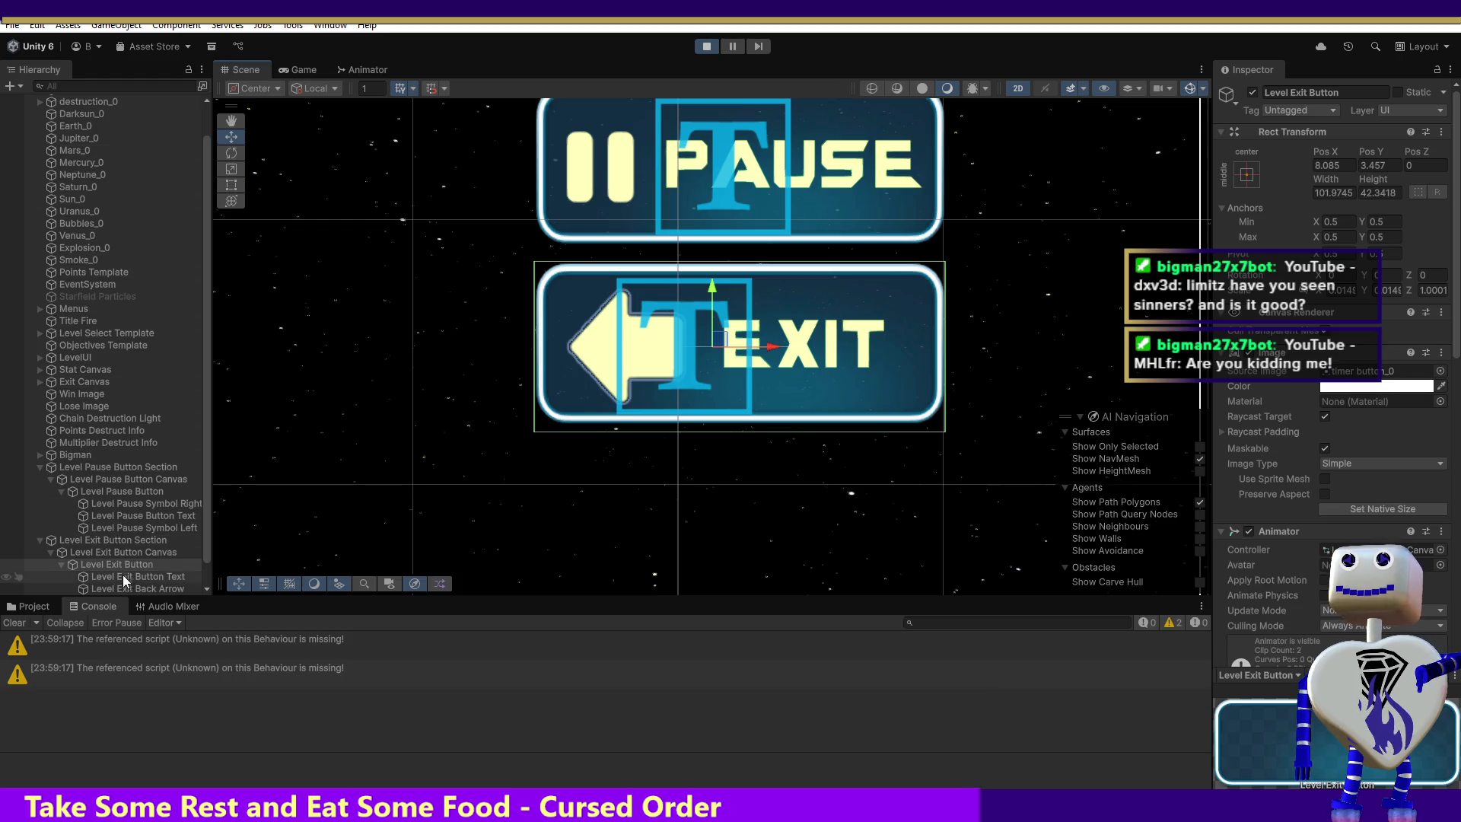
{"action": "left_click", "coordinate": [134, 492]}
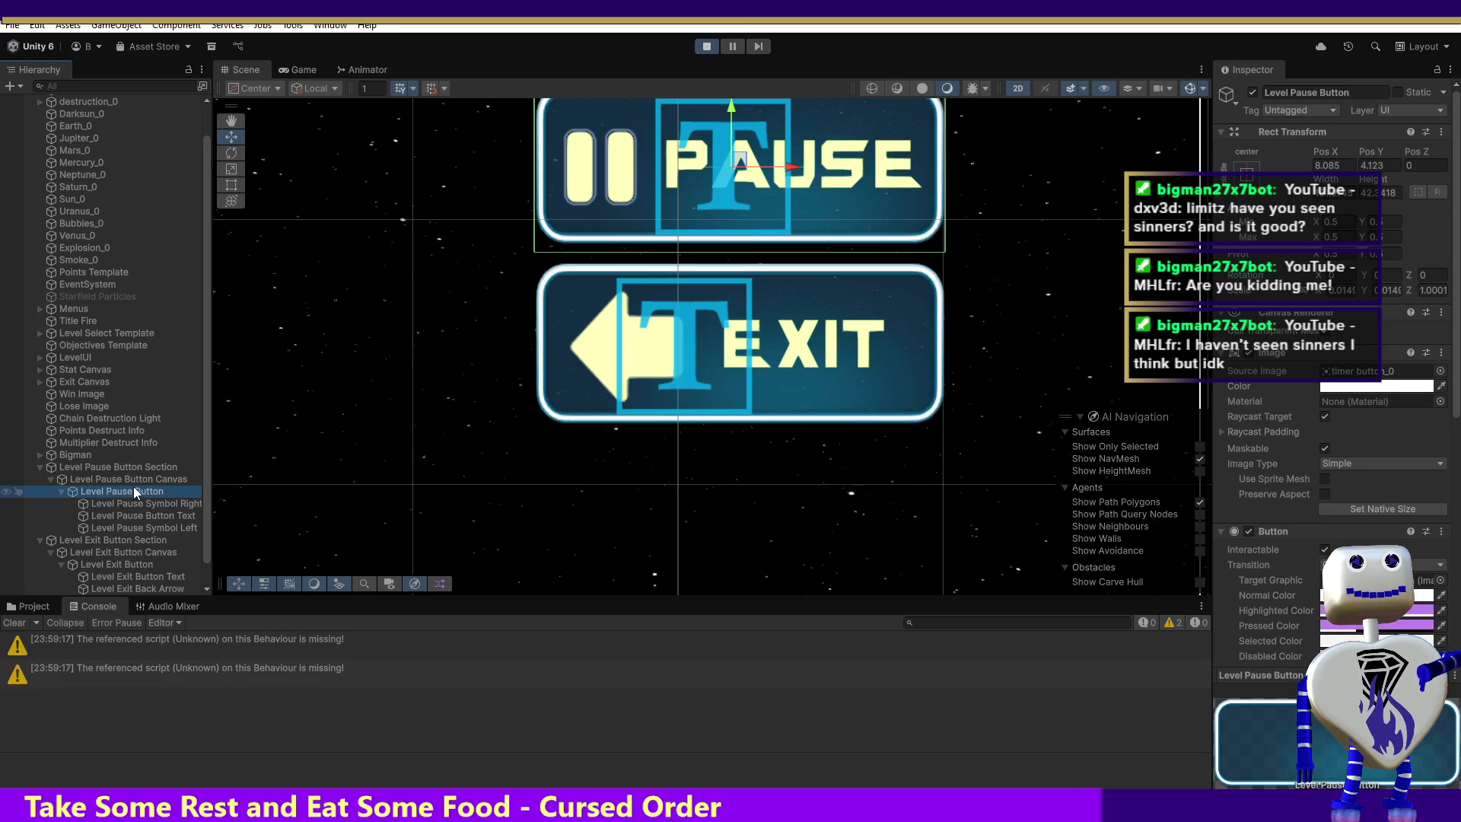
{"action": "left_click", "coordinate": [136, 491]}
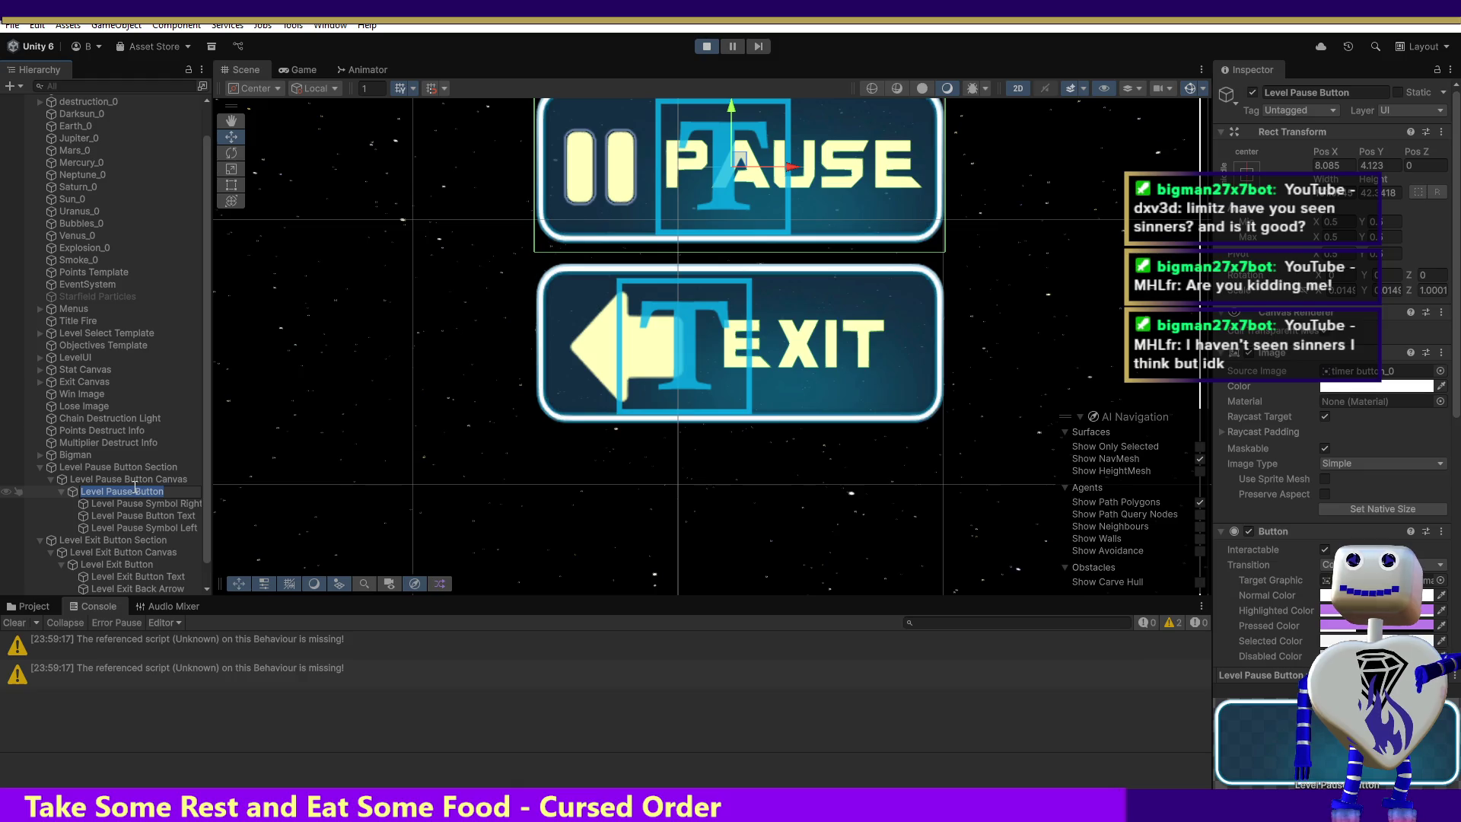
{"action": "double_click", "coordinate": [70, 490]}
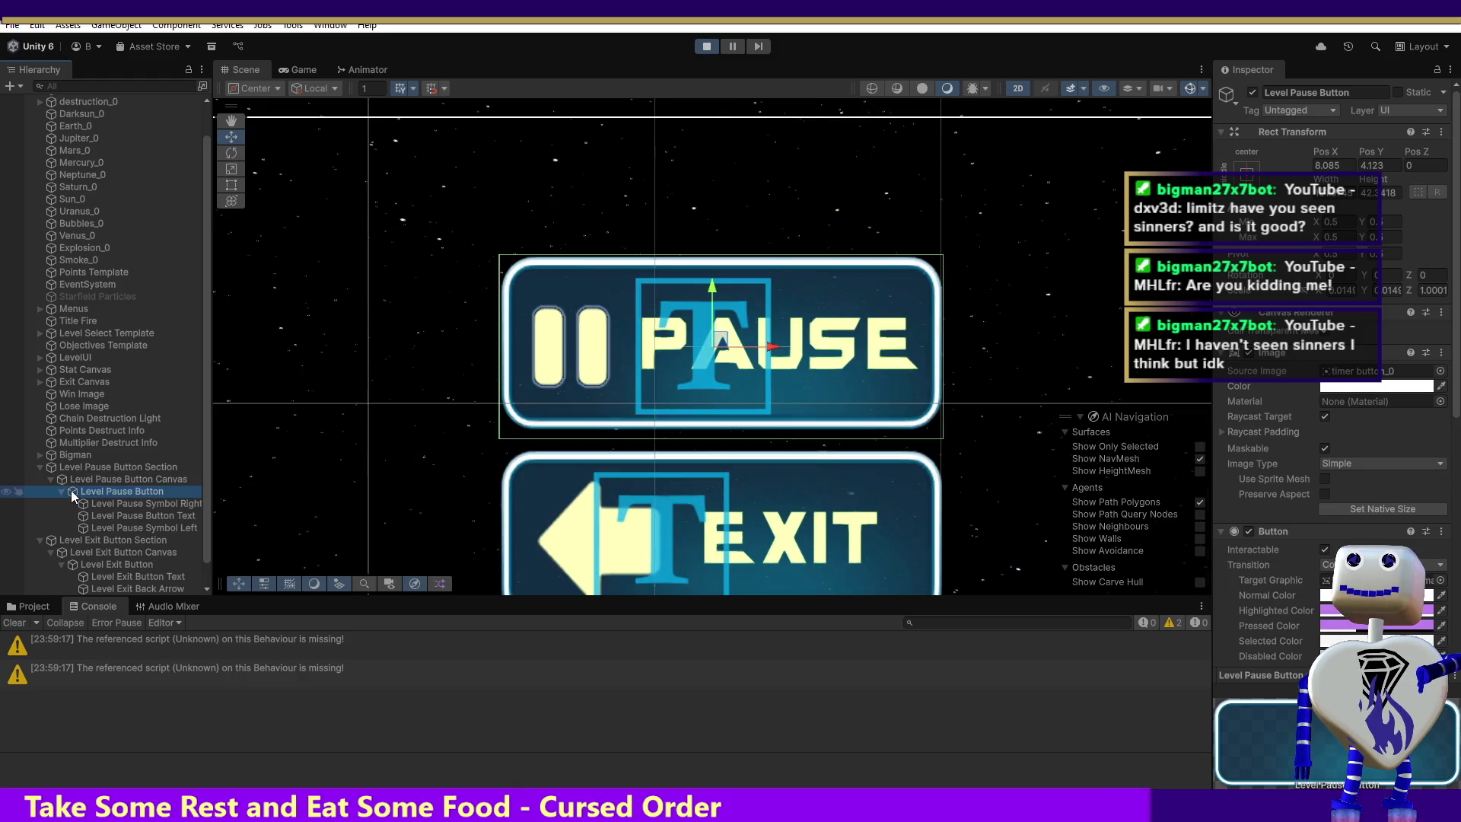
{"action": "left_click", "coordinate": [98, 564]}
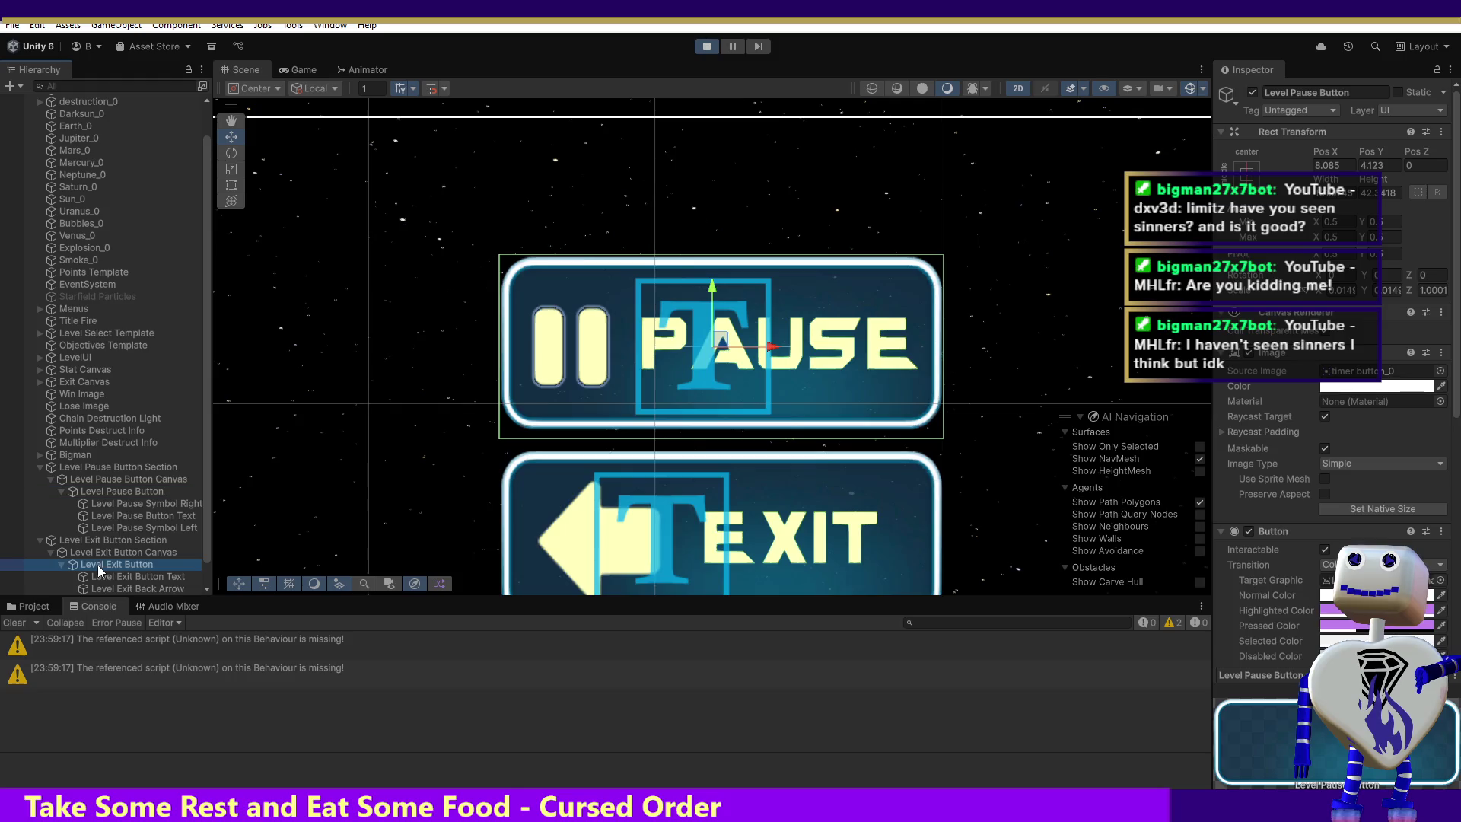
{"action": "double_click", "coordinate": [97, 564]}
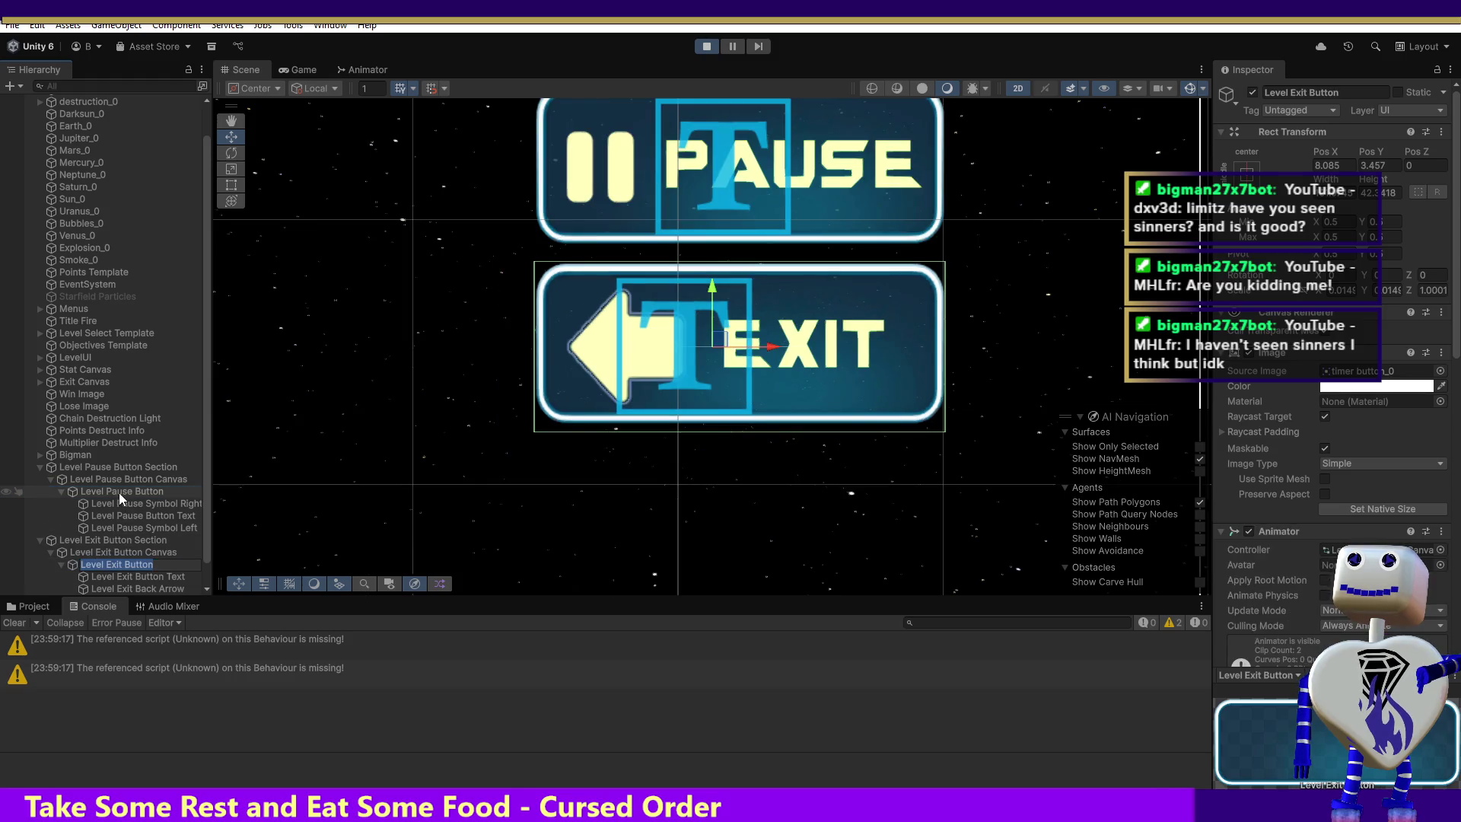
{"action": "double_click", "coordinate": [119, 491]}
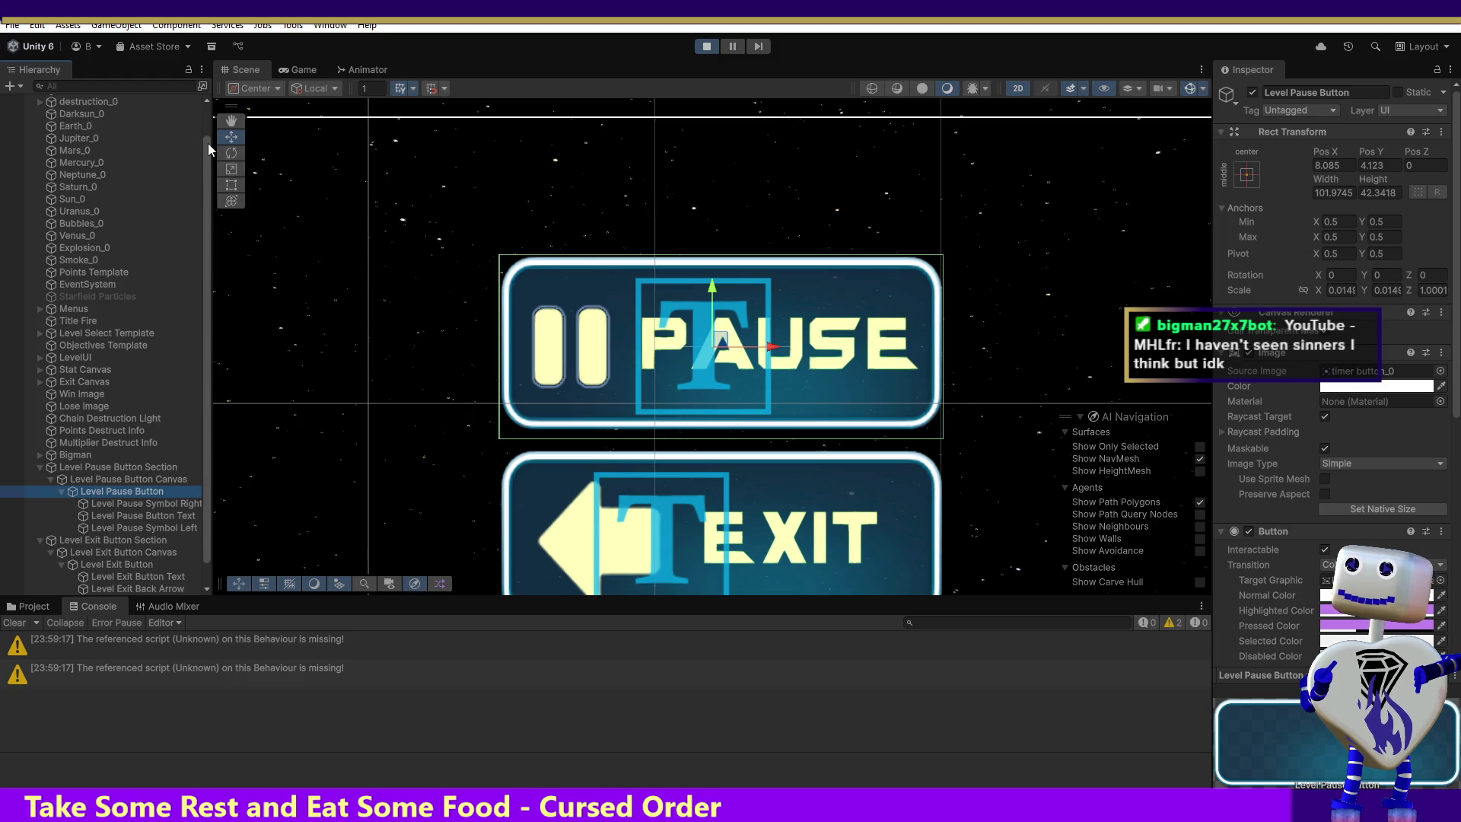
Frame the Main Camera and box-select the level pause button objects and Exit canvas in the scene.
{"action": "scroll", "coordinate": [207, 143], "scroll_direction": "up", "scroll_amount": 2}
{"action": "left_click", "coordinate": [120, 112]}
{"action": "double_click", "coordinate": [121, 112]}
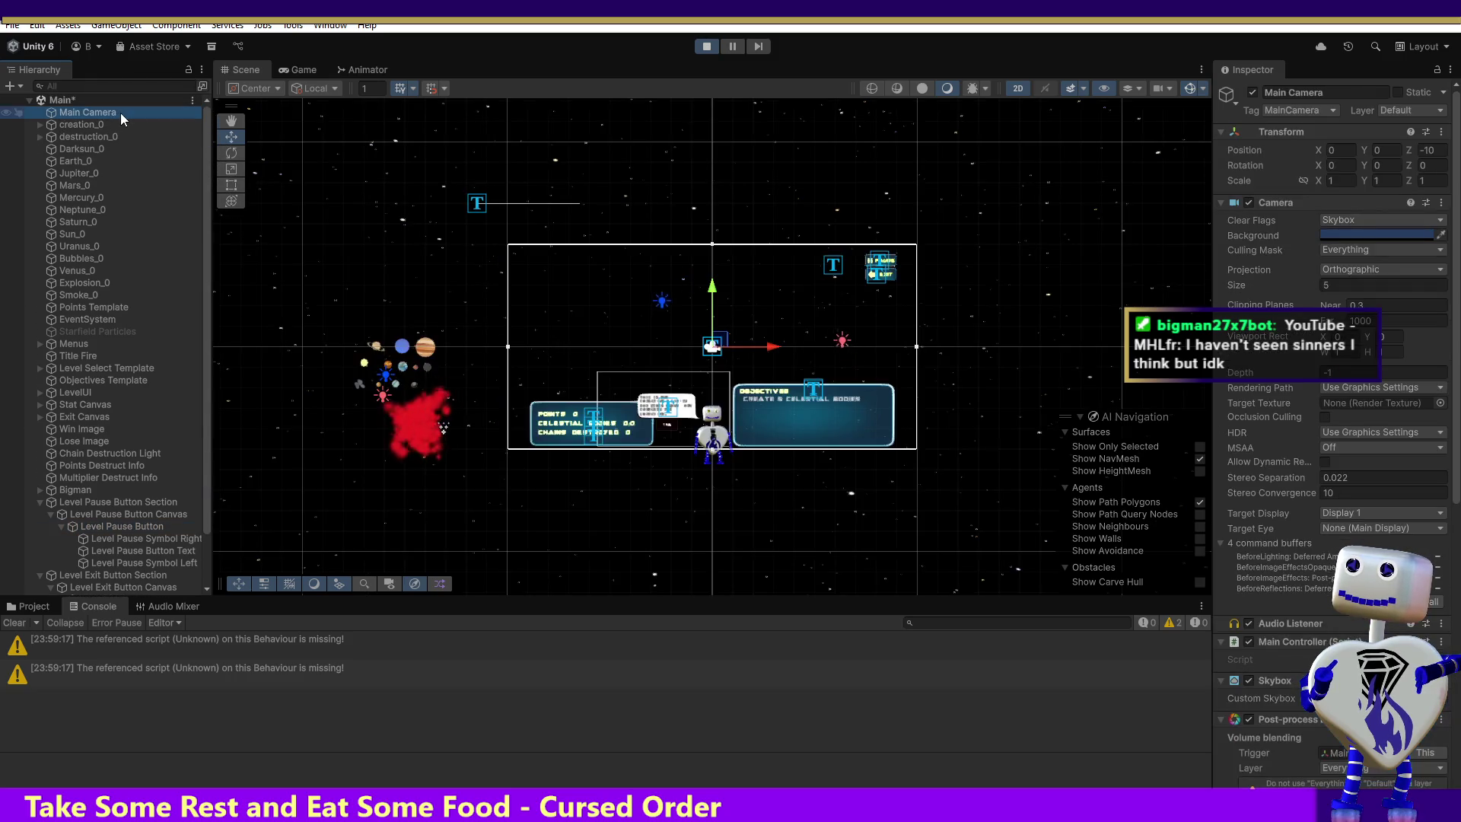
{"action": "left_click_drag", "start_coordinate": [905, 251], "coordinate": [863, 299]}
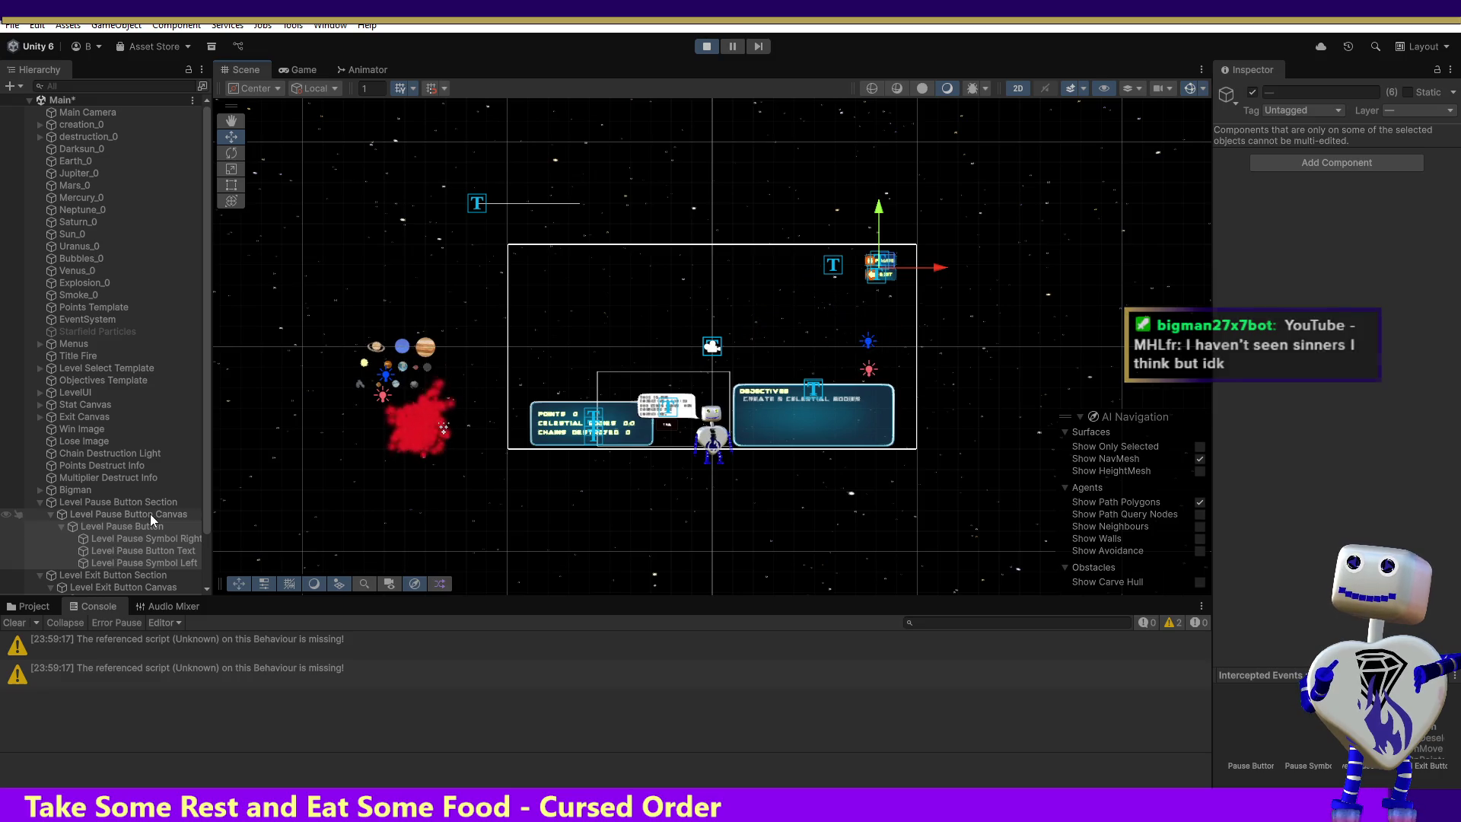
{"action": "left_click", "coordinate": [891, 315]}
{"action": "left_click_drag", "start_coordinate": [890, 310], "coordinate": [865, 249]}
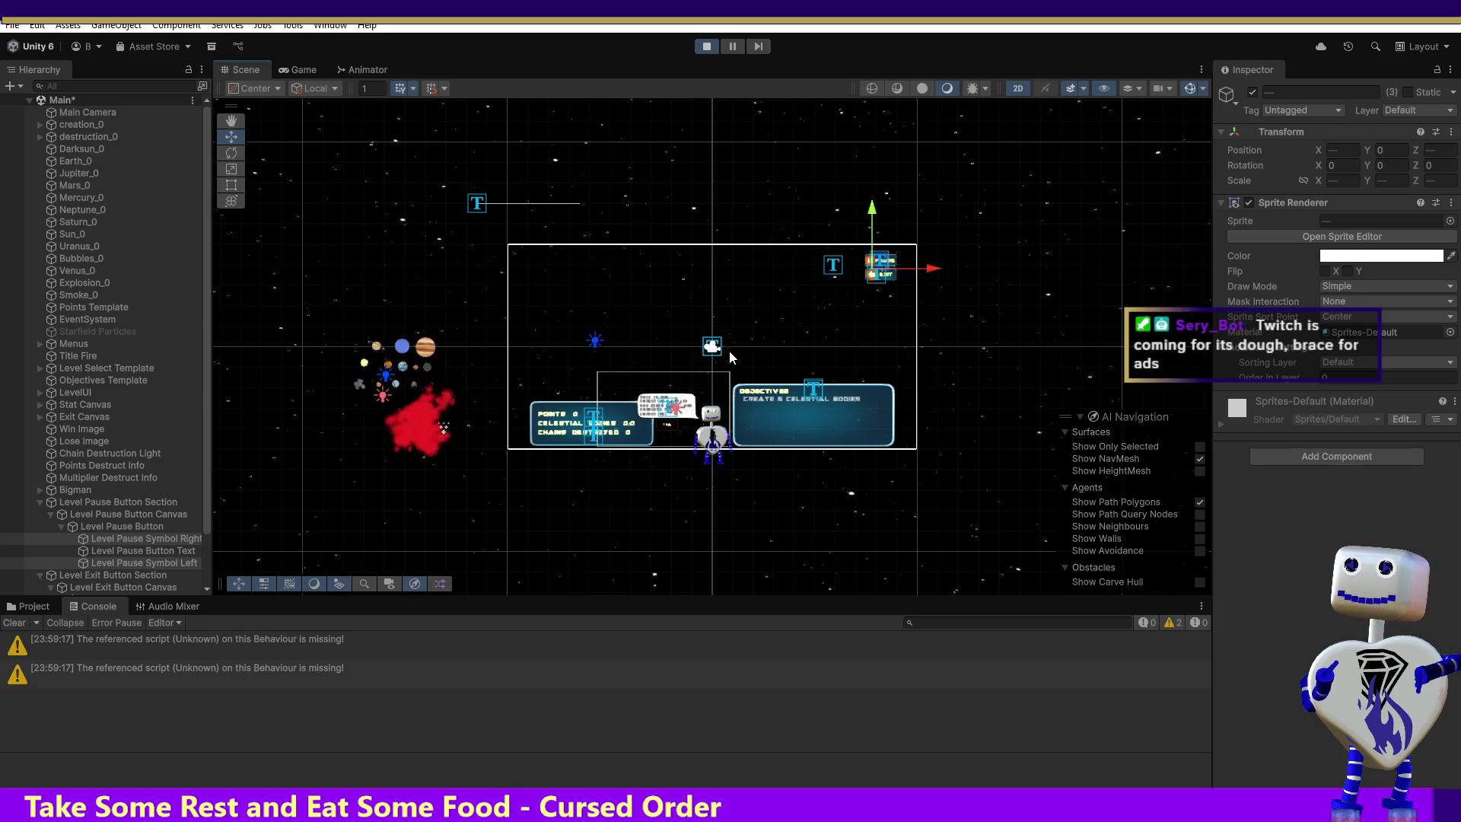
{"action": "left_click_drag", "start_coordinate": [905, 305], "coordinate": [863, 258]}
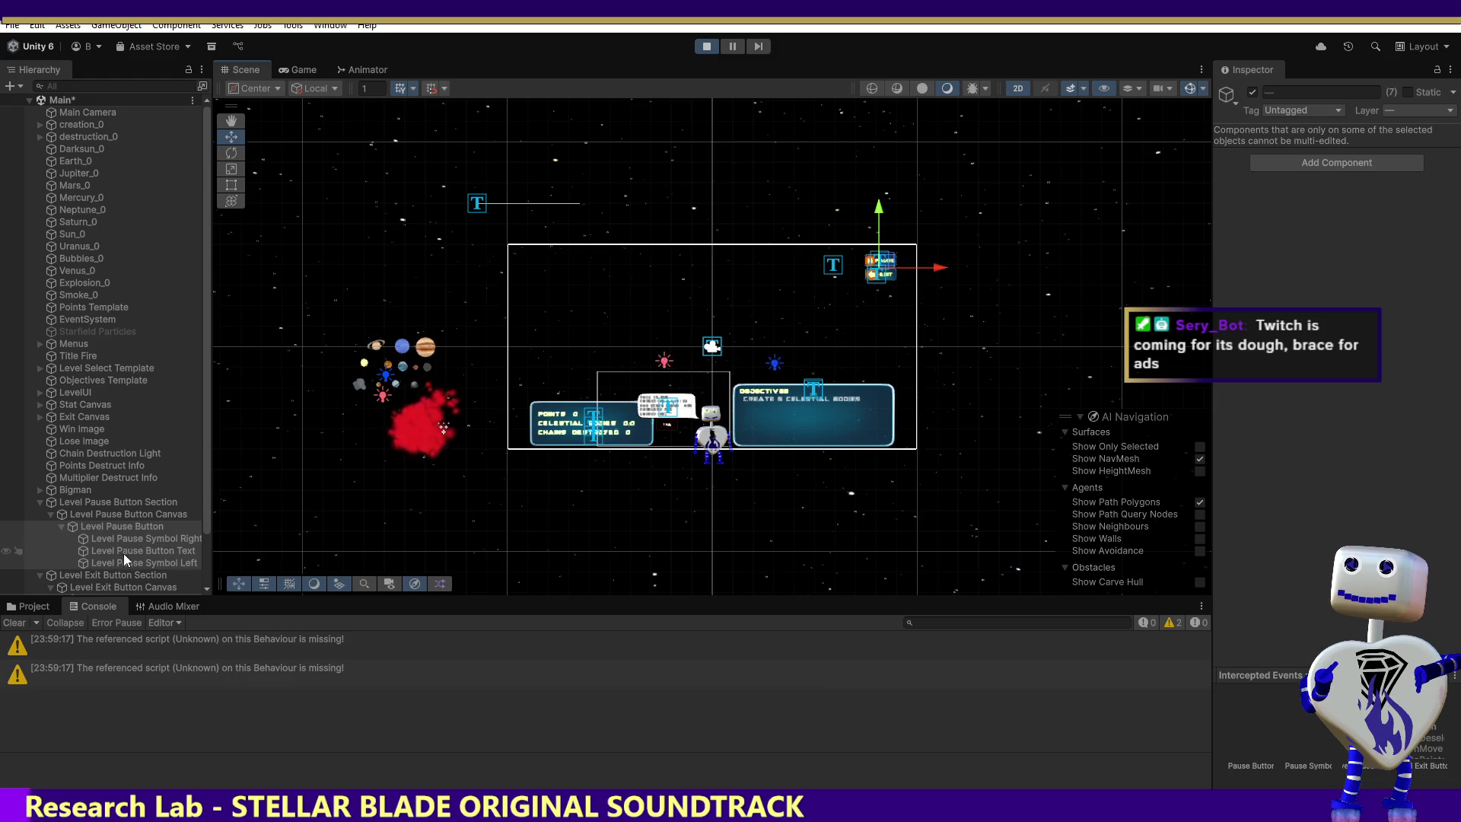
{"action": "left_click_drag", "start_coordinate": [207, 502], "coordinate": [207, 572]}
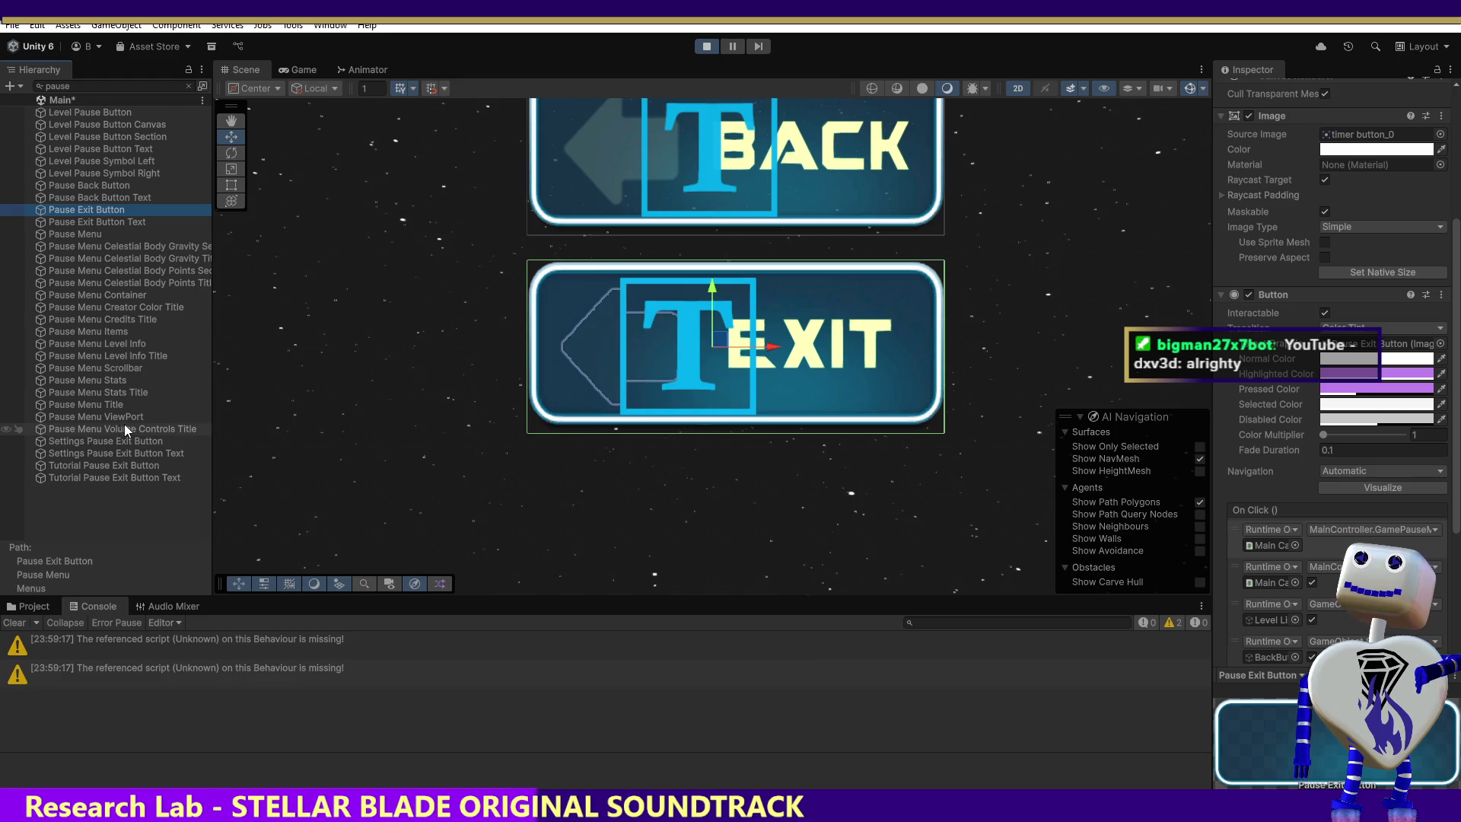
Select the Tutorial Pause Exit Button, Level Pause Button and Main scene, then save with Ctrl+S.
{"action": "left_click", "coordinate": [49, 466]}
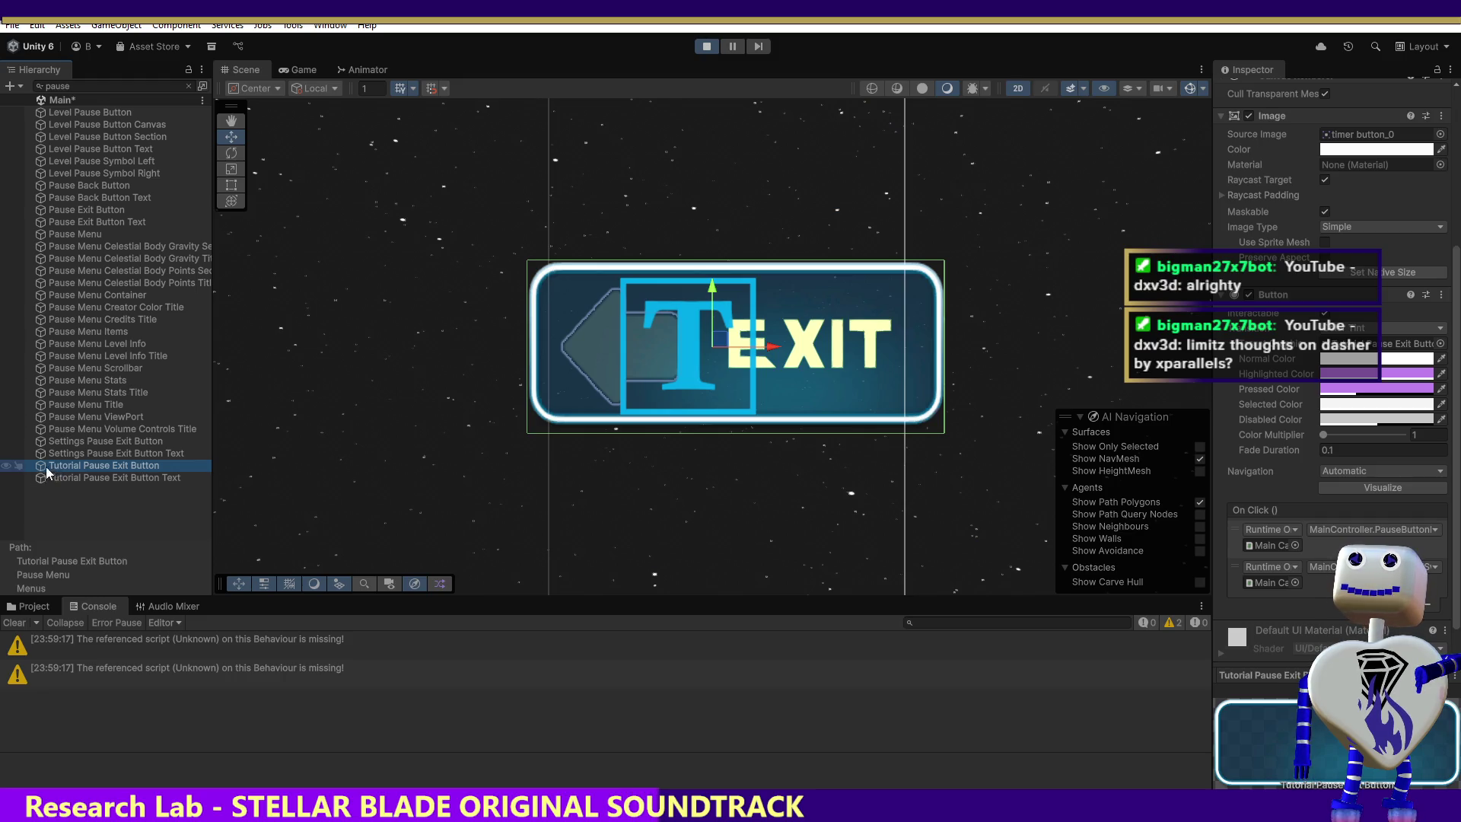
{"action": "left_click", "coordinate": [120, 111]}
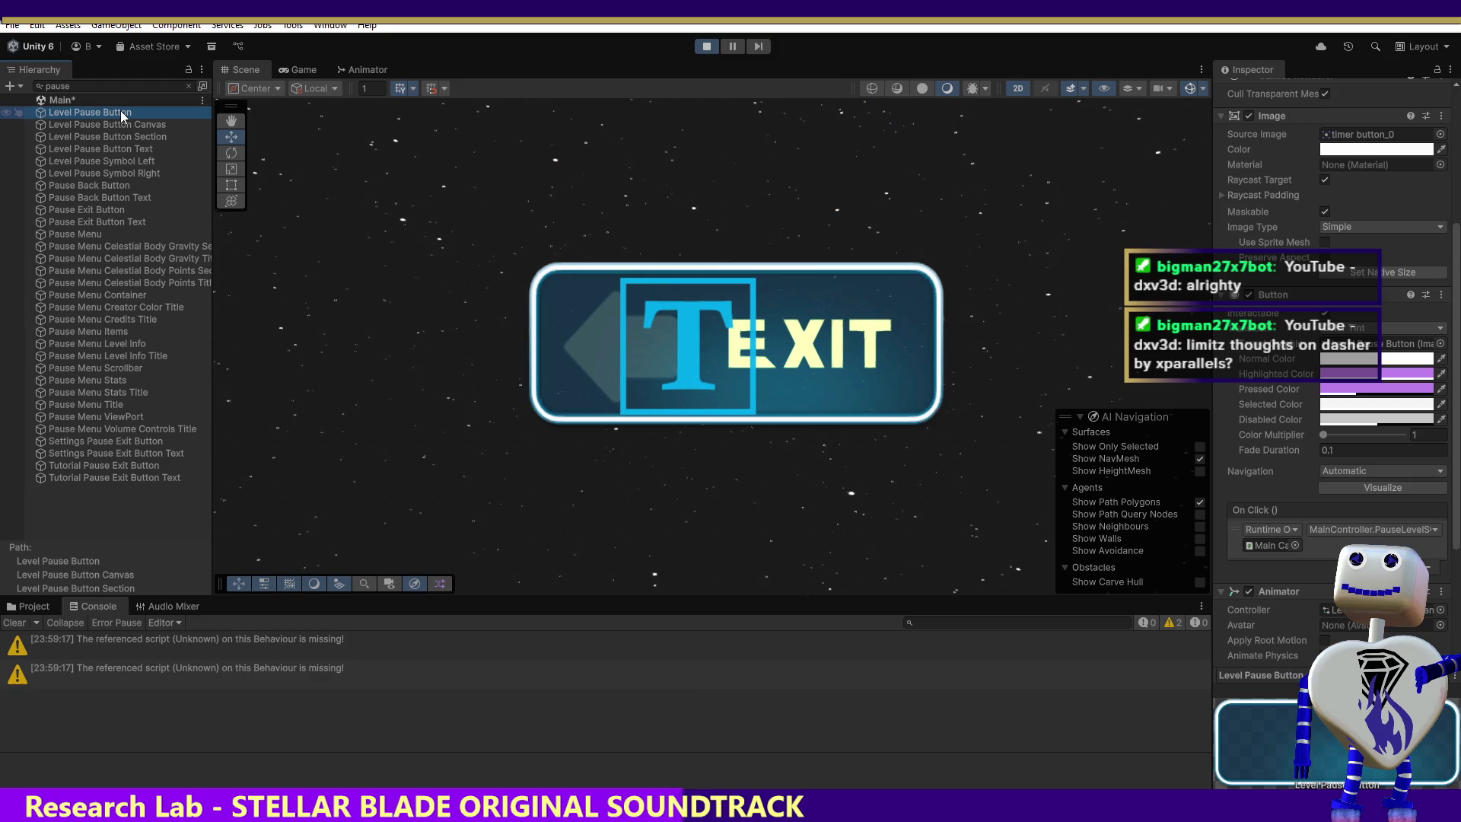
{"action": "left_click", "coordinate": [62, 102]}
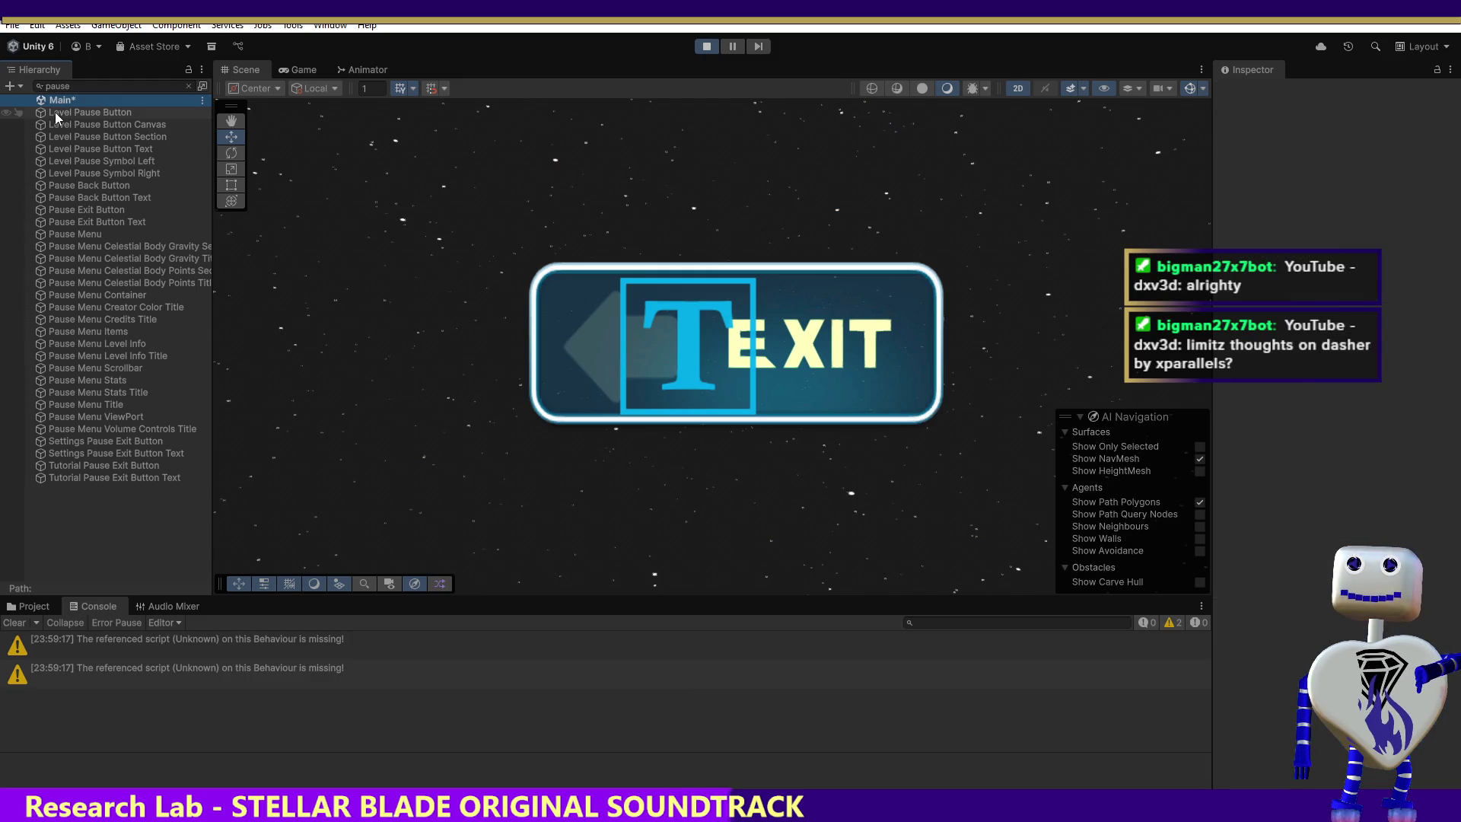
{"action": "key", "text": "ctrl+s"}
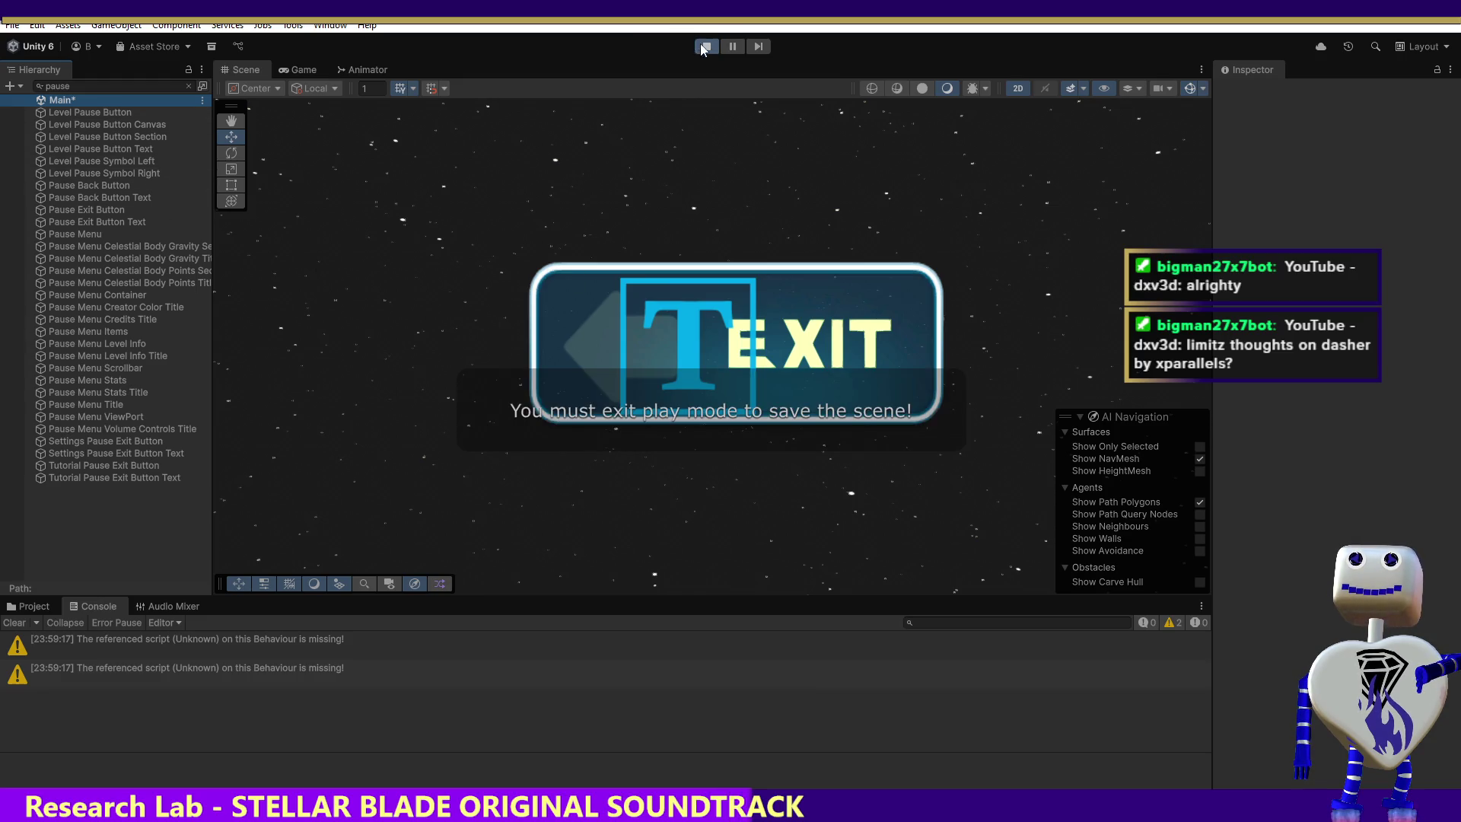
Exit play mode, return to the Scene view, and focus on the Pause Back Button.
{"action": "left_click", "coordinate": [704, 46]}
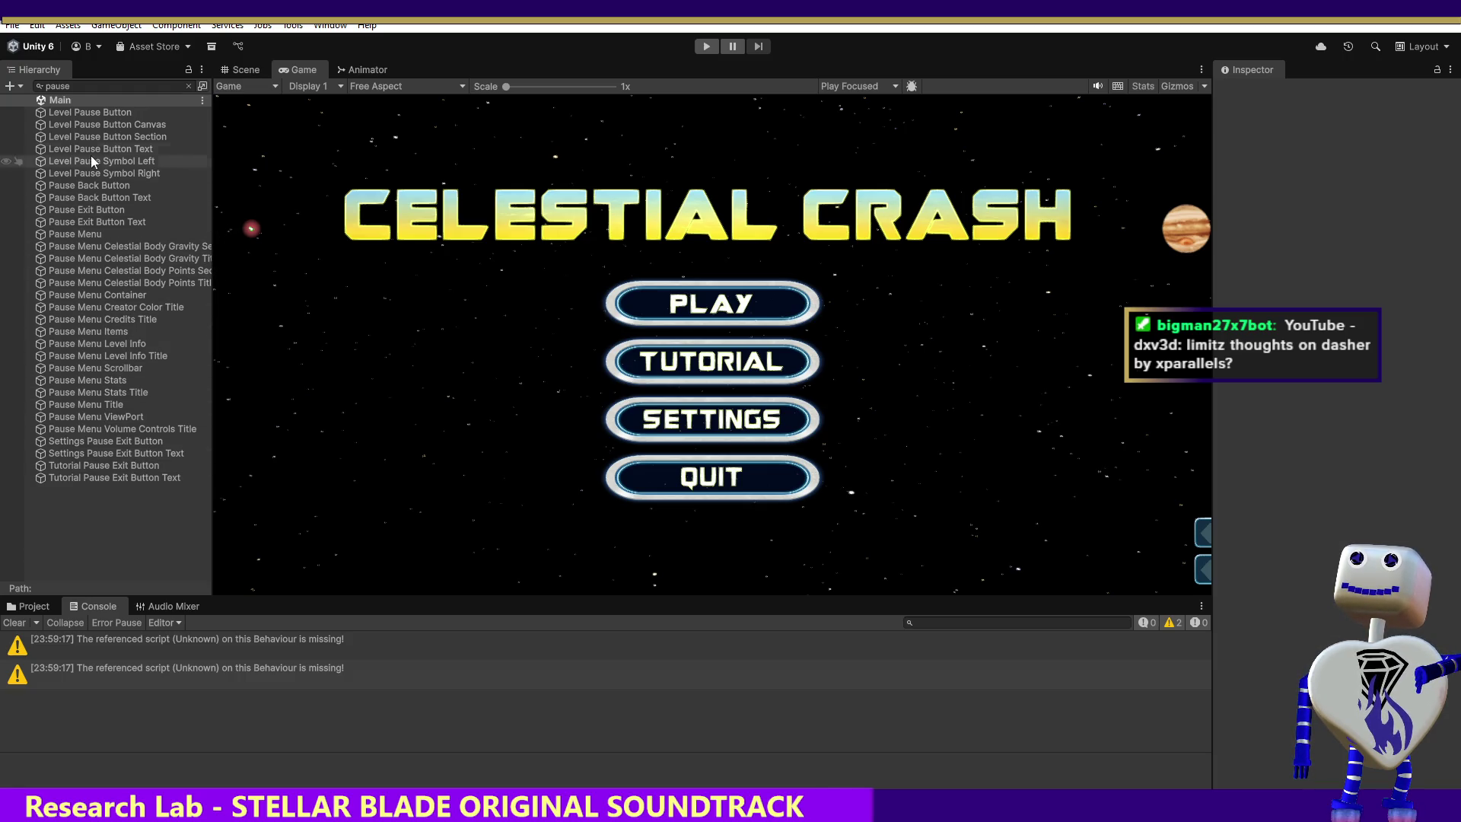
{"action": "left_click", "coordinate": [245, 69]}
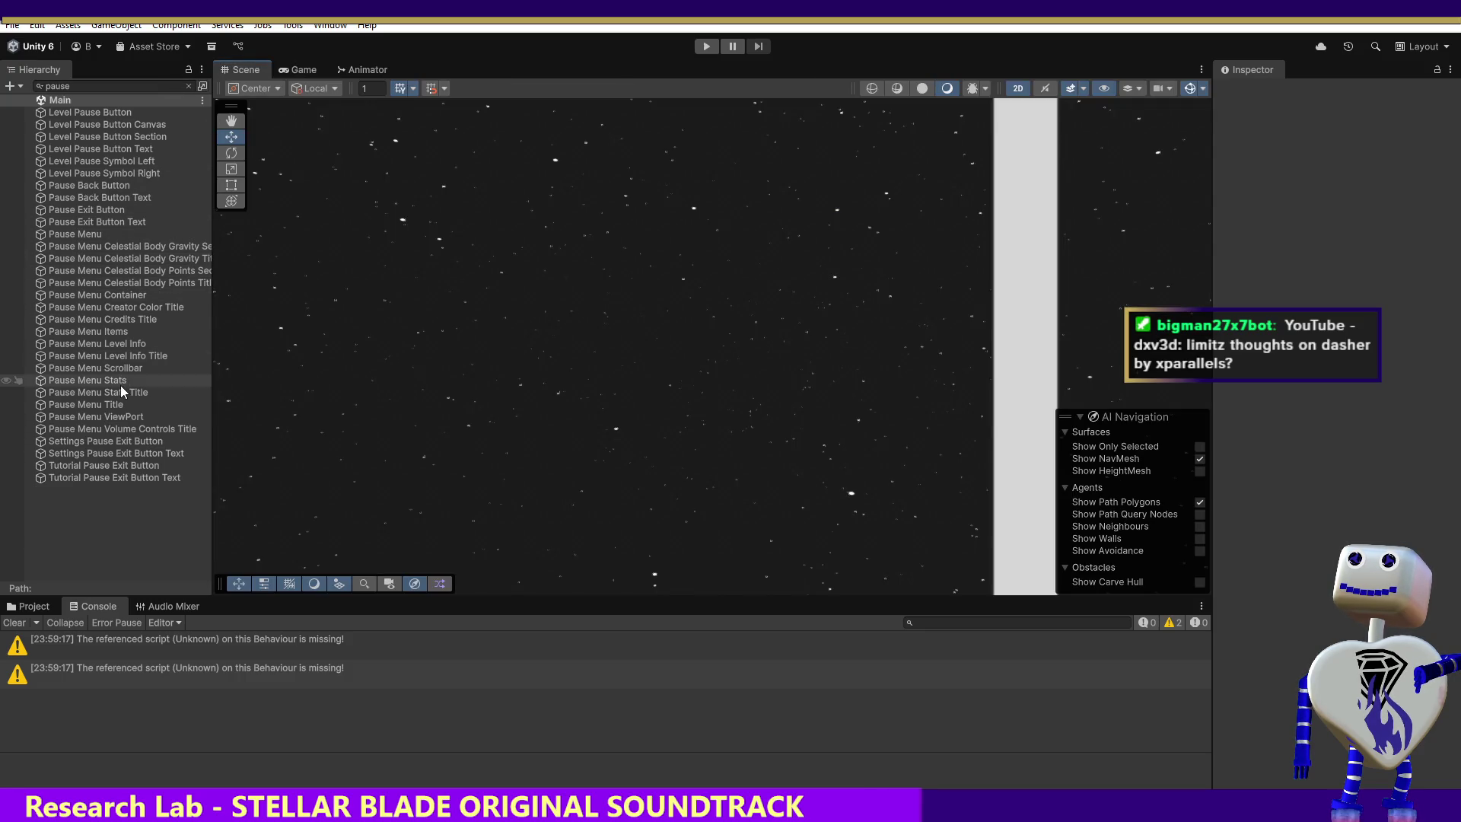
{"action": "double_click", "coordinate": [83, 186]}
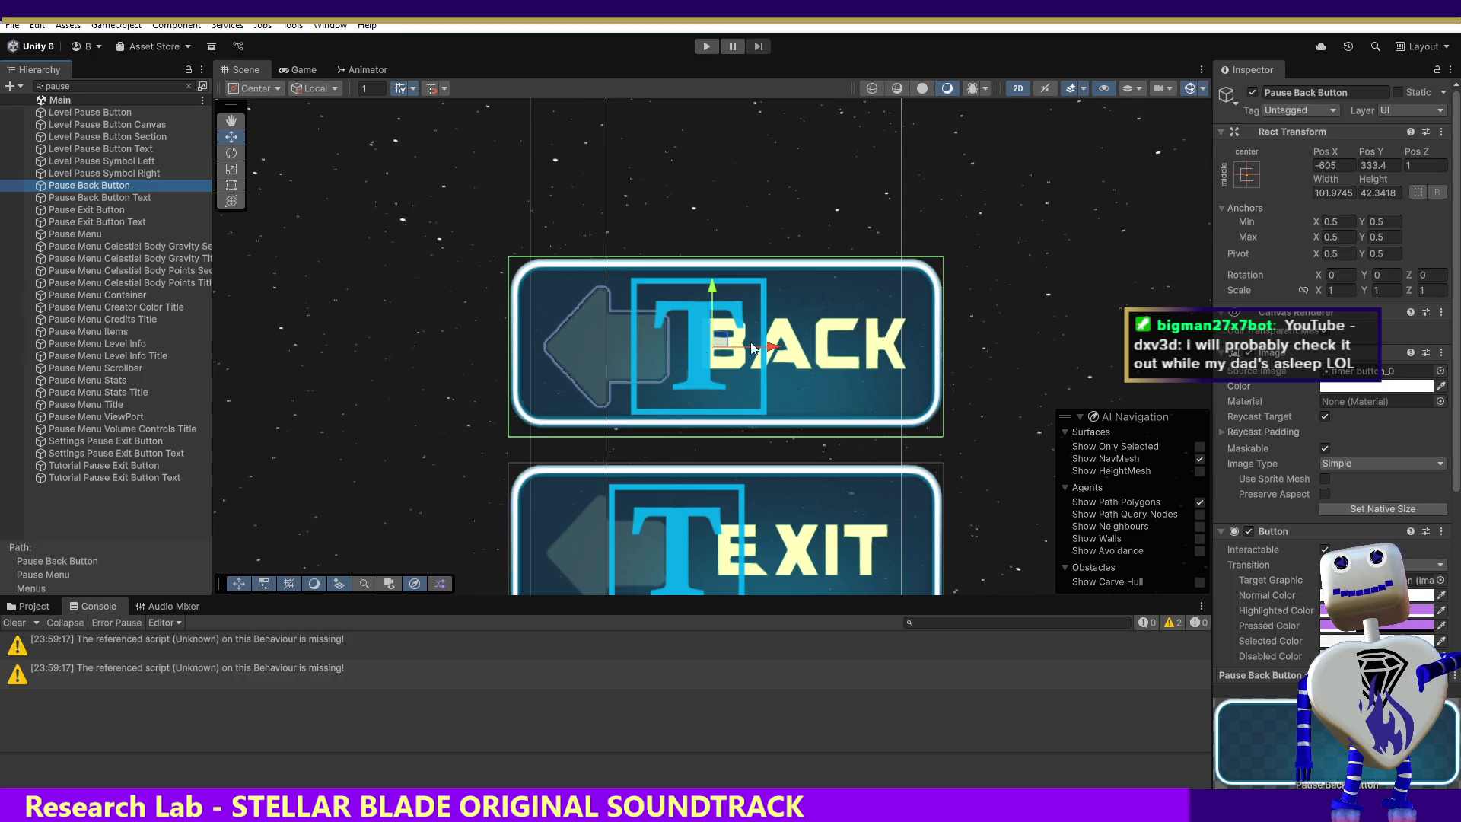
Pan and frame the Scene view on the Back button, then enter Play mode with Ctrl+P.
{"action": "left_click", "coordinate": [366, 583]}
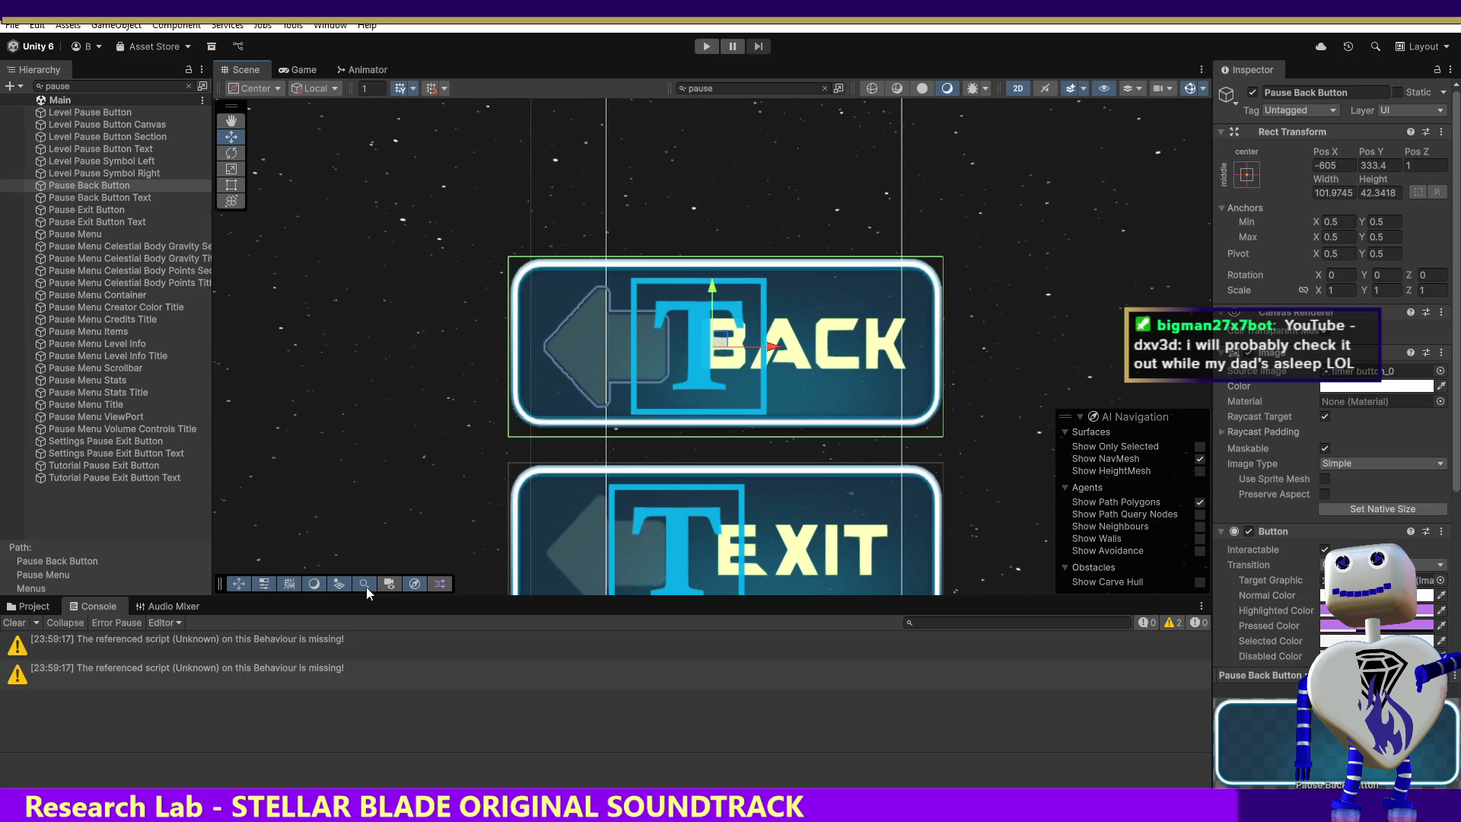
{"action": "left_click", "coordinate": [367, 586]}
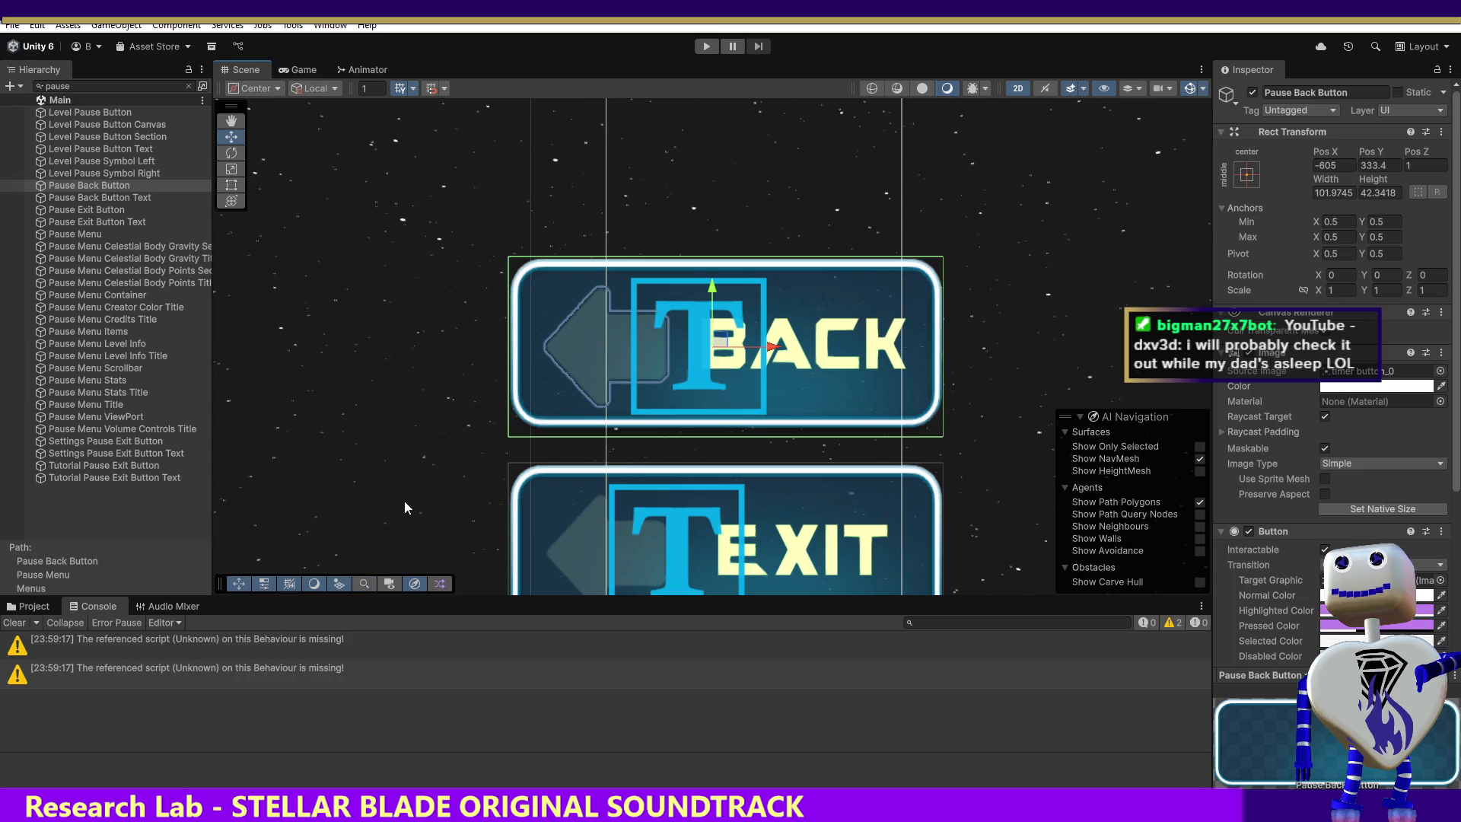
{"action": "left_click", "coordinate": [366, 585]}
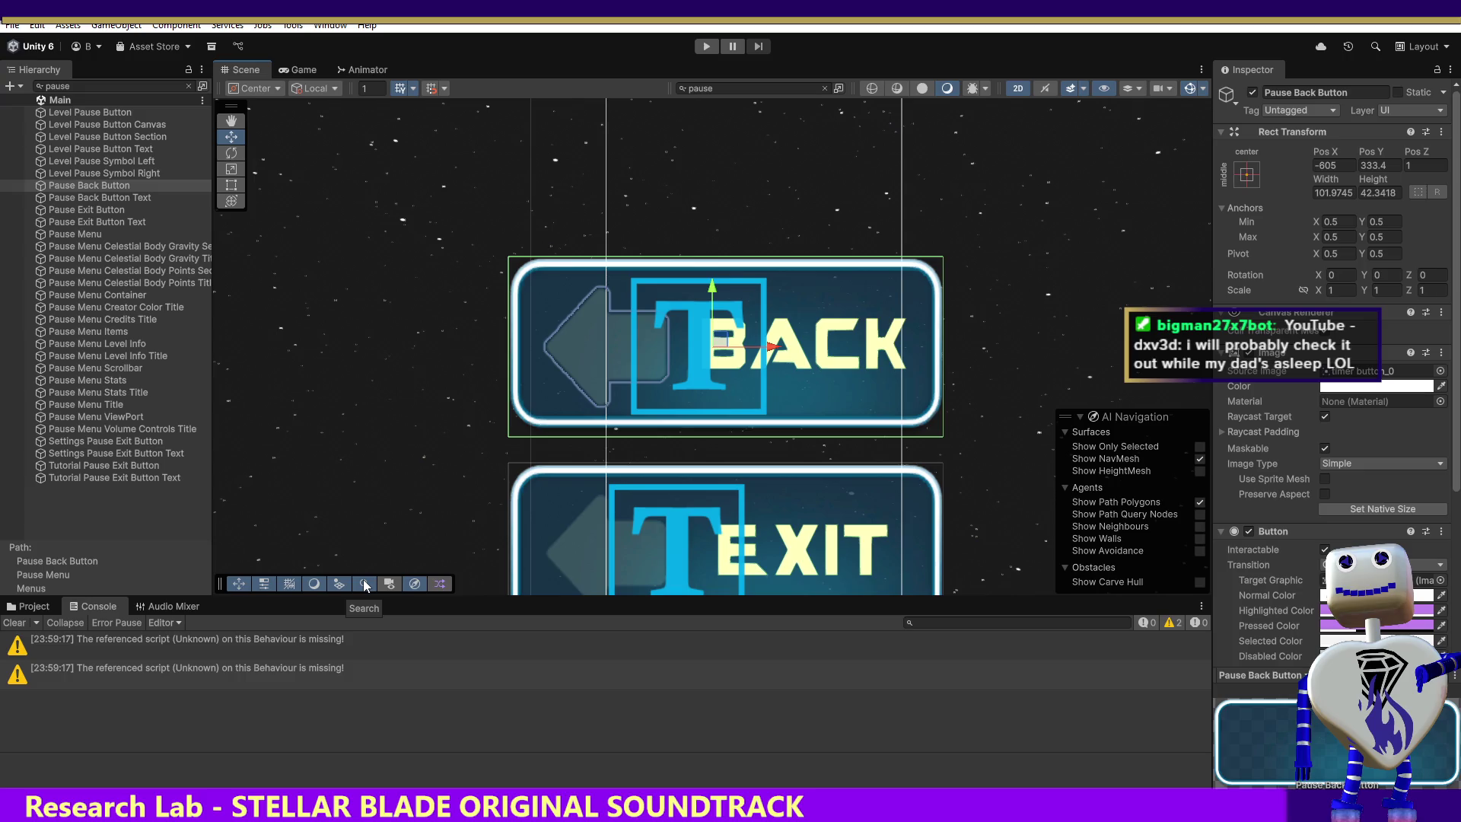
{"action": "left_click", "coordinate": [366, 585]}
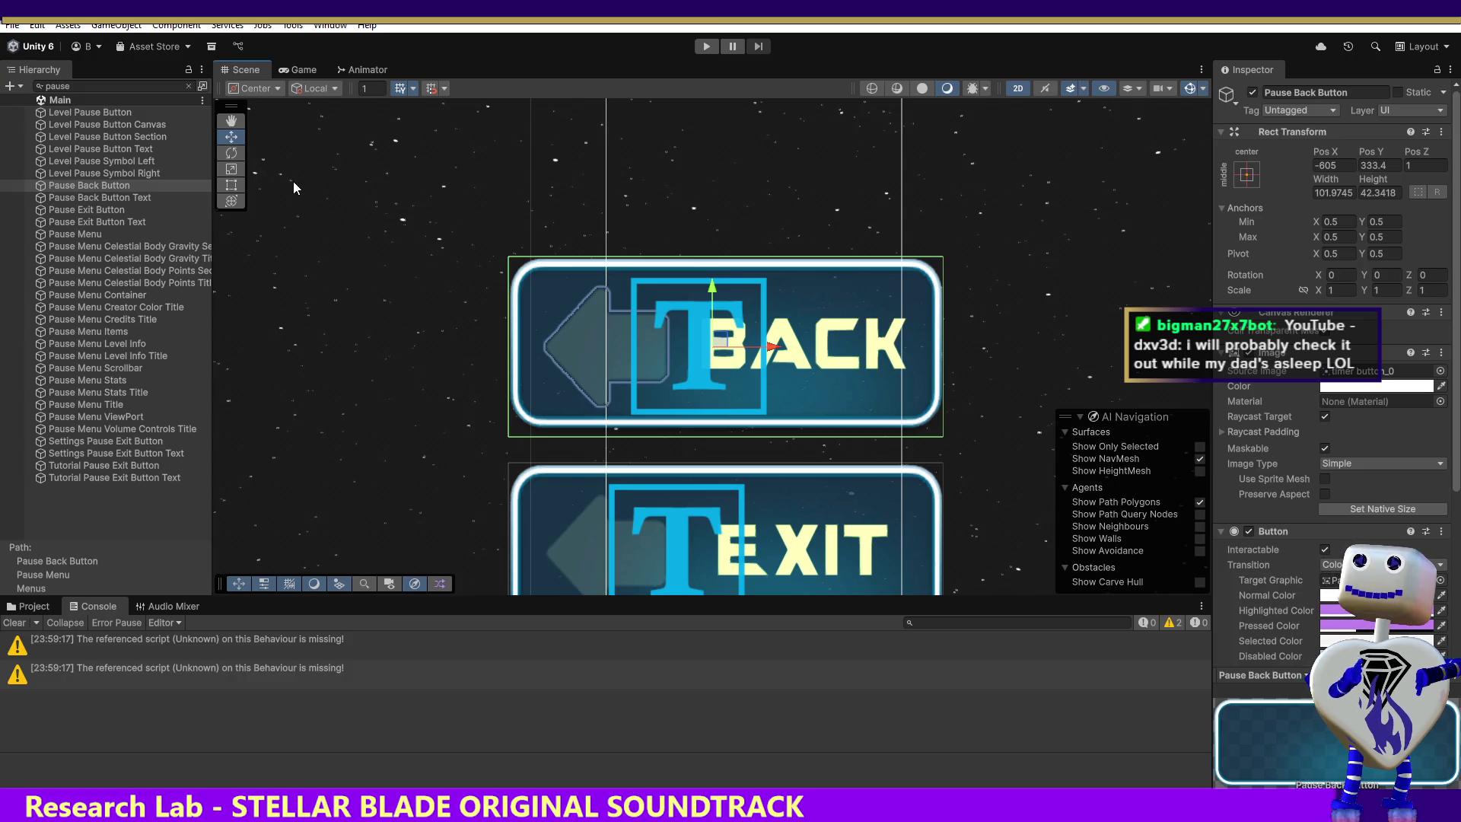
{"action": "left_click", "coordinate": [233, 122]}
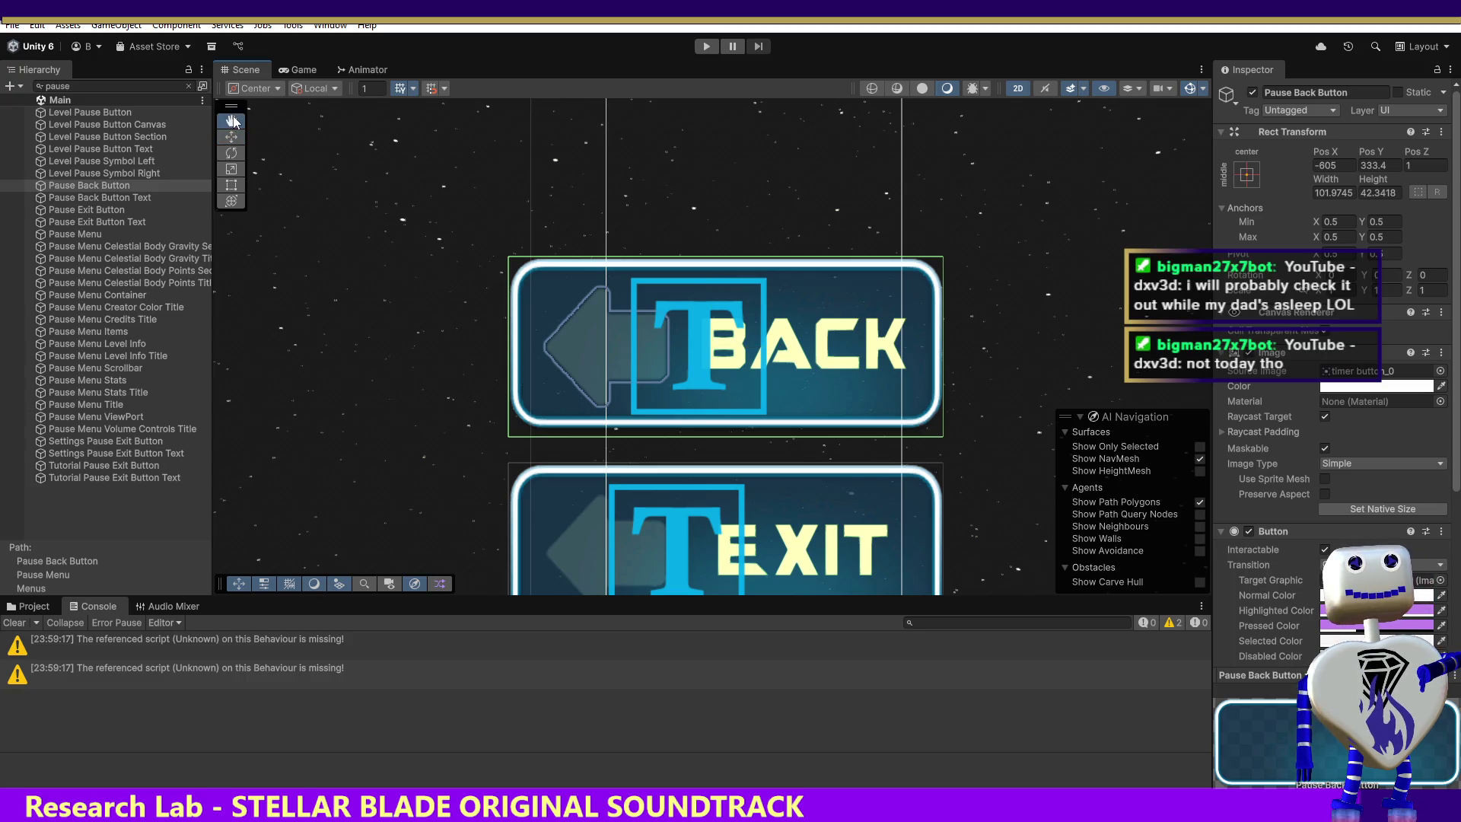
{"action": "mouse_move", "coordinate": [731, 284]}
{"action": "left_mouse_down"}
{"action": "mouse_move", "coordinate": [576, 336]}
{"action": "mouse_move", "coordinate": [452, 420]}
{"action": "mouse_move", "coordinate": [468, 600]}
{"action": "mouse_move", "coordinate": [406, 455]}
{"action": "mouse_move", "coordinate": [338, 431]}
{"action": "mouse_move", "coordinate": [338, 469]}
{"action": "mouse_move", "coordinate": [803, 448]}
{"action": "mouse_move", "coordinate": [541, 421]}
{"action": "mouse_move", "coordinate": [516, 569]}
{"action": "mouse_move", "coordinate": [618, 380]}
{"action": "mouse_move", "coordinate": [658, 265]}
{"action": "mouse_move", "coordinate": [649, 211]}
{"action": "left_mouse_up"}
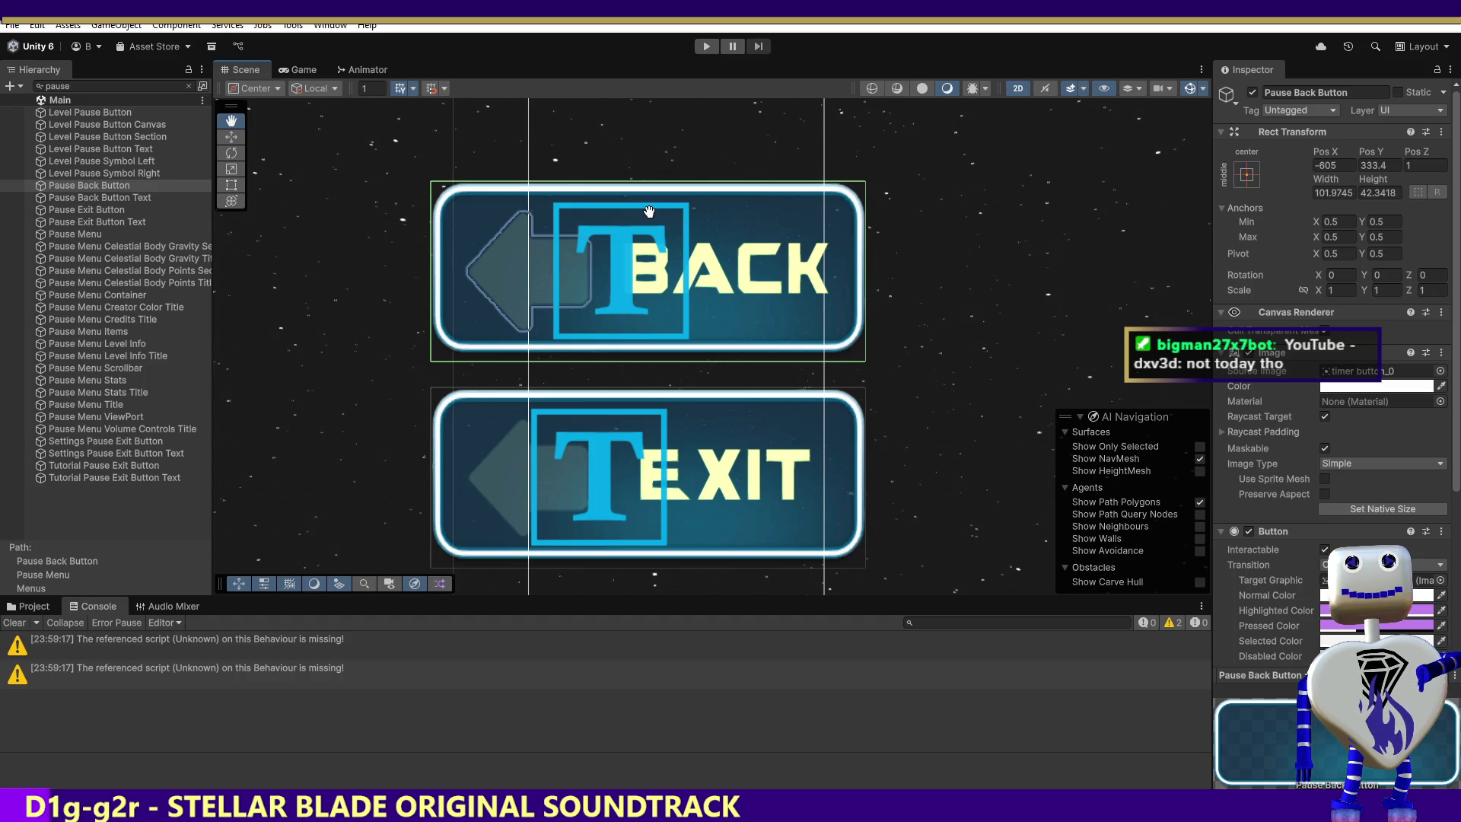
{"action": "left_click_drag", "start_coordinate": [649, 211], "coordinate": [649, 208]}
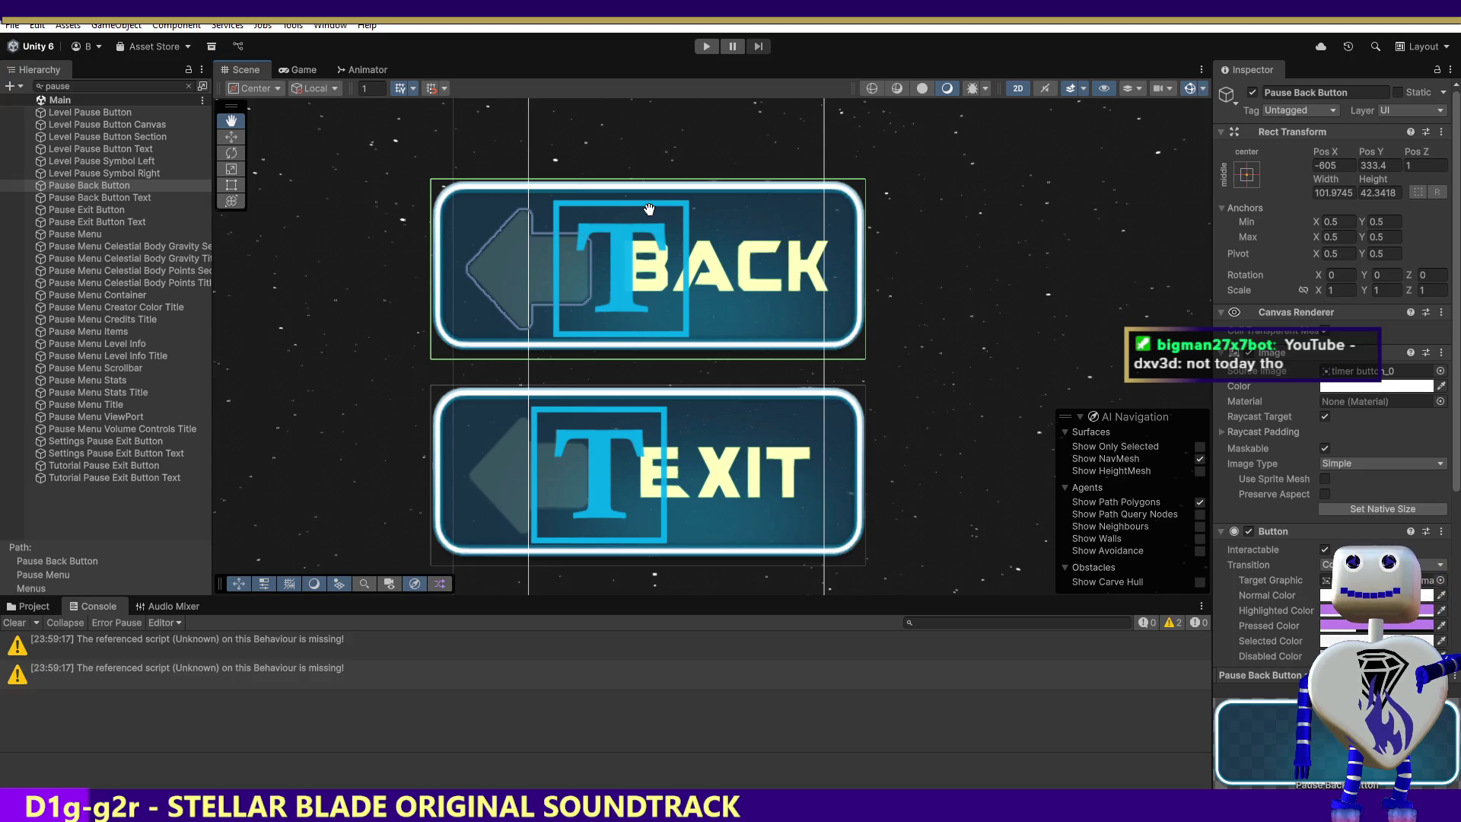
{"action": "key", "text": "f"}
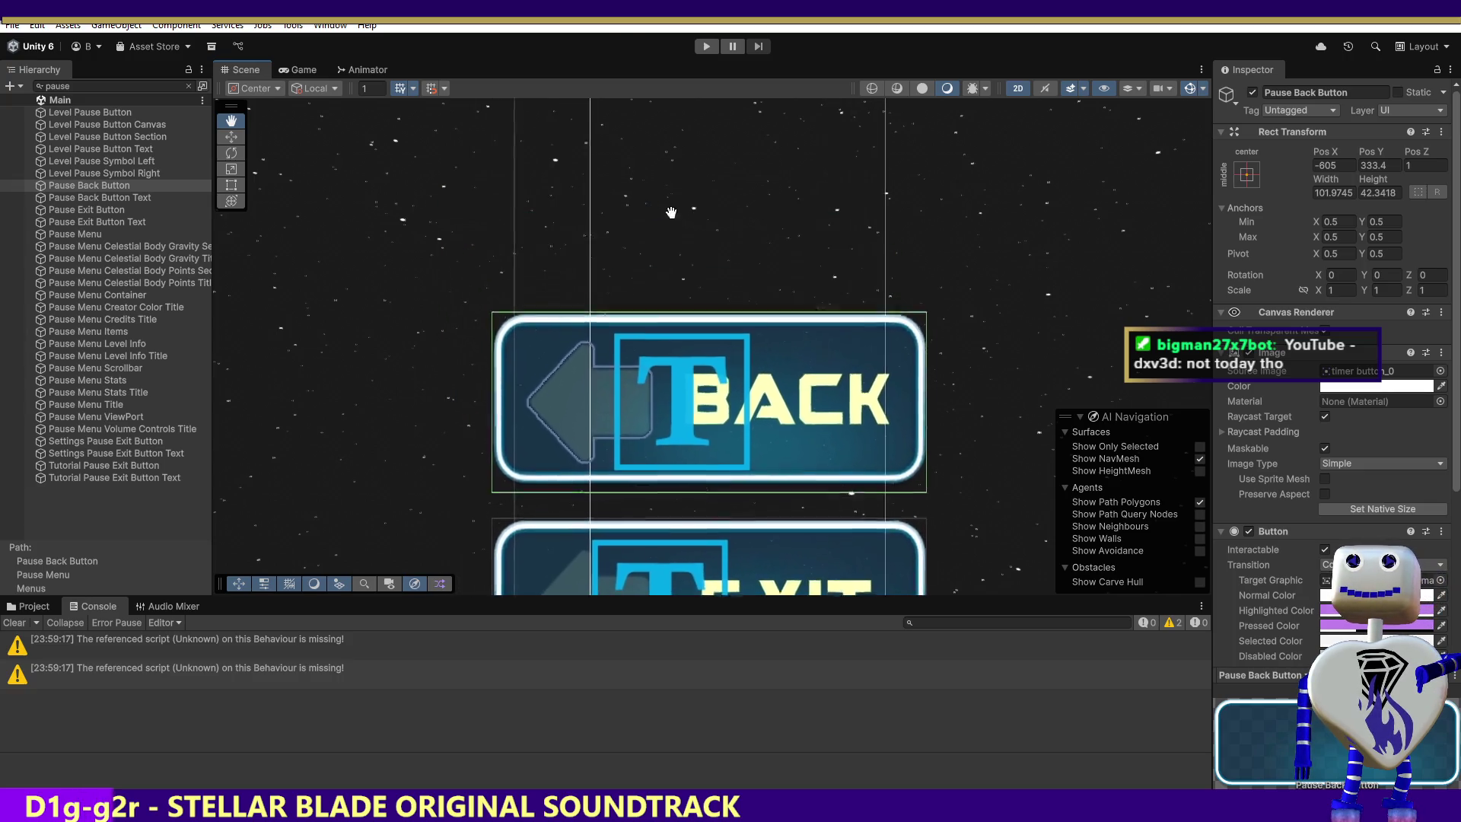
{"action": "key", "text": "ctrl+p"}
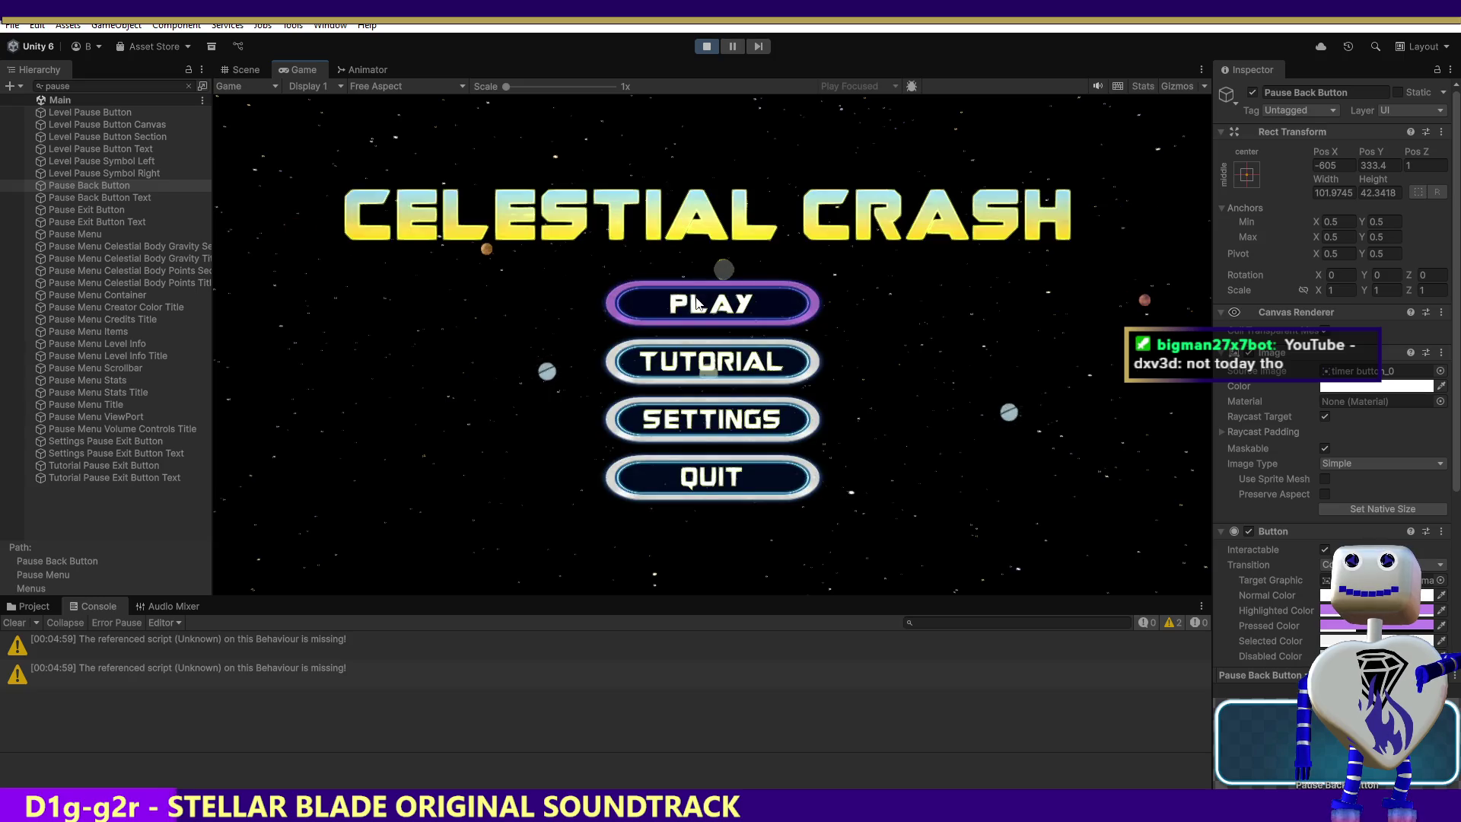
Launch the 2 Skill Challenge level, pause it to check the buttons, then view the Scene.
{"action": "left_click", "coordinate": [695, 303]}
{"action": "scroll", "coordinate": [828, 278], "scroll_direction": "down", "scroll_amount": 1}
{"action": "scroll", "coordinate": [828, 278], "scroll_direction": "up", "scroll_amount": 3}
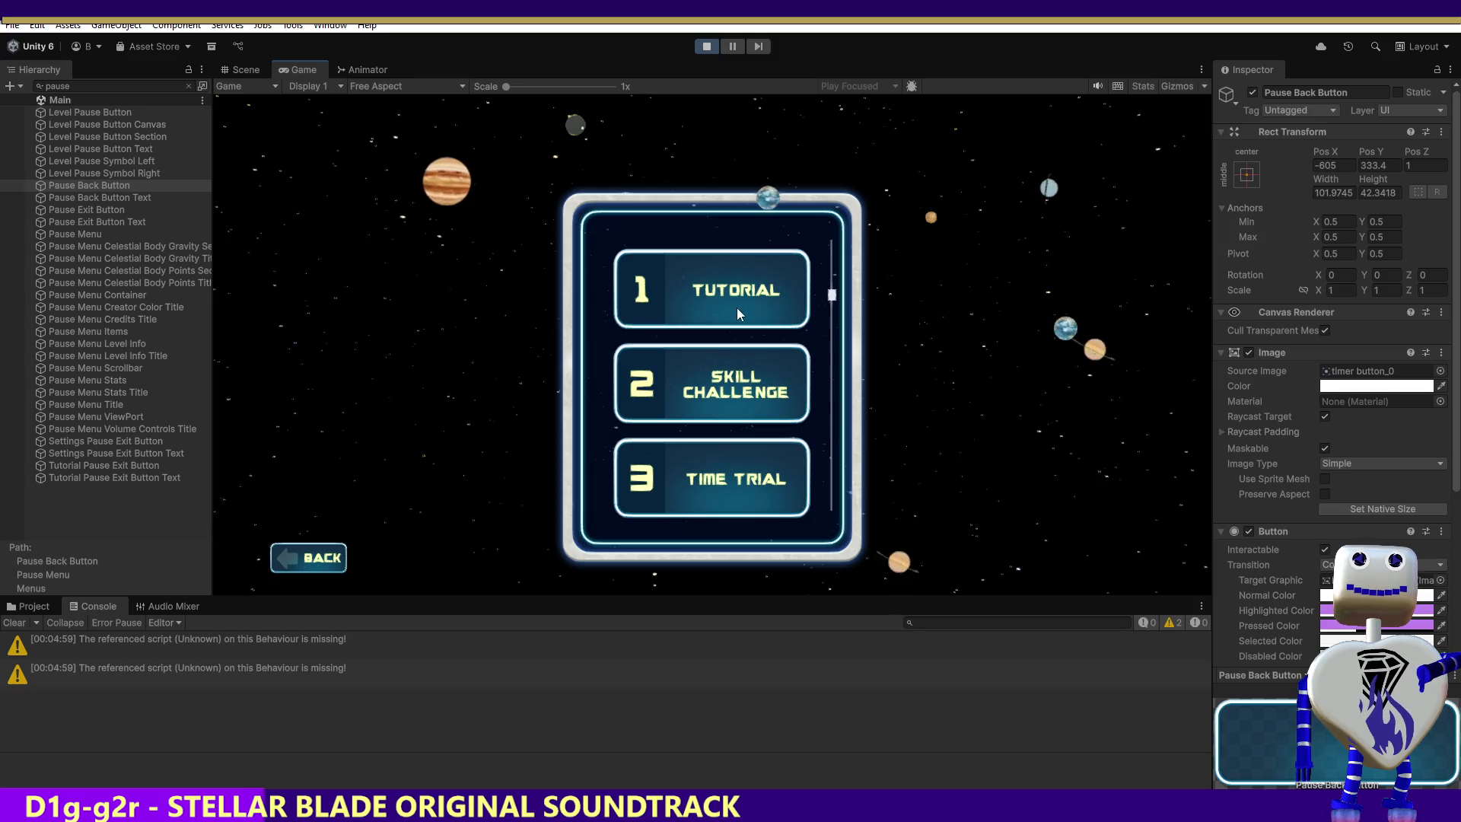
{"action": "left_click", "coordinate": [750, 384]}
{"action": "left_click", "coordinate": [1029, 478]}
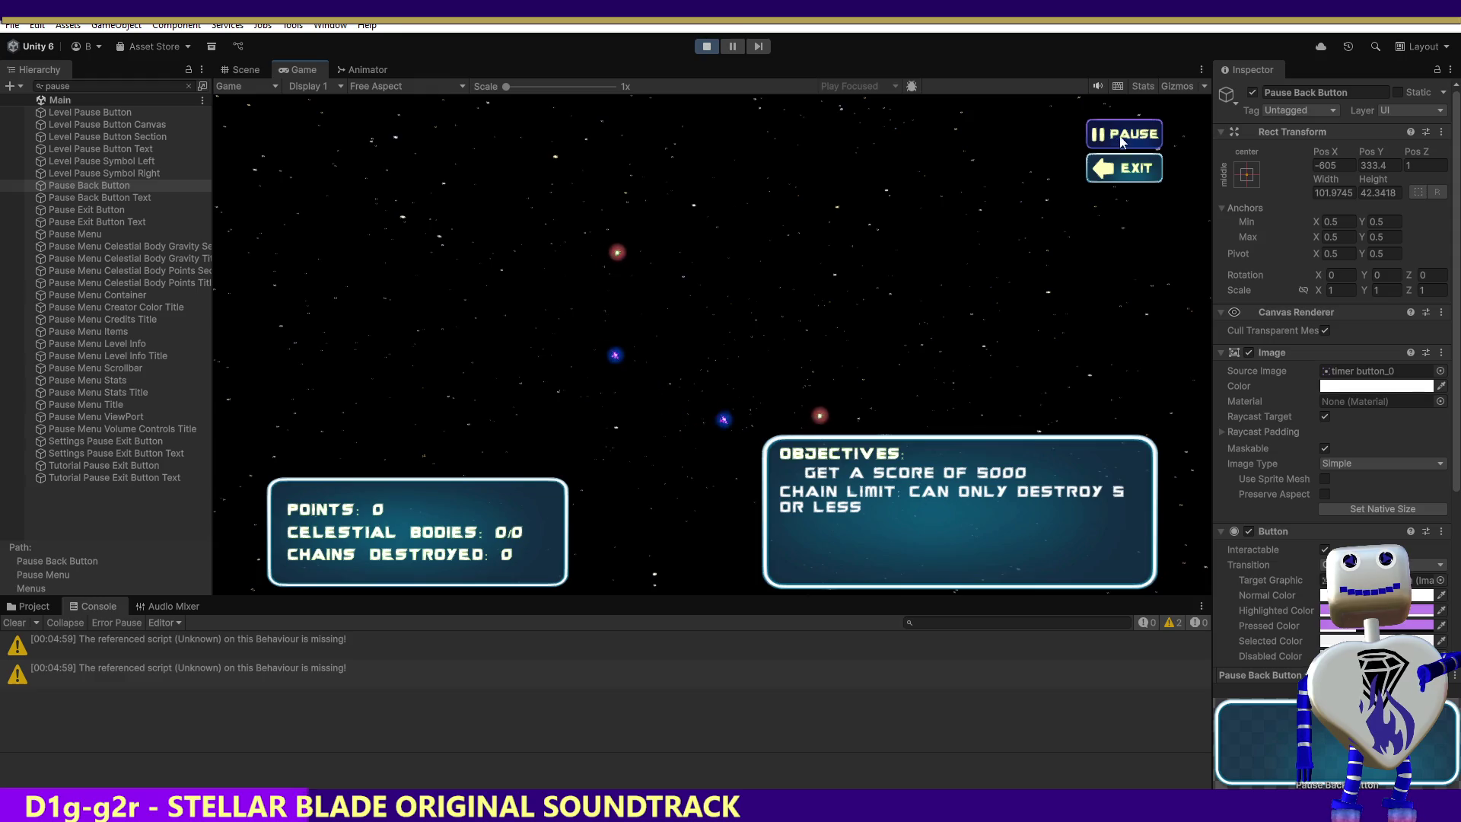
{"action": "left_click", "coordinate": [1117, 144]}
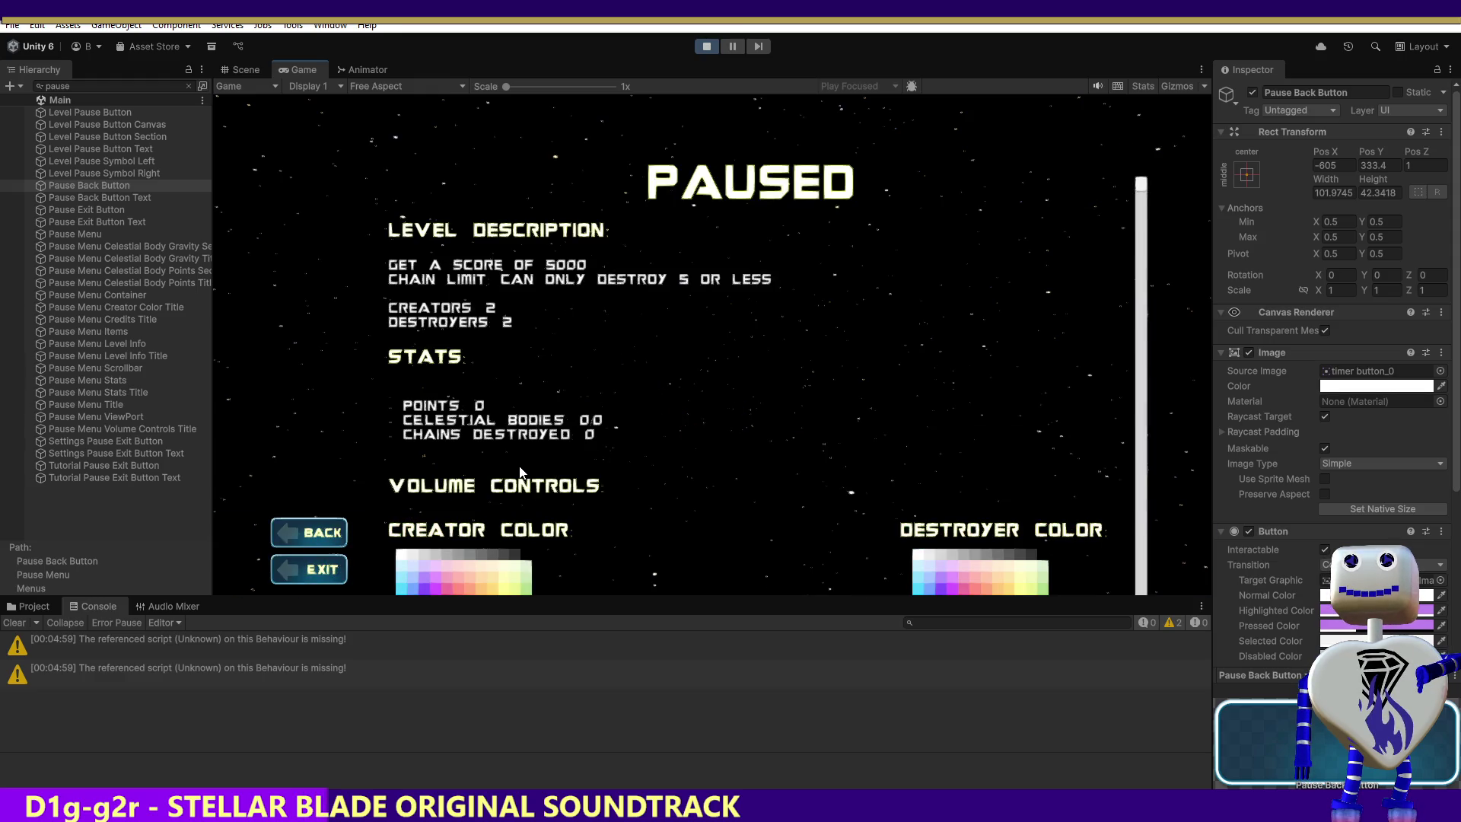
{"action": "left_click", "coordinate": [225, 73]}
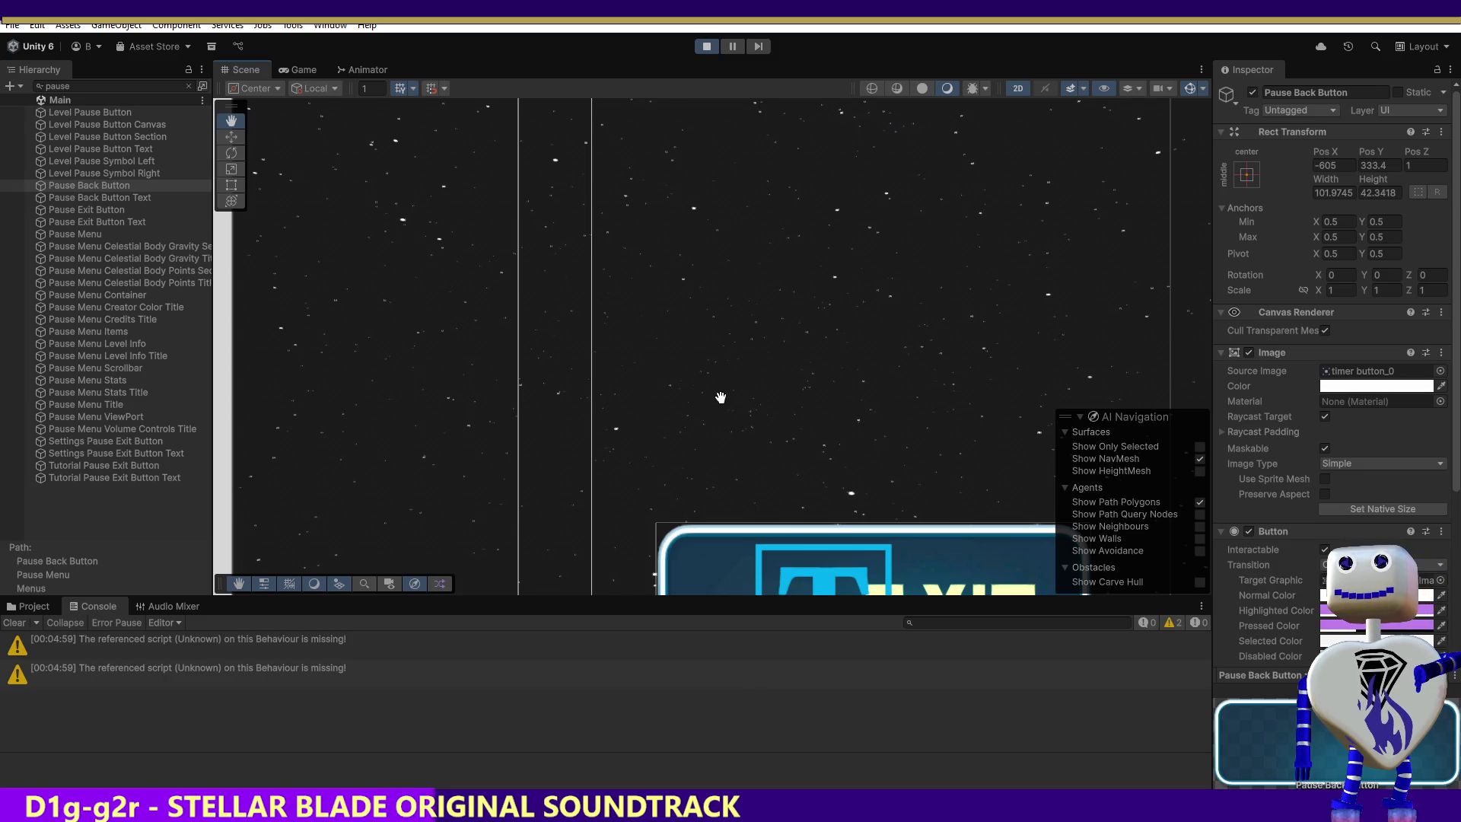
Frame the Pause Exit Button and pan so both the BACK and EXIT buttons are visible.
{"action": "mouse_move", "coordinate": [721, 397]}
{"action": "left_mouse_down"}
{"action": "mouse_move", "coordinate": [575, 110]}
{"action": "mouse_move", "coordinate": [601, 138]}
{"action": "left_mouse_up"}
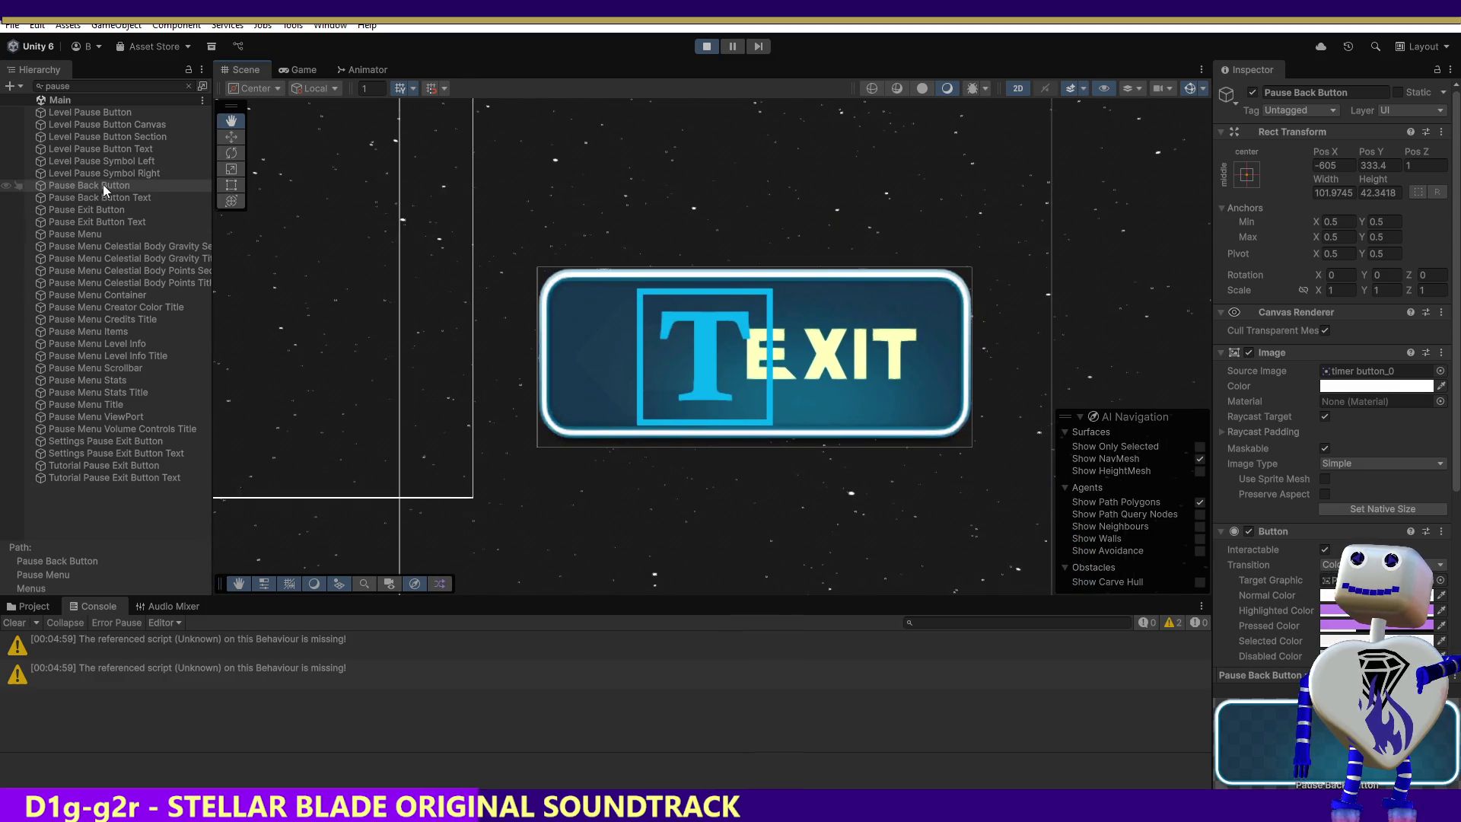
{"action": "double_click", "coordinate": [76, 210]}
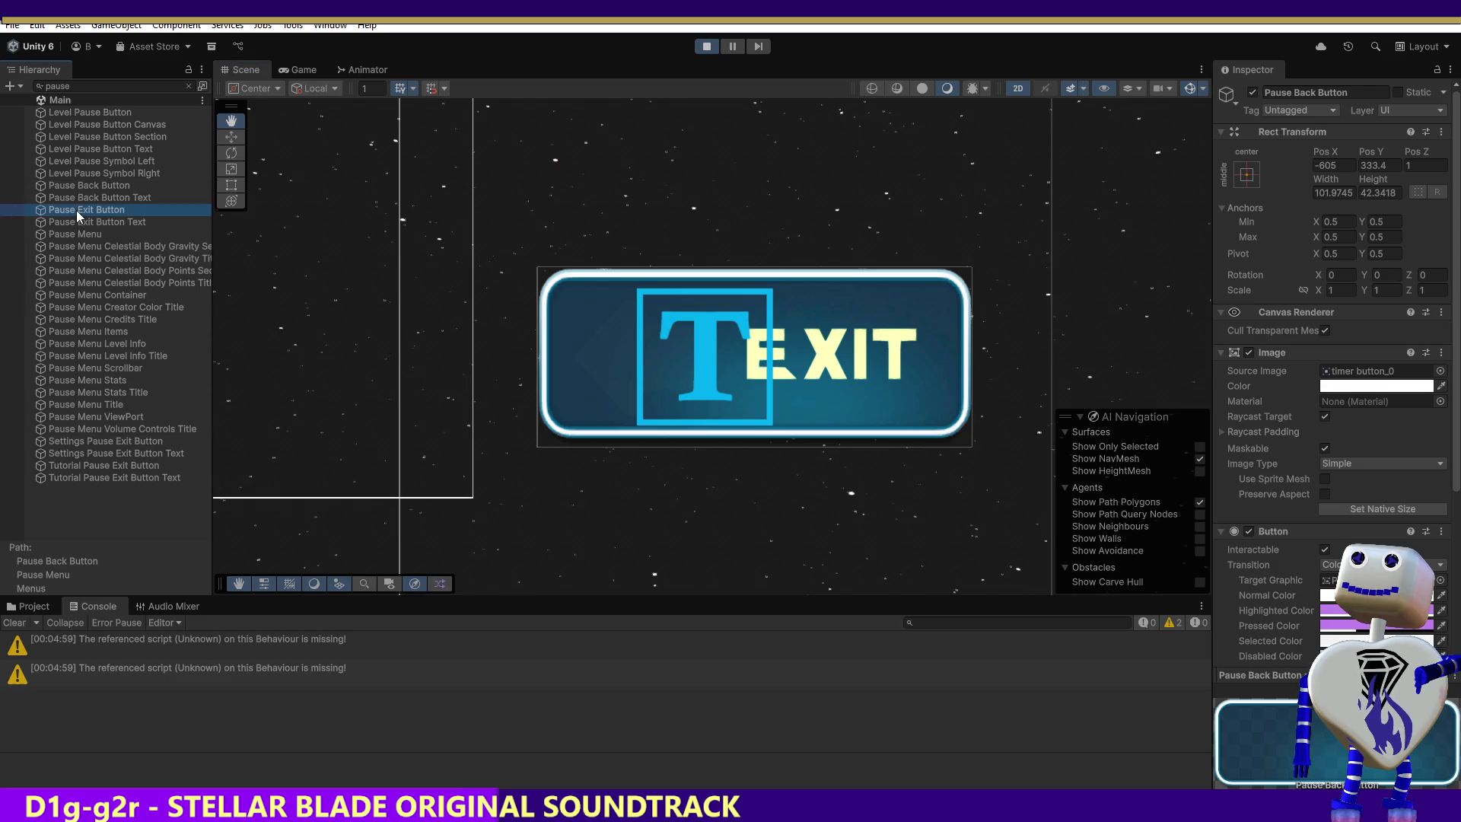
{"action": "left_click_drag", "start_coordinate": [700, 285], "coordinate": [658, 377]}
Box-select the BACK and EXIT buttons with the Move tool, then stop the running game.
{"action": "left_click", "coordinate": [231, 137]}
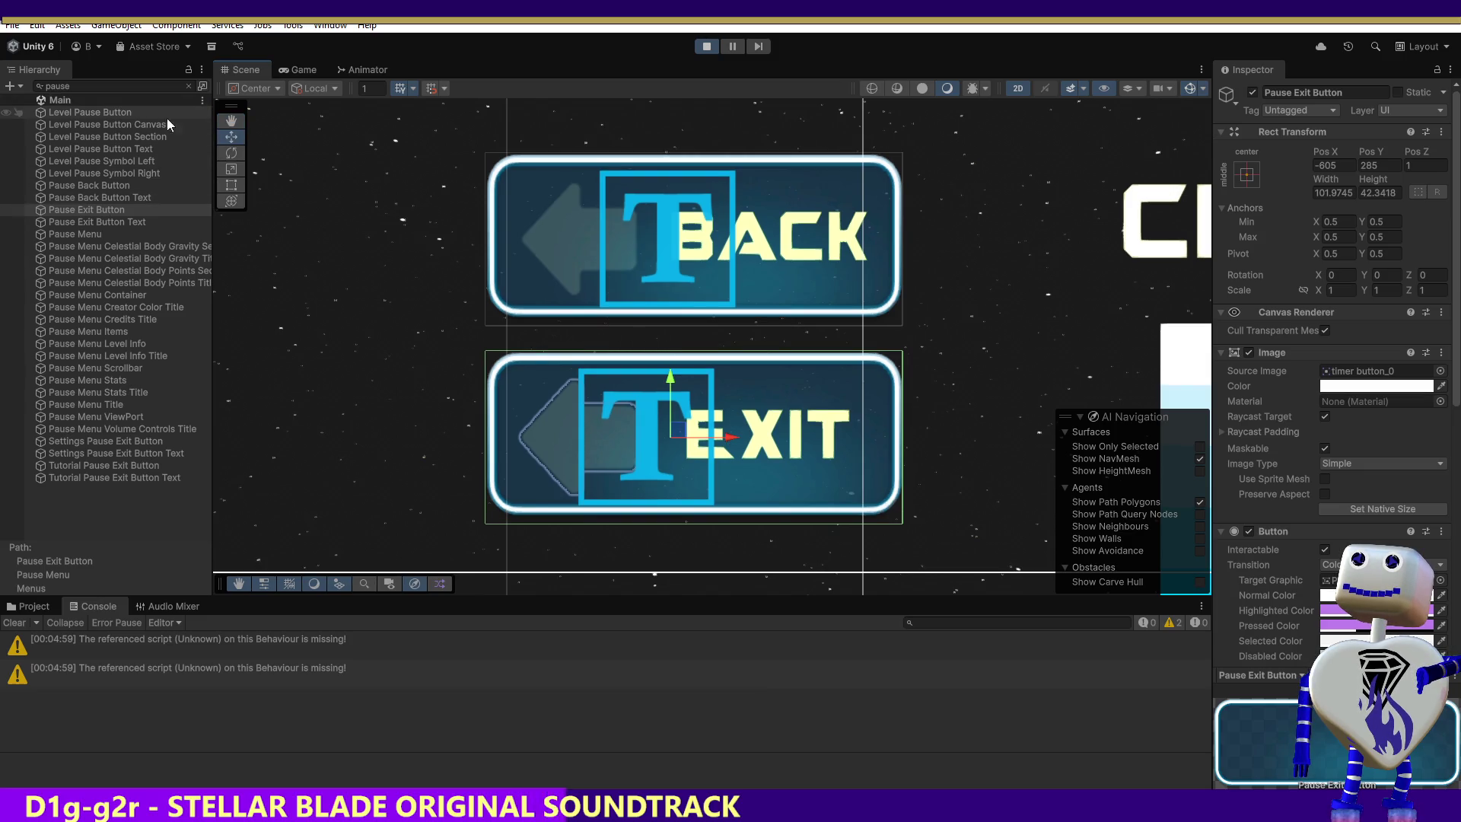
{"action": "mouse_move", "coordinate": [402, 125]}
{"action": "left_mouse_down"}
{"action": "mouse_move", "coordinate": [544, 244]}
{"action": "mouse_move", "coordinate": [897, 450]}
{"action": "mouse_move", "coordinate": [940, 529]}
{"action": "left_mouse_up"}
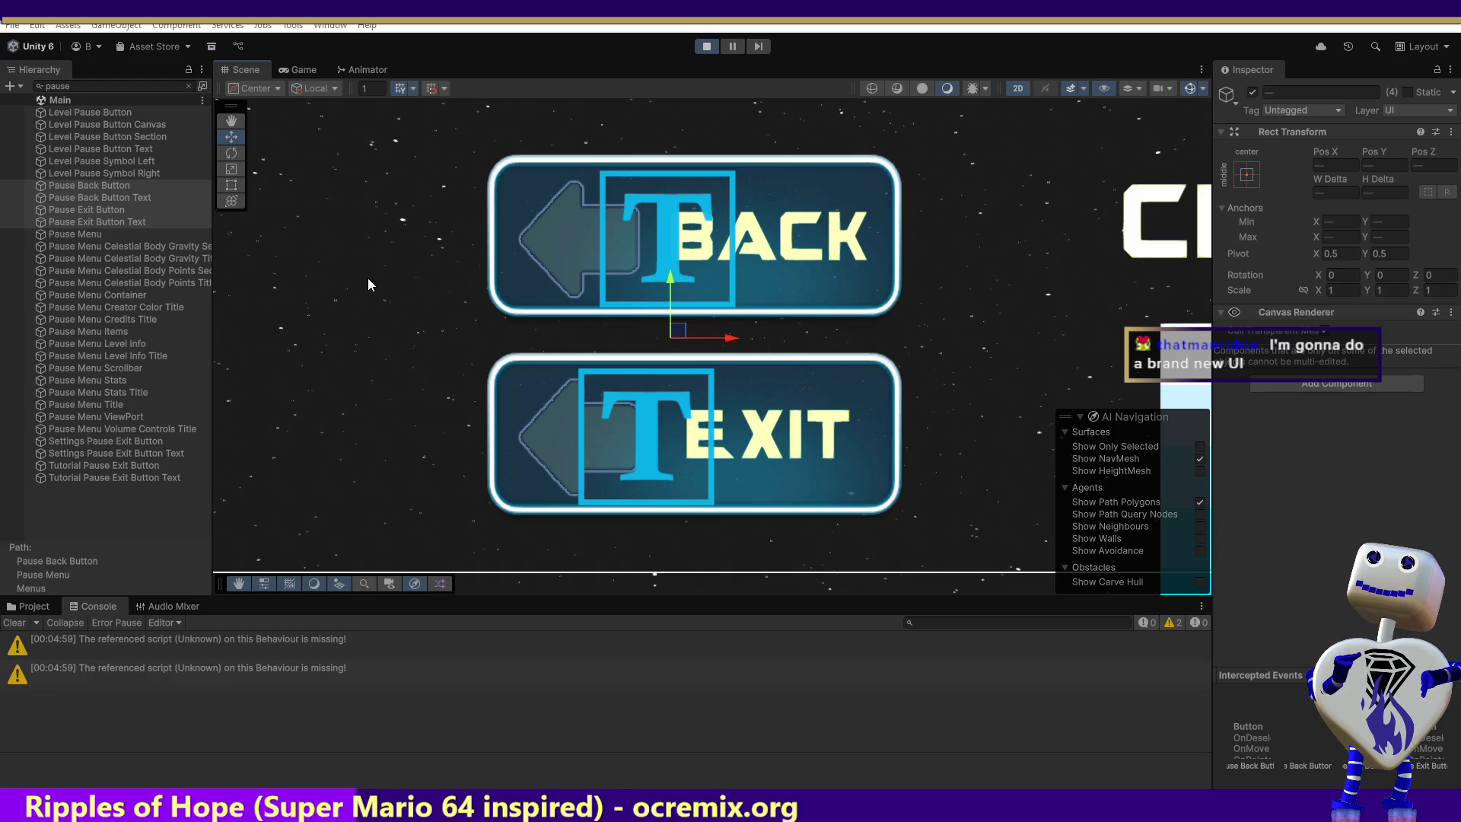
{"action": "key", "text": "ctrl+p"}
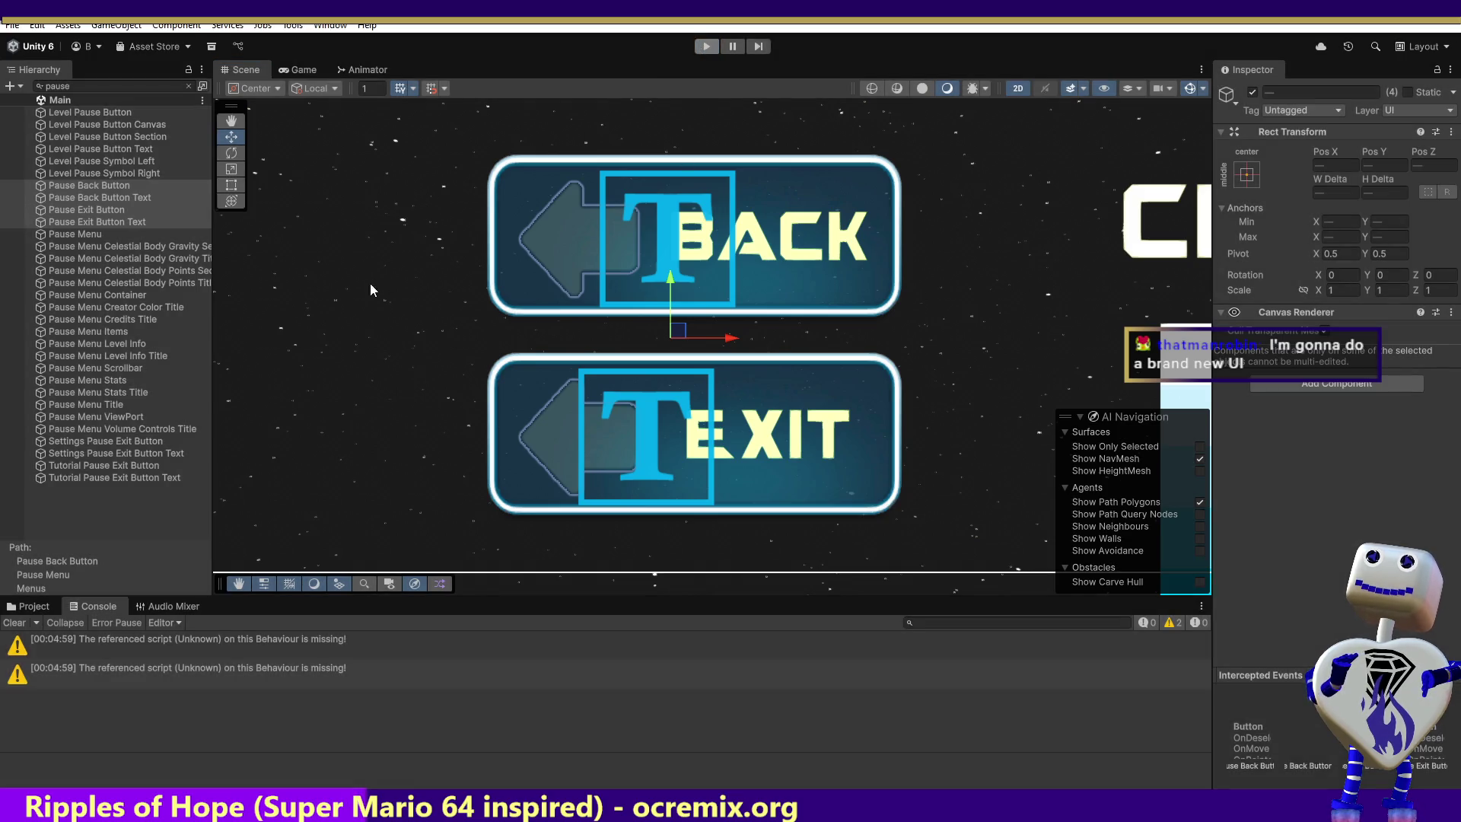
Start the game in the Game view and go from the title screen to level select.
{"action": "left_click", "coordinate": [299, 69]}
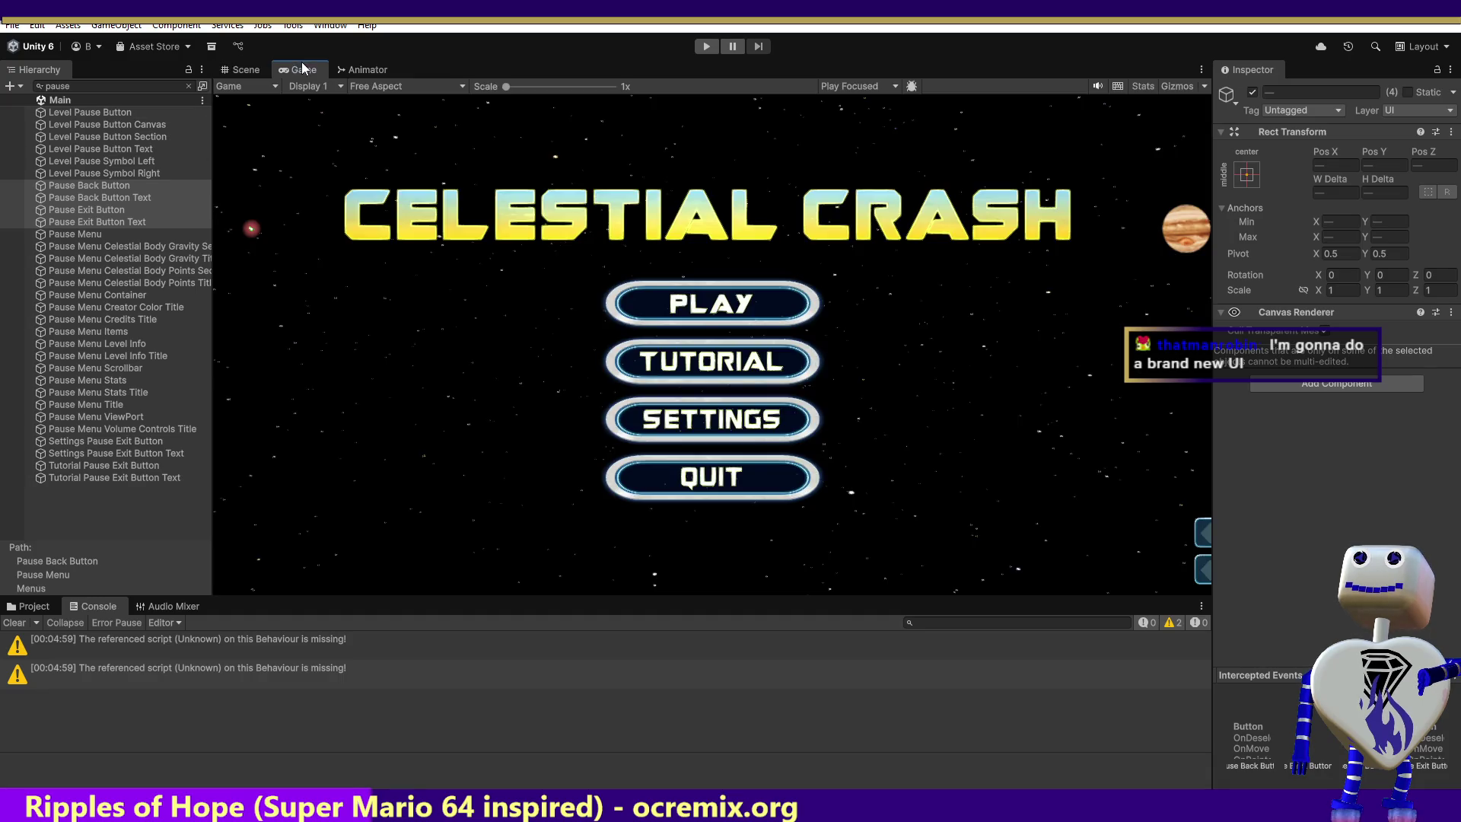
{"action": "left_click", "coordinate": [706, 46]}
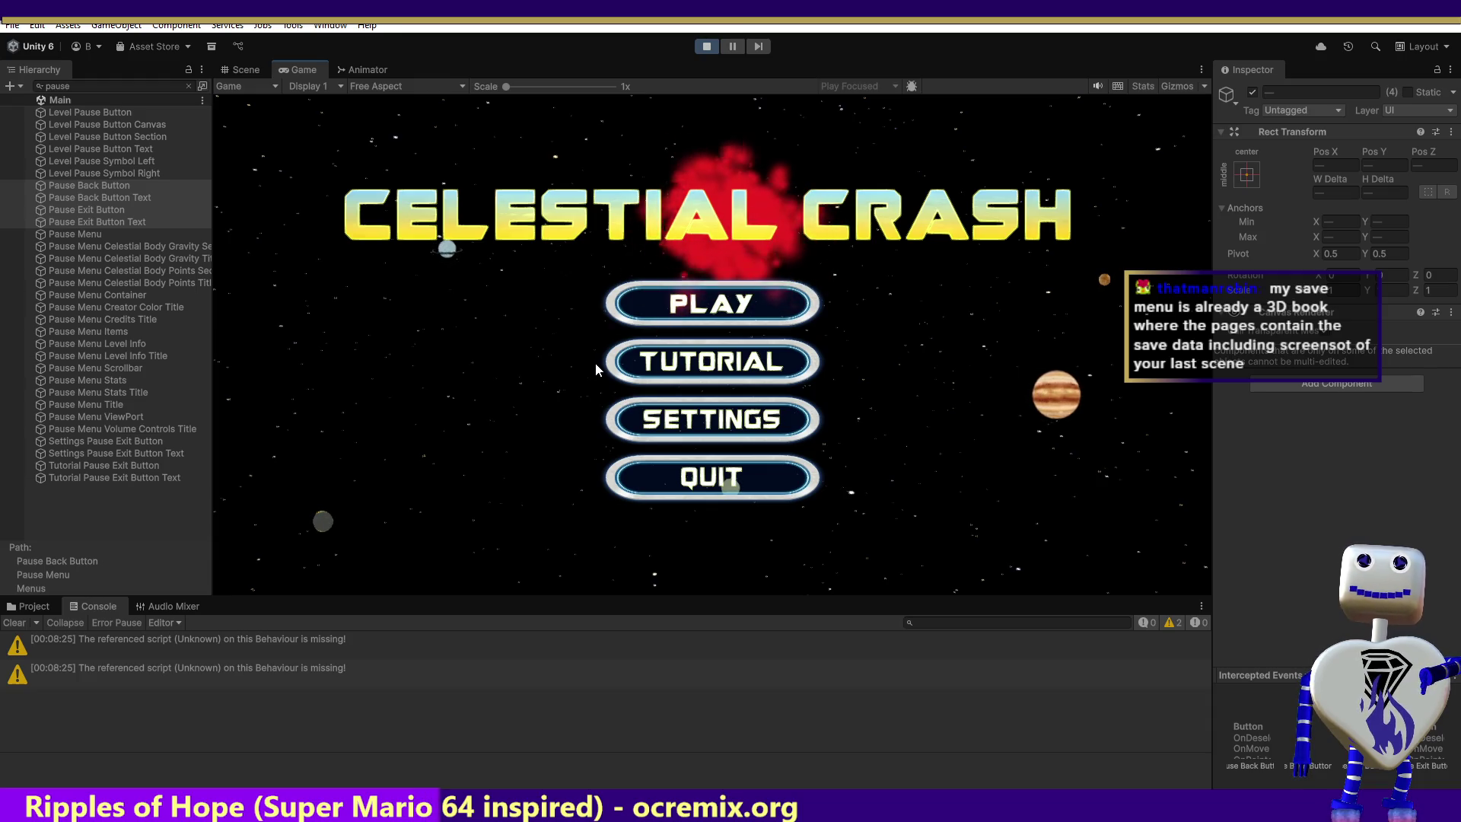
{"action": "left_click", "coordinate": [736, 303]}
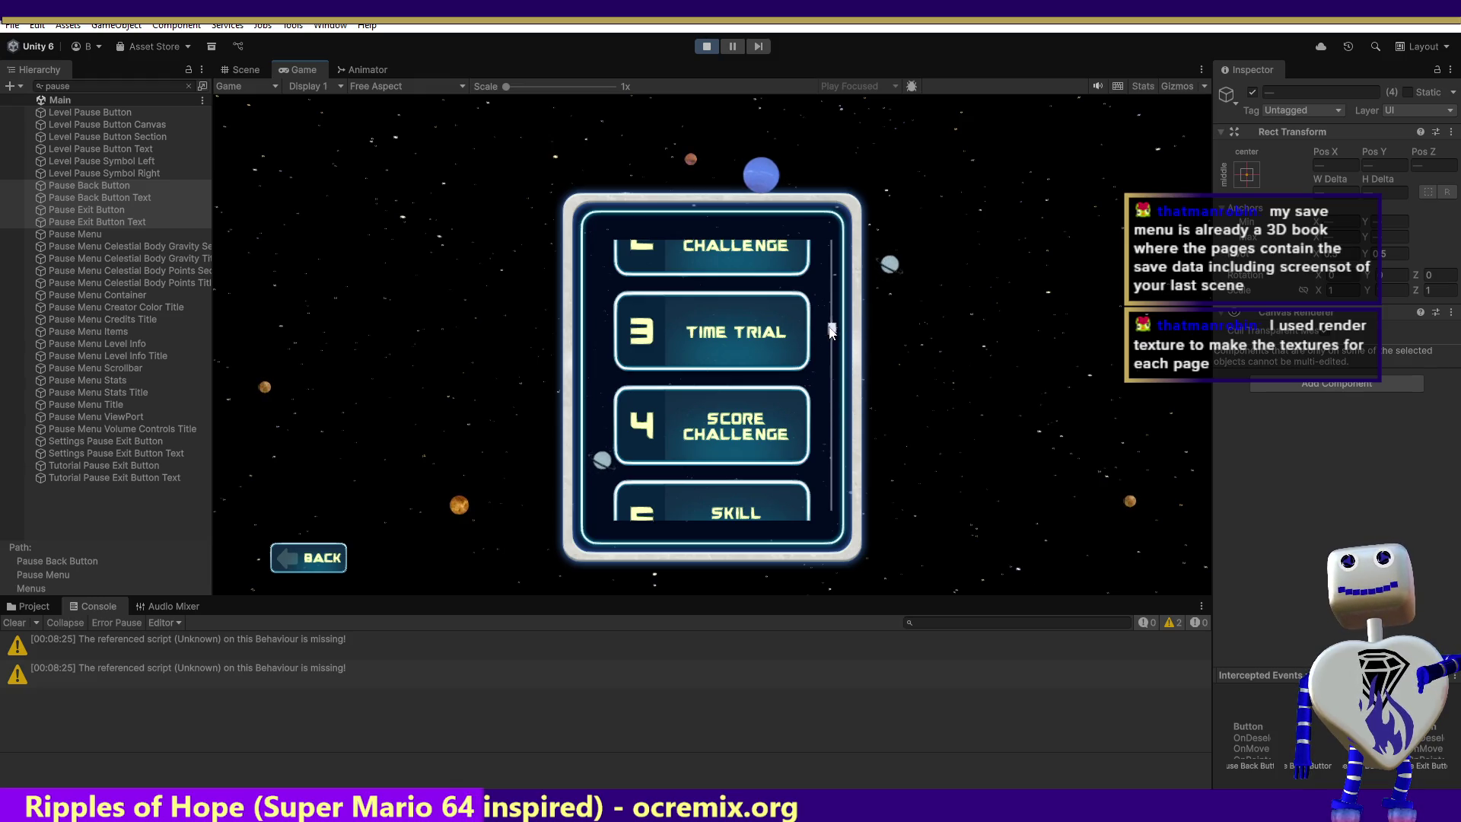
{"action": "scroll", "coordinate": [833, 305], "scroll_direction": "down", "scroll_amount": 3}
{"action": "scroll", "coordinate": [761, 381], "scroll_direction": "up", "scroll_amount": 5}
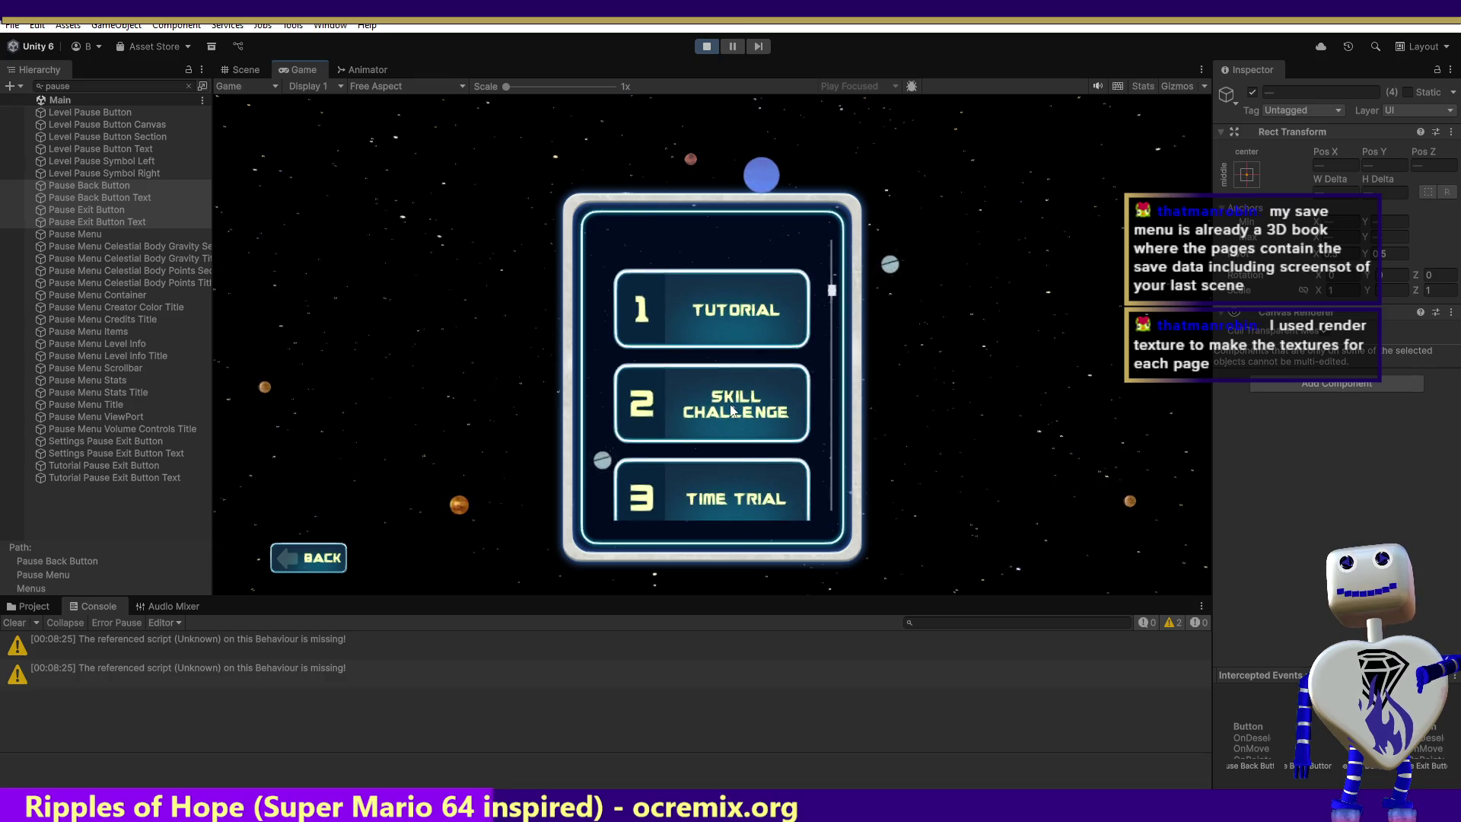
Launch the 1 Tutorial level and advance its opening dialogue to the creator introduction.
{"action": "left_click", "coordinate": [746, 314]}
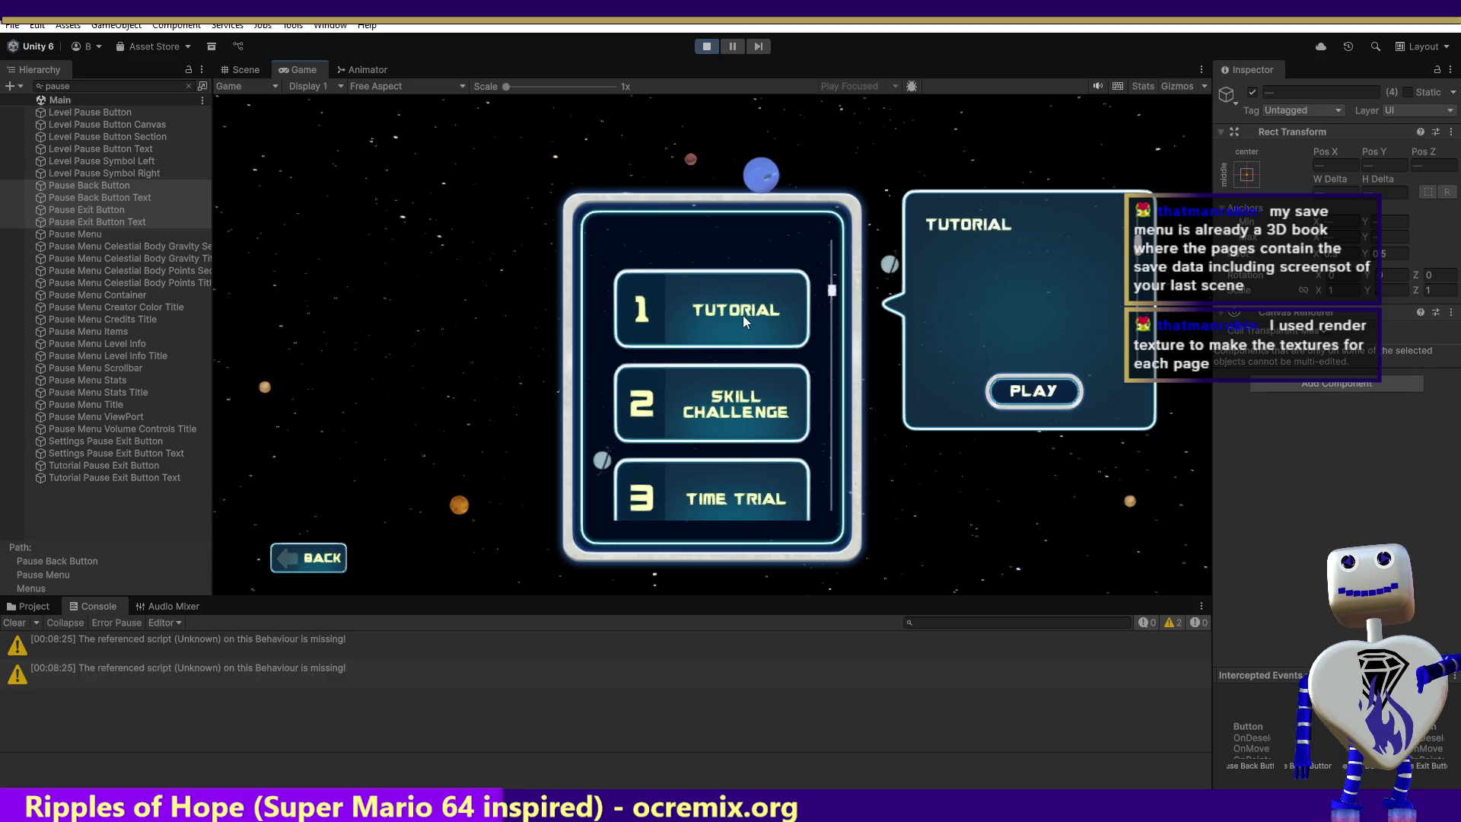
{"action": "left_click", "coordinate": [1032, 386]}
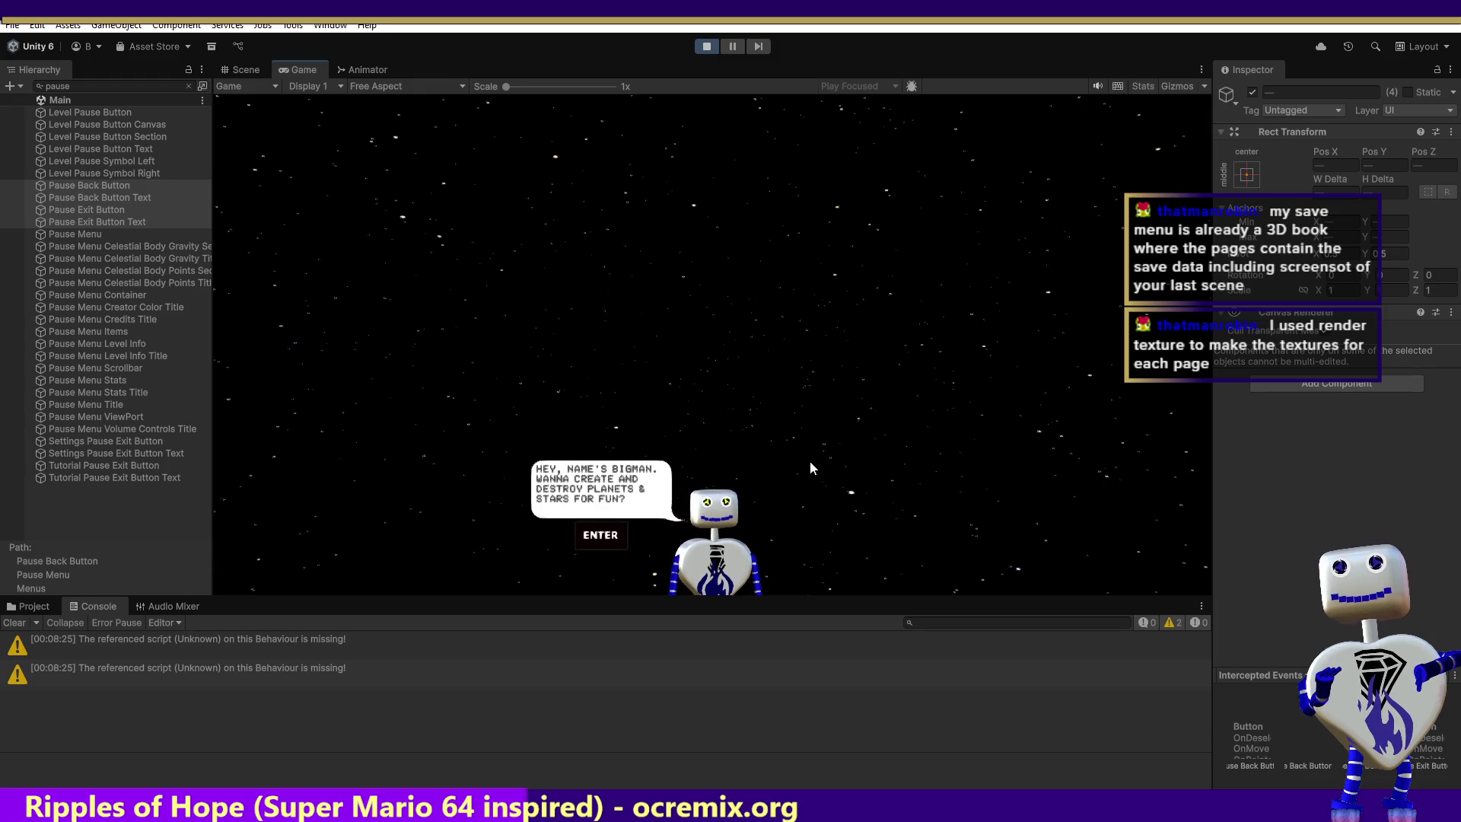
{"action": "key", "text": "Return"}
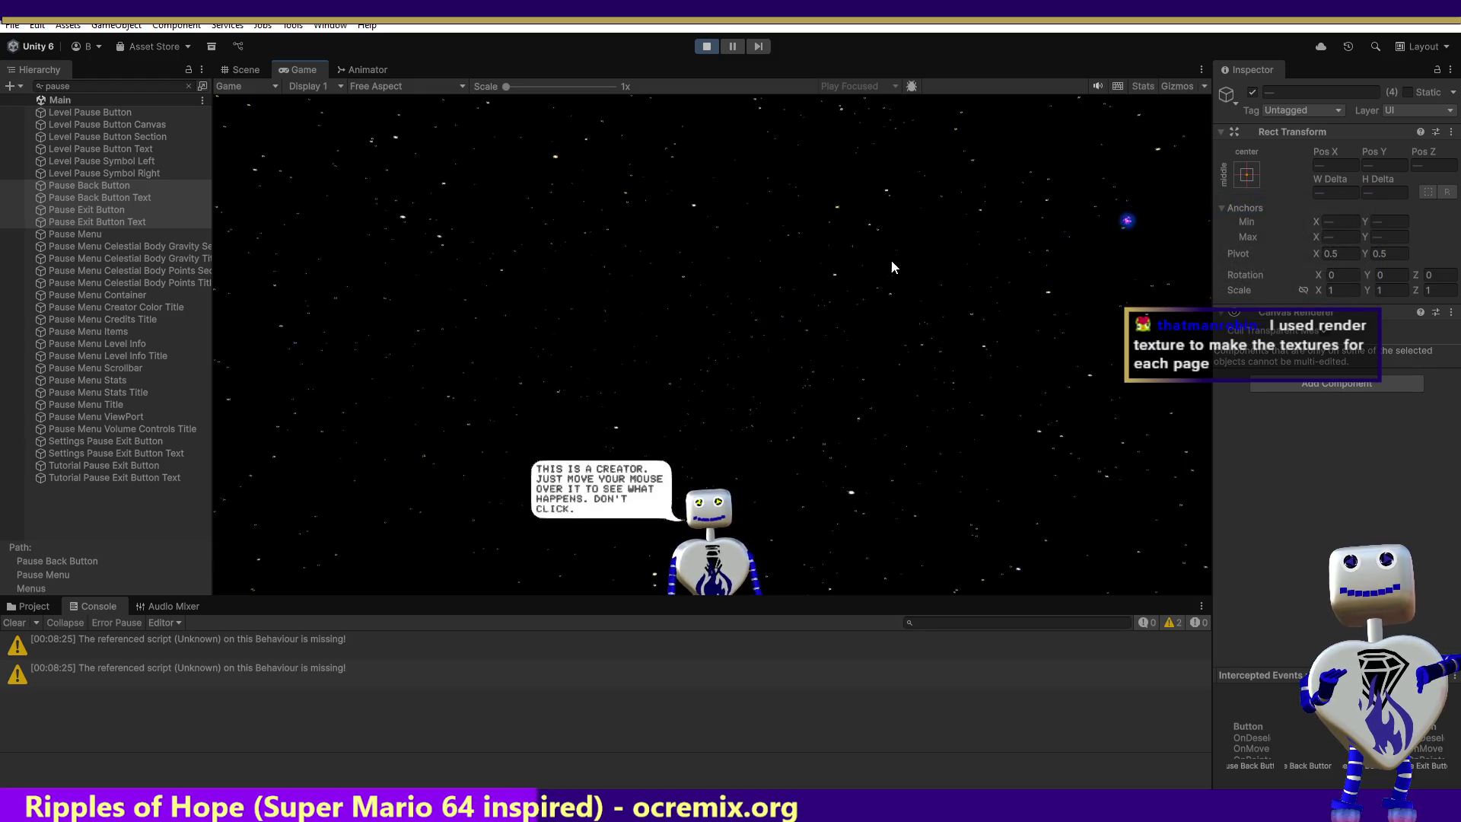
{"action": "mouse_move", "coordinate": [1090, 287]}
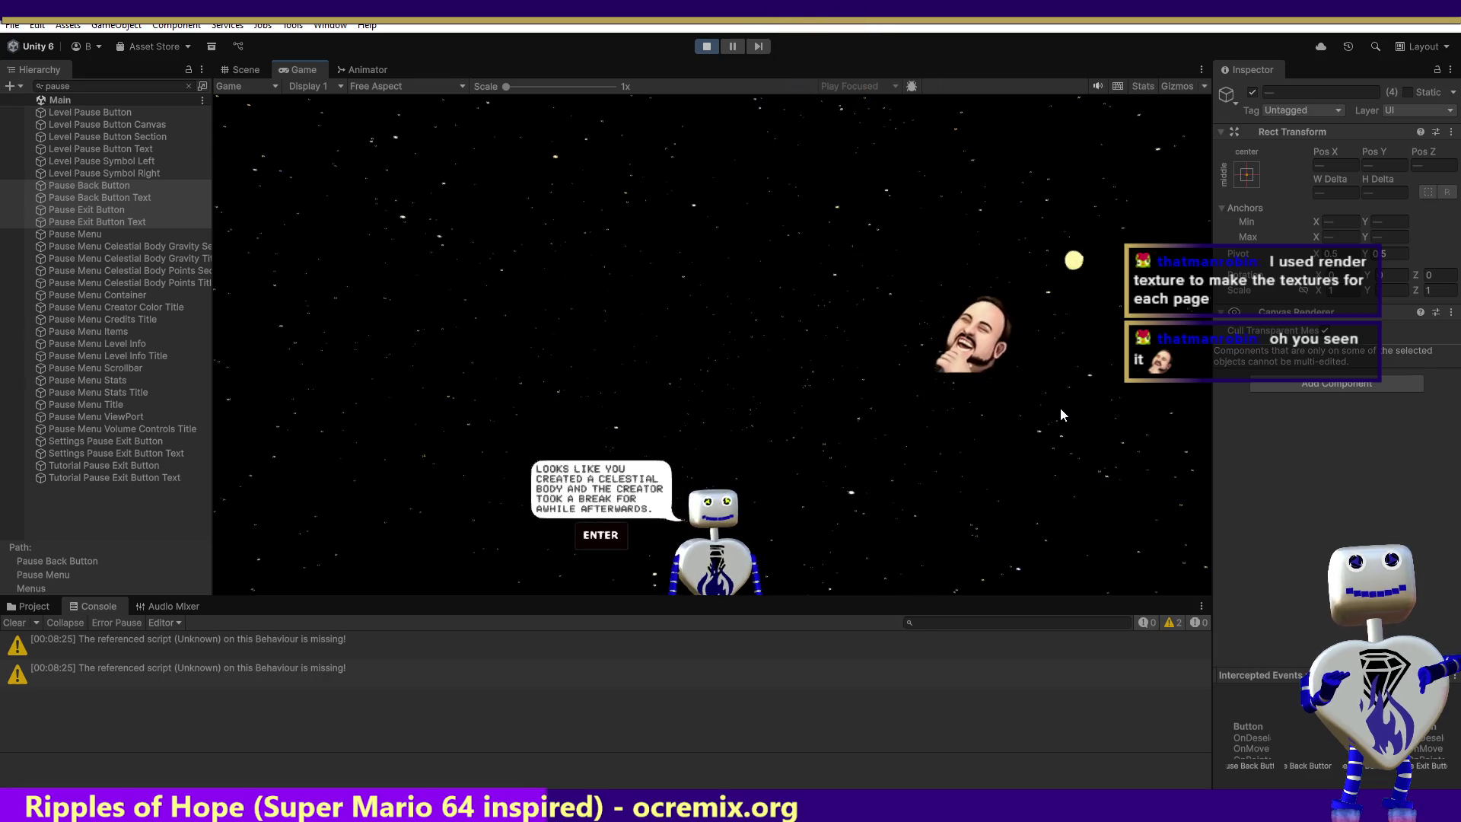
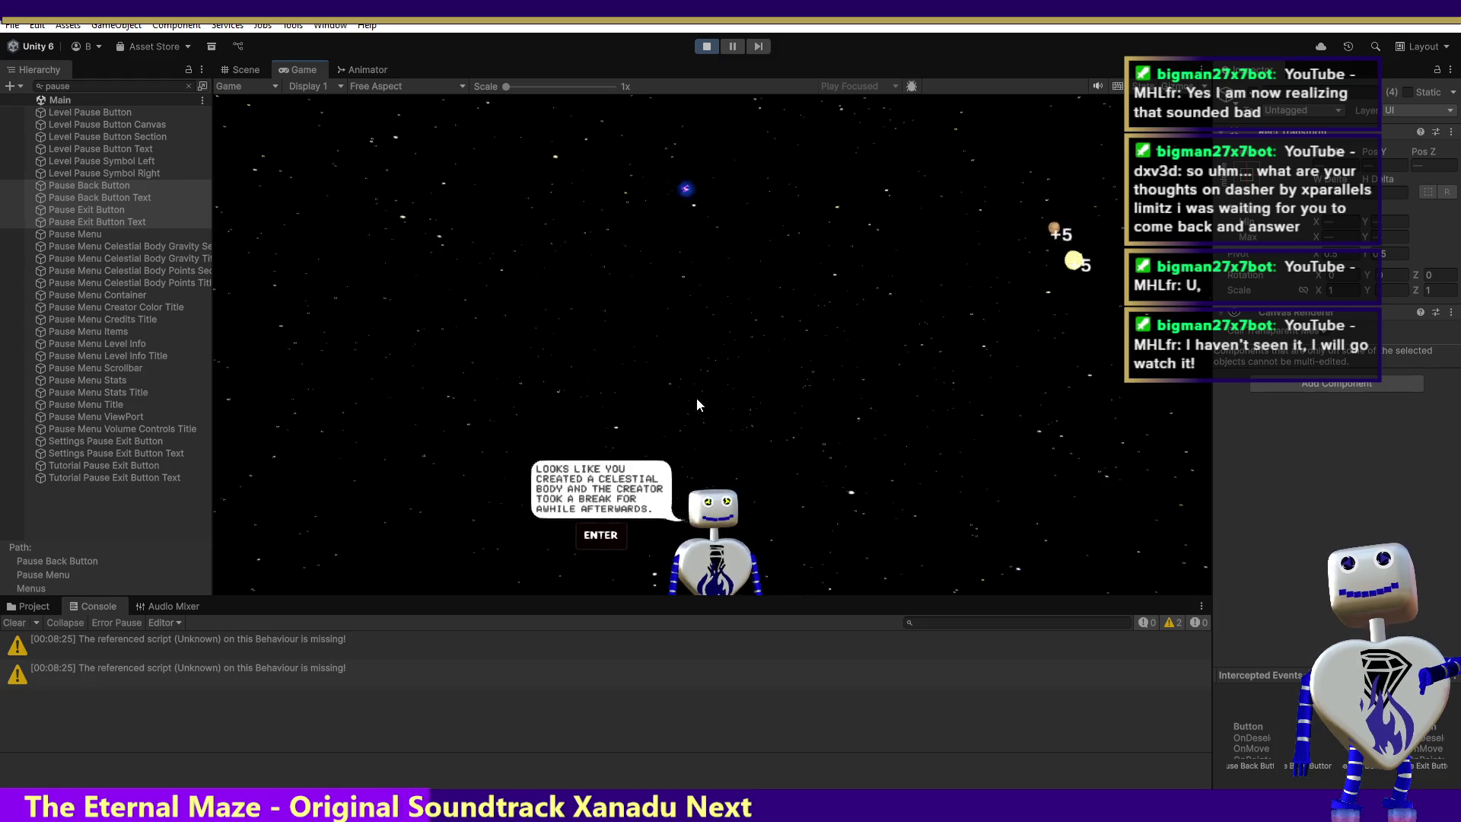
Advance the tutorial dialogue and push the blue planet into the red destroyer to reach the objective.
{"action": "key", "text": "Return"}
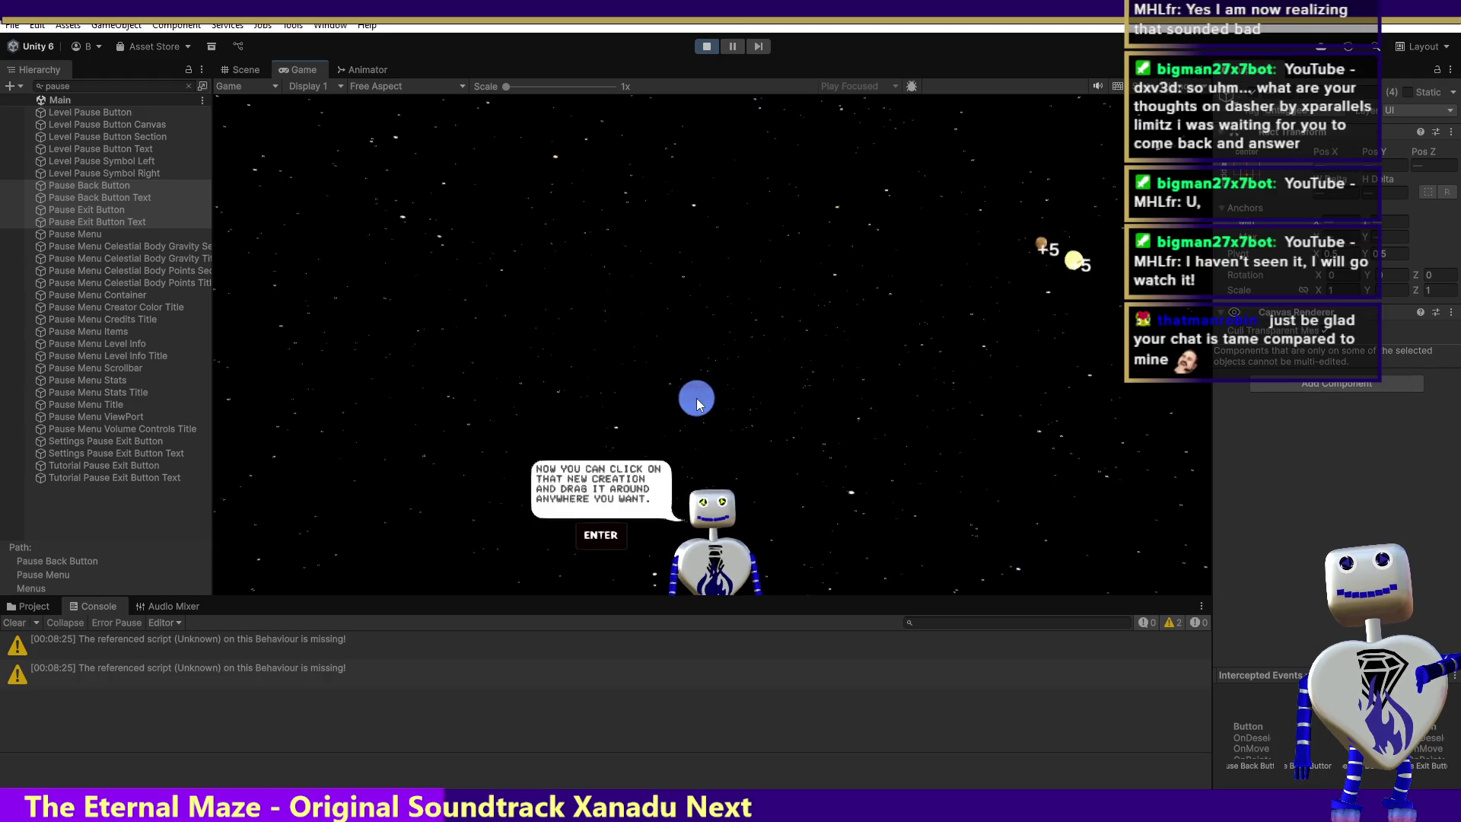
{"action": "key", "text": "Return"}
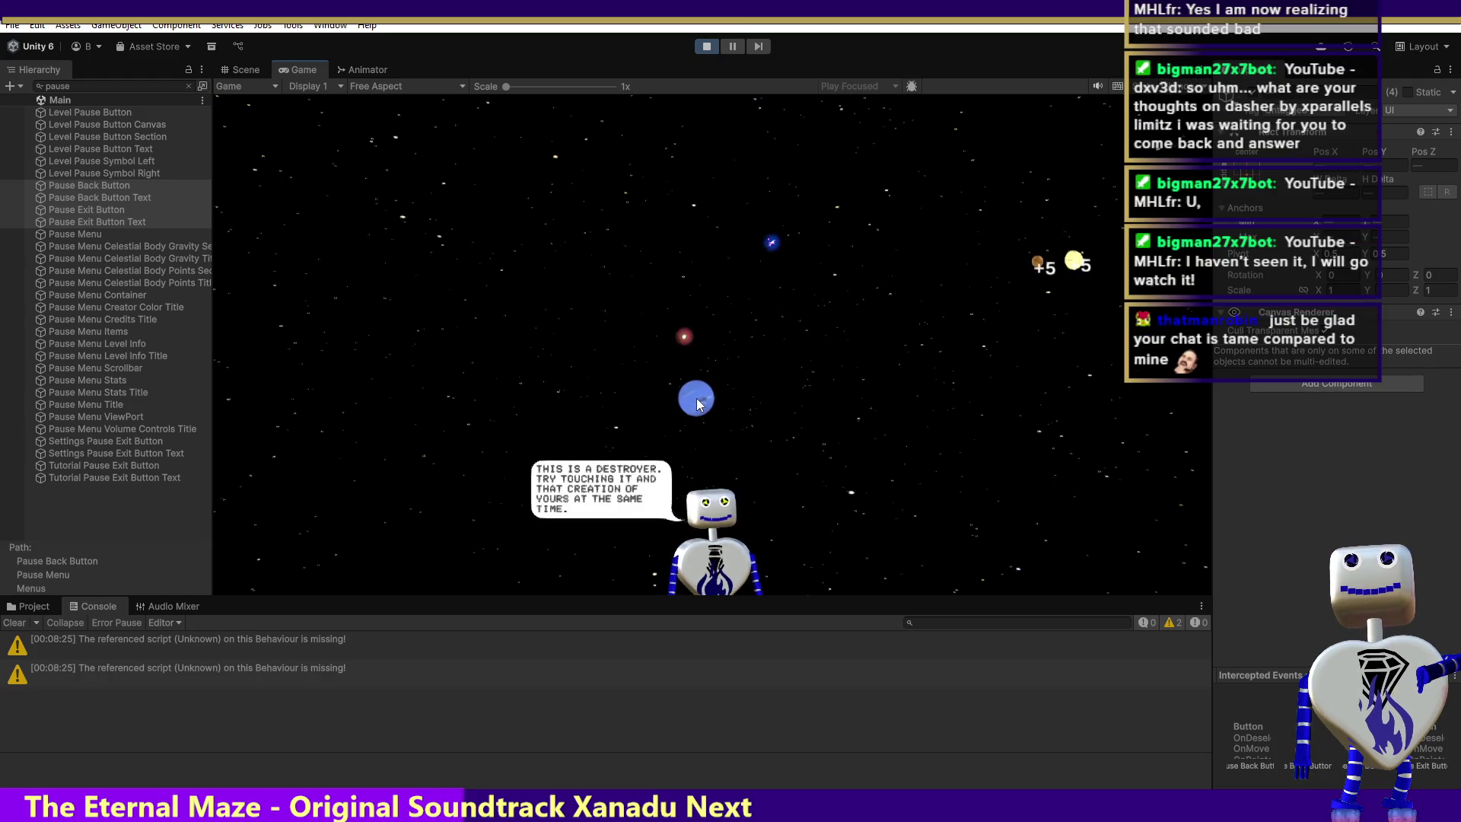
{"action": "left_click_drag", "start_coordinate": [699, 404], "coordinate": [384, 388]}
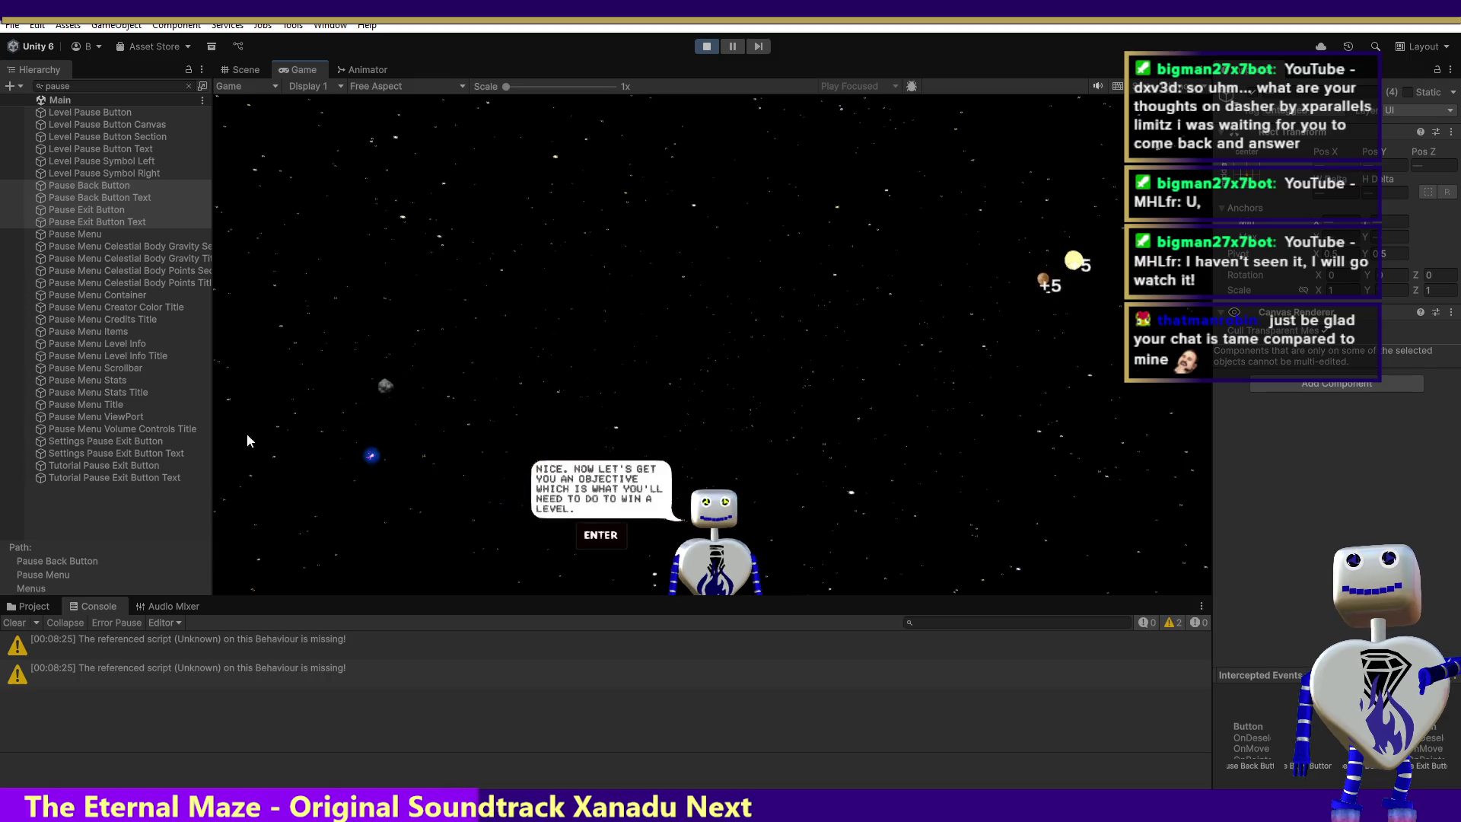
{"action": "key", "text": "Return"}
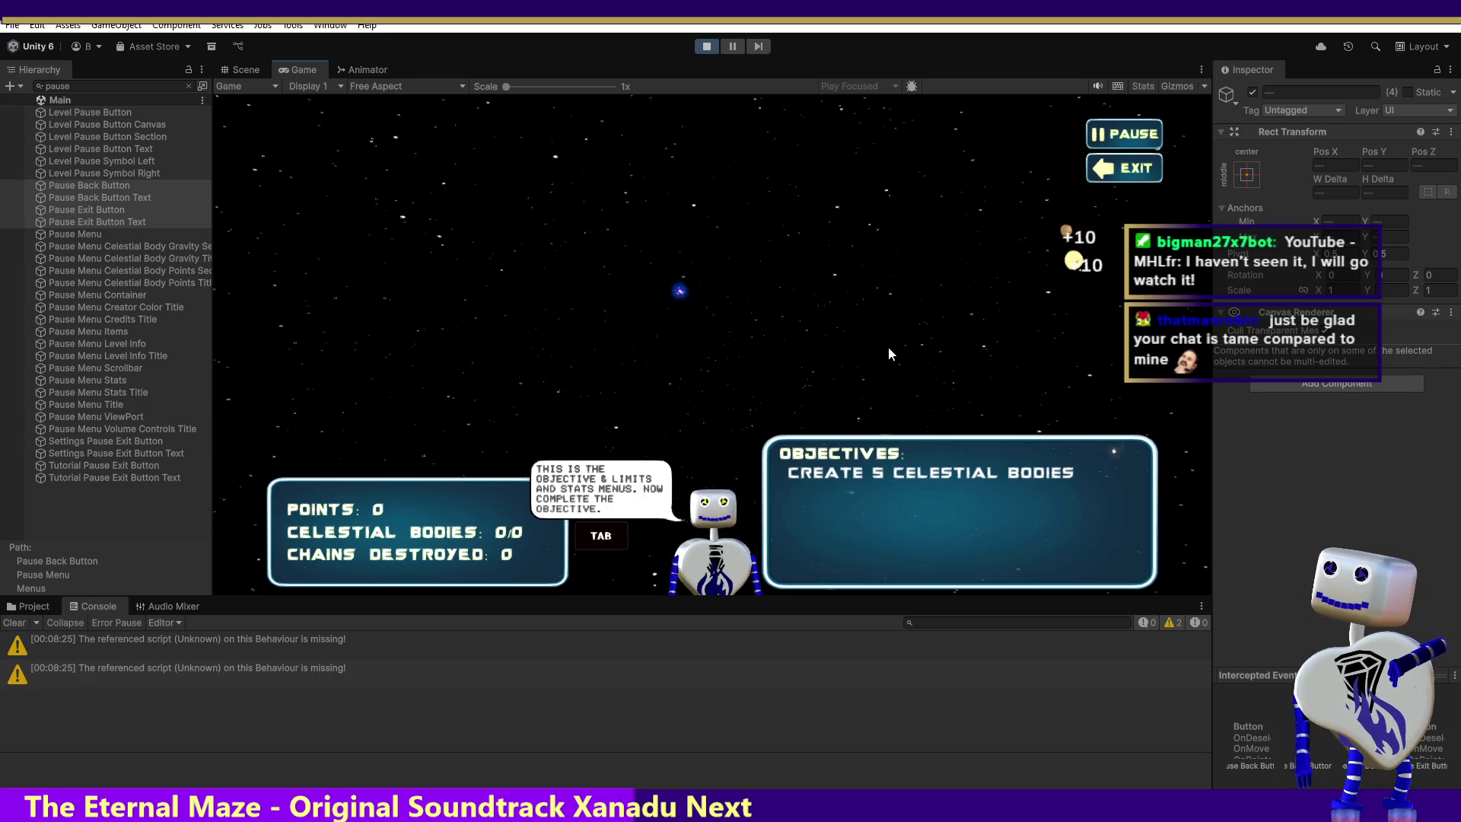
Spawn an orange planet and another celestial body in empty space of the Game view.
{"action": "left_click", "coordinate": [909, 305]}
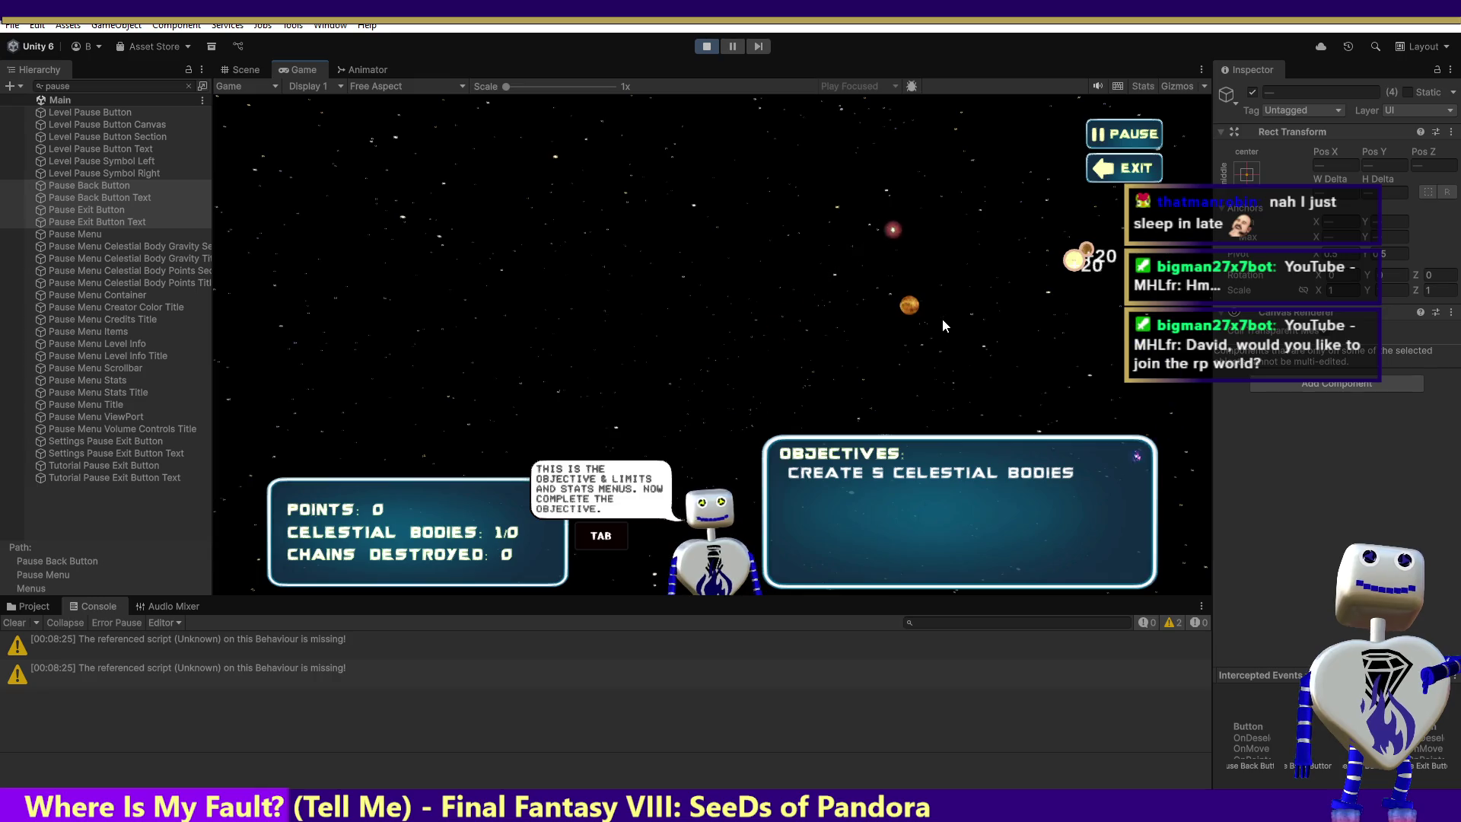
{"action": "left_click", "coordinate": [943, 325]}
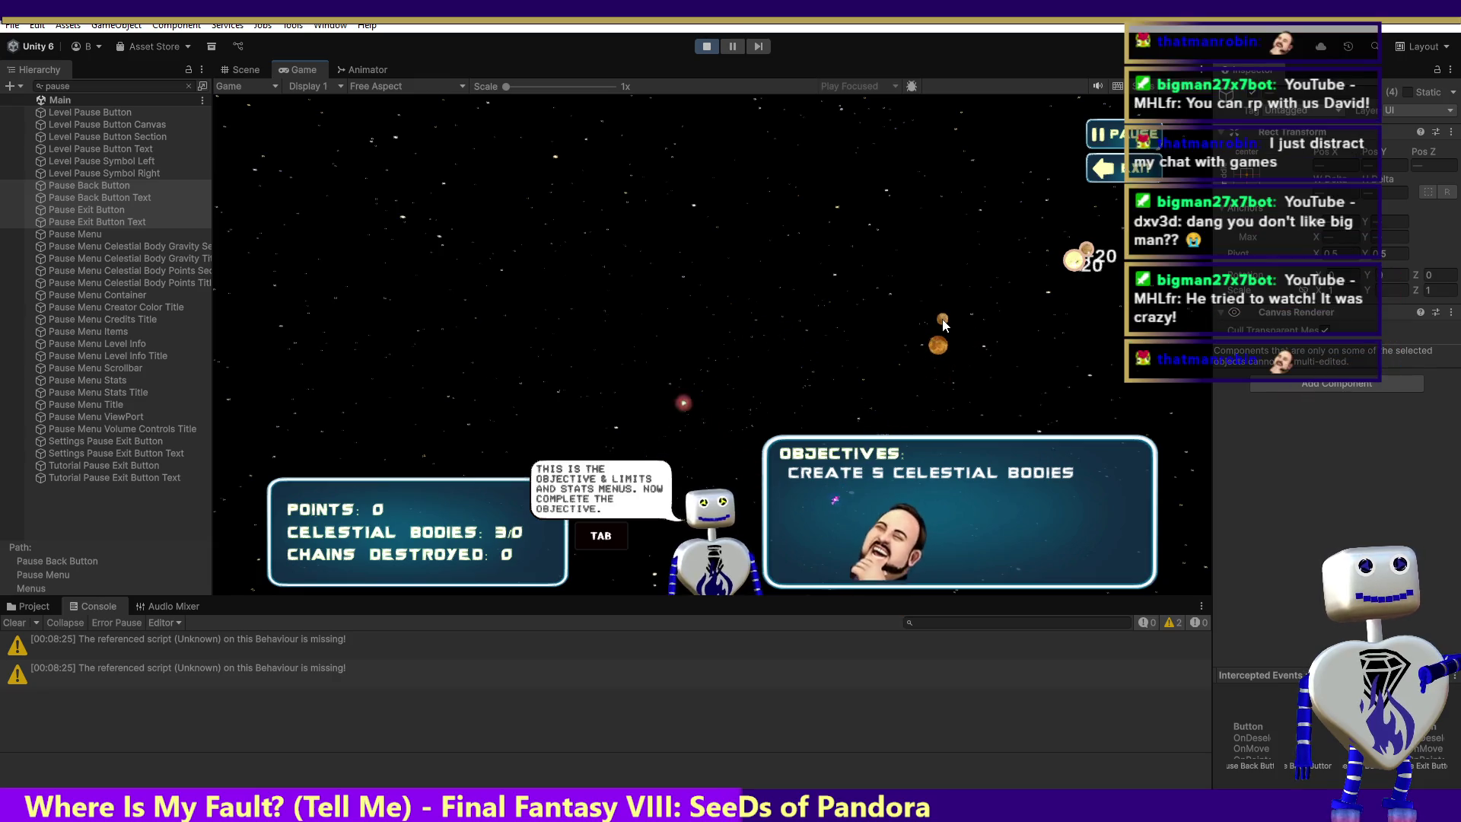
Spawn a ringed planet in empty space as the fourth celestial body.
{"action": "left_click", "coordinate": [943, 325]}
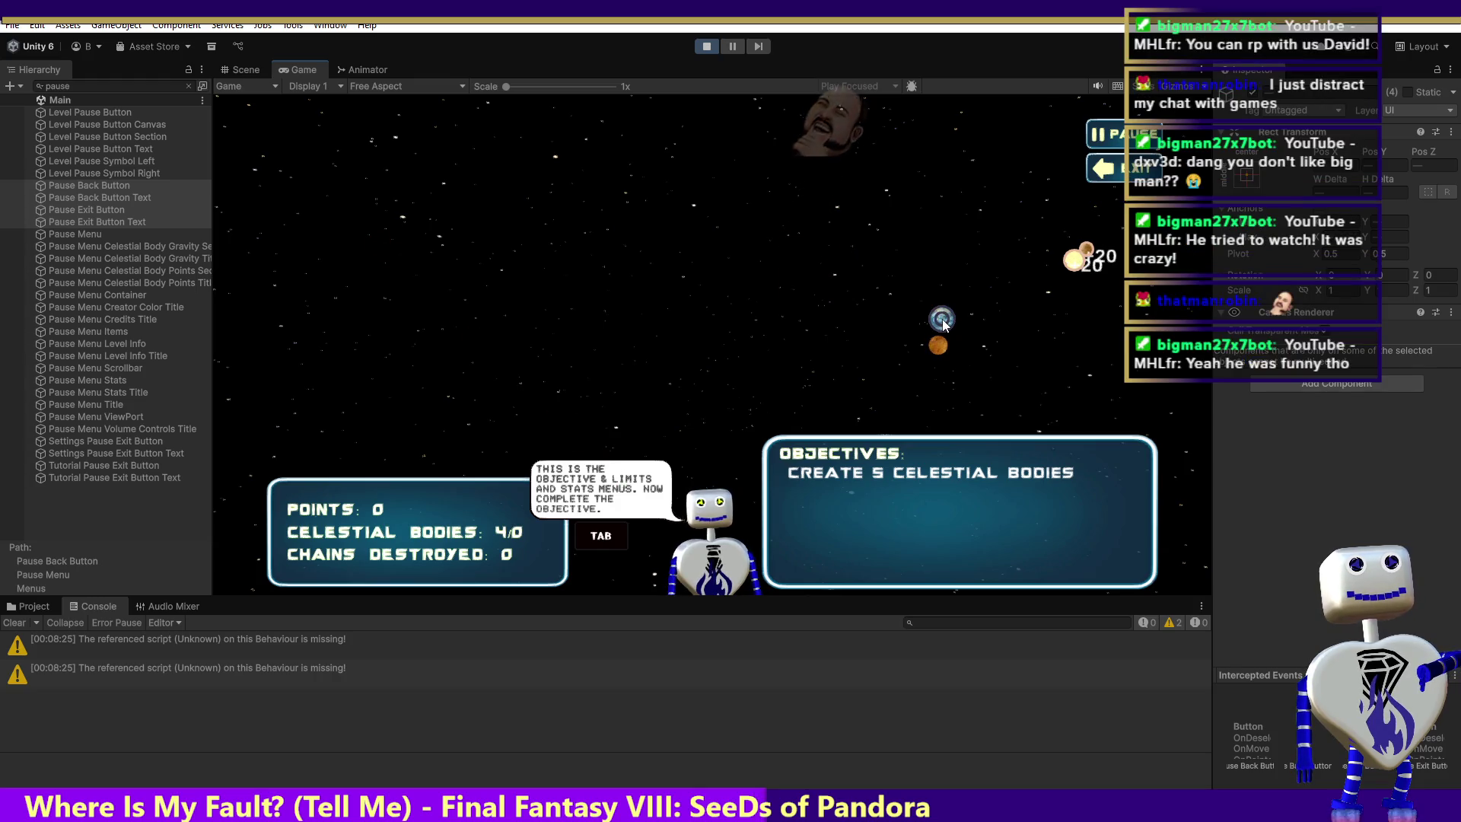